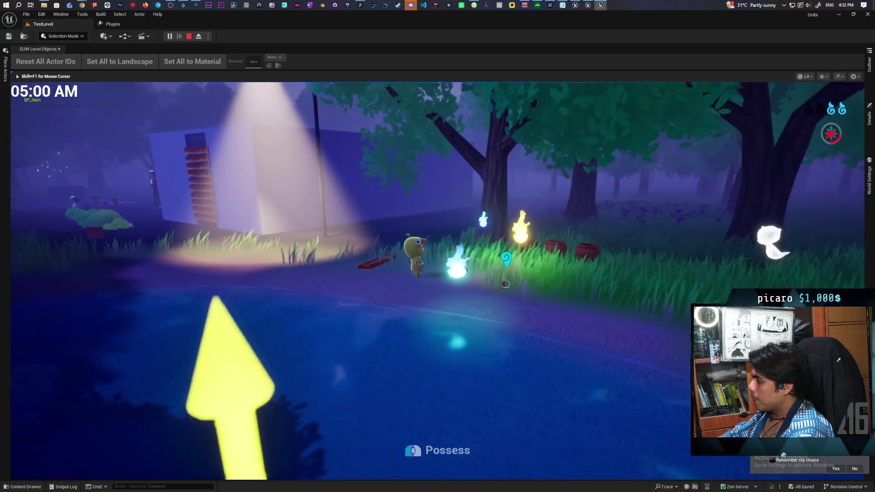
# Step: Consume the nearby essence with F, then hop onto the plank with E
pyautogui.press('a')
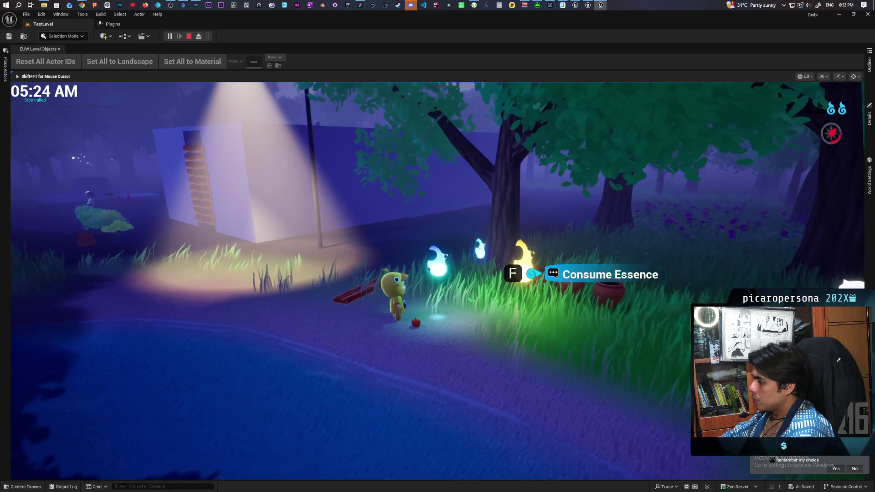
pyautogui.press('f')
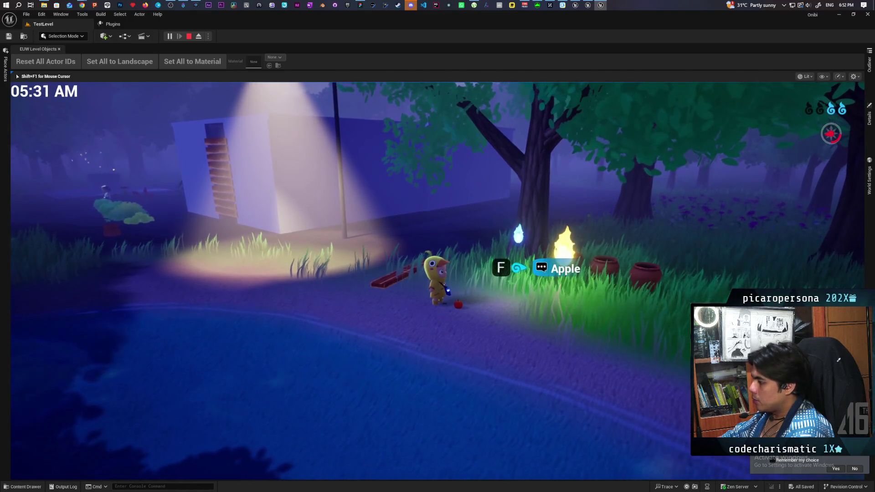
pyautogui.press('w')
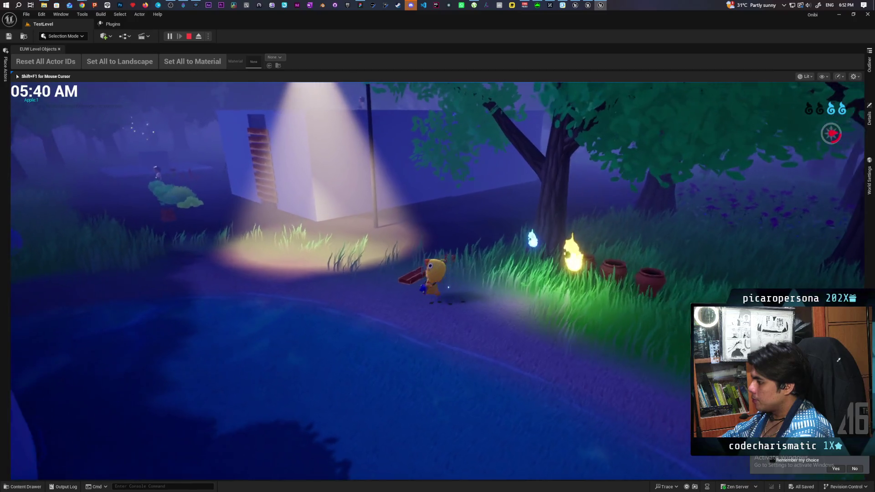
pyautogui.press('w')
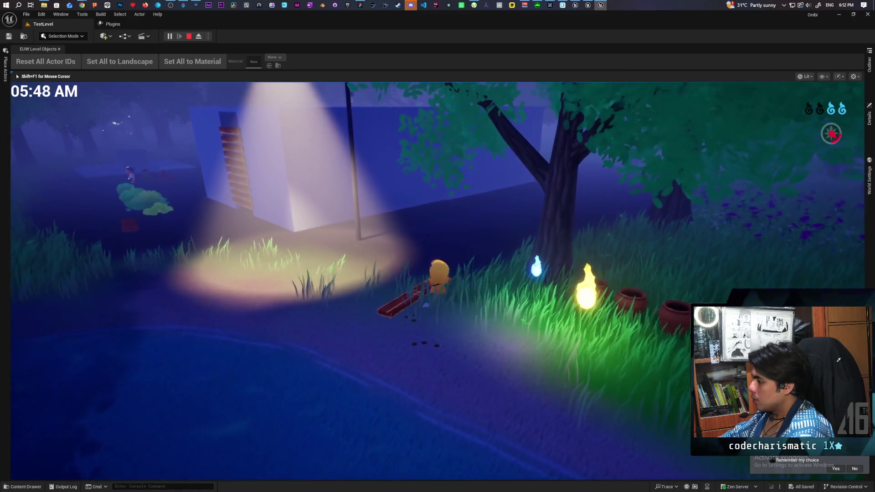
pyautogui.press('s')
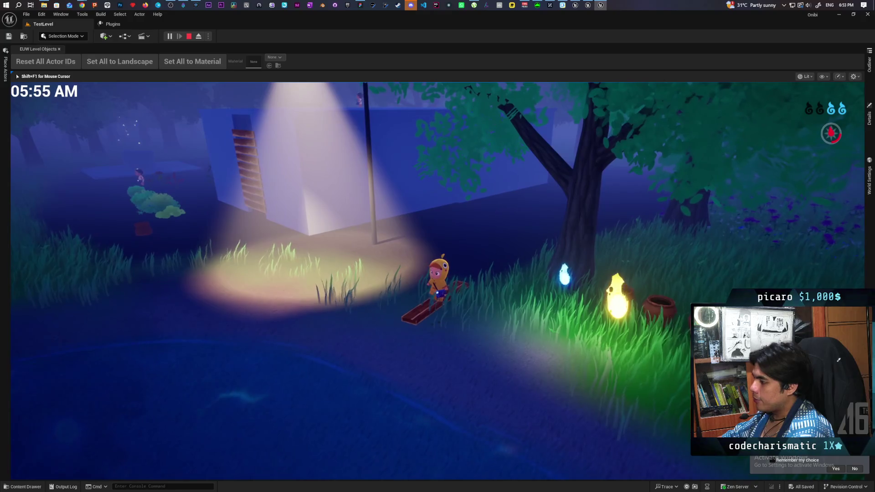
pyautogui.press('e')
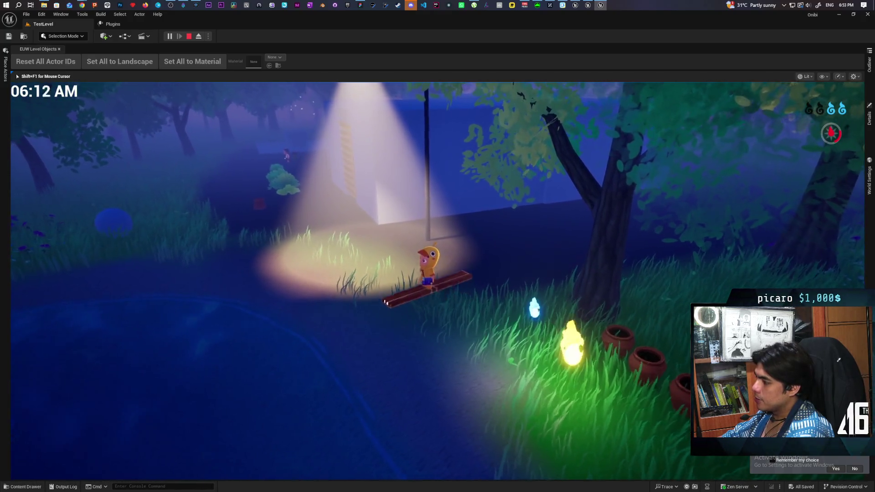
# Step: Ride the plank left across the blue platform and off into the forest
pyautogui.press('w')
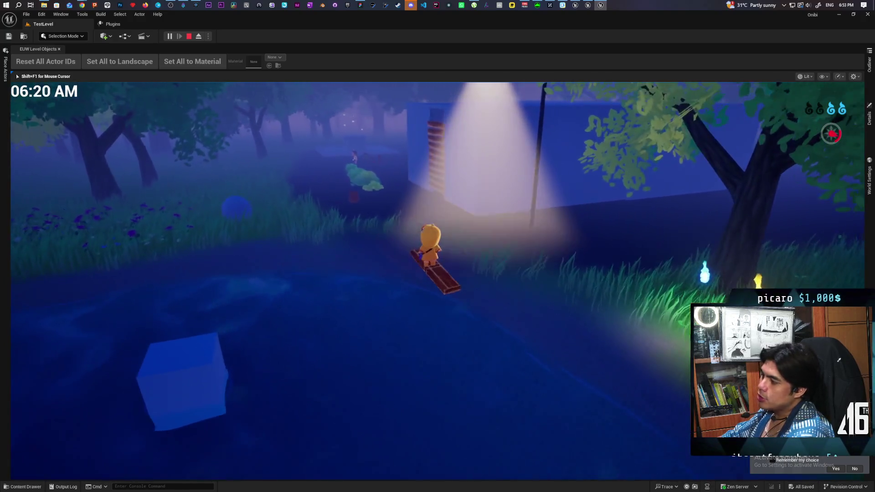
pyautogui.press('a')
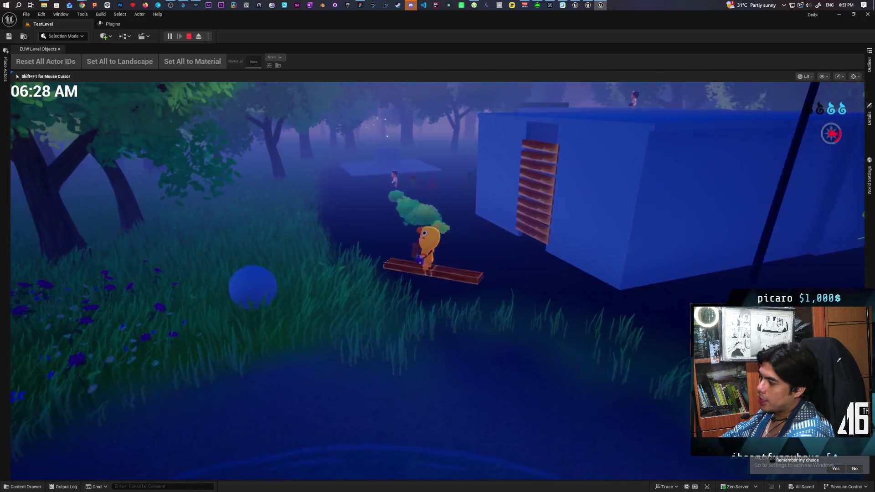
pyautogui.press('a')
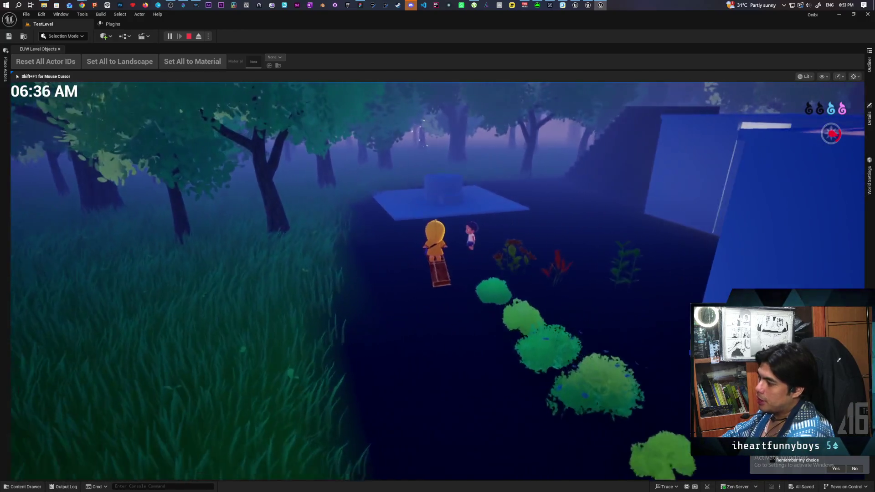
pyautogui.press('w')
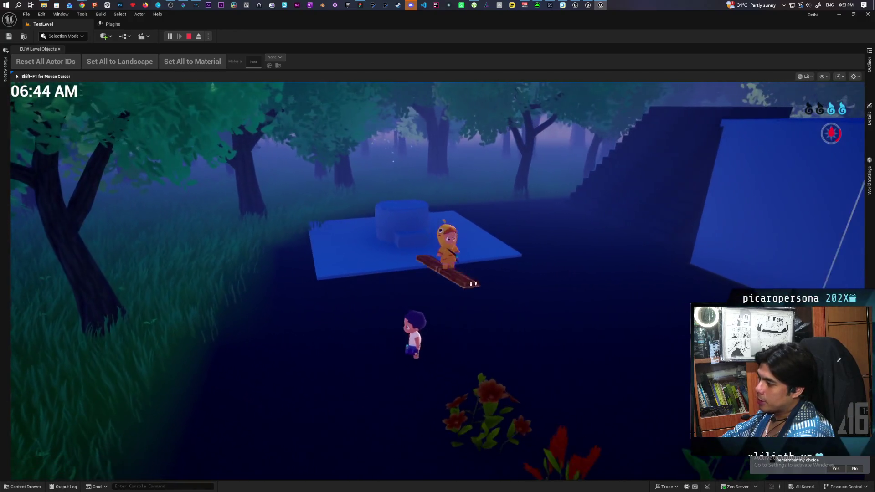
pyautogui.press('w')
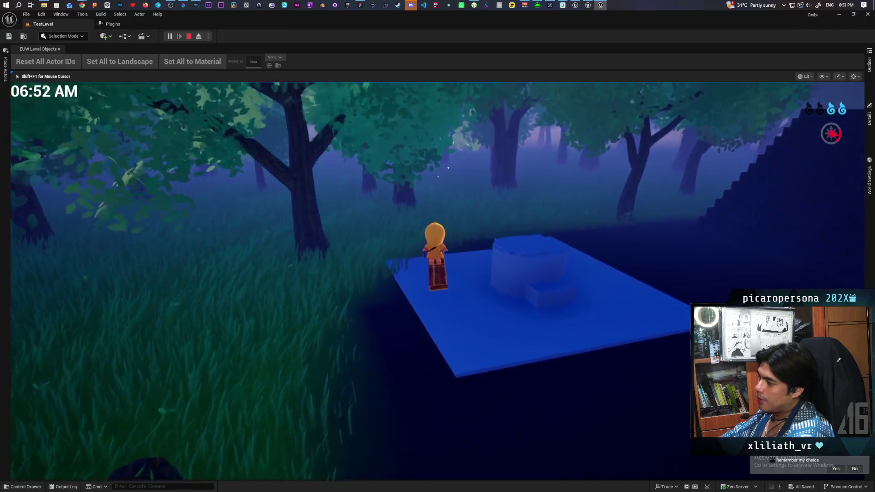
pyautogui.press('w')
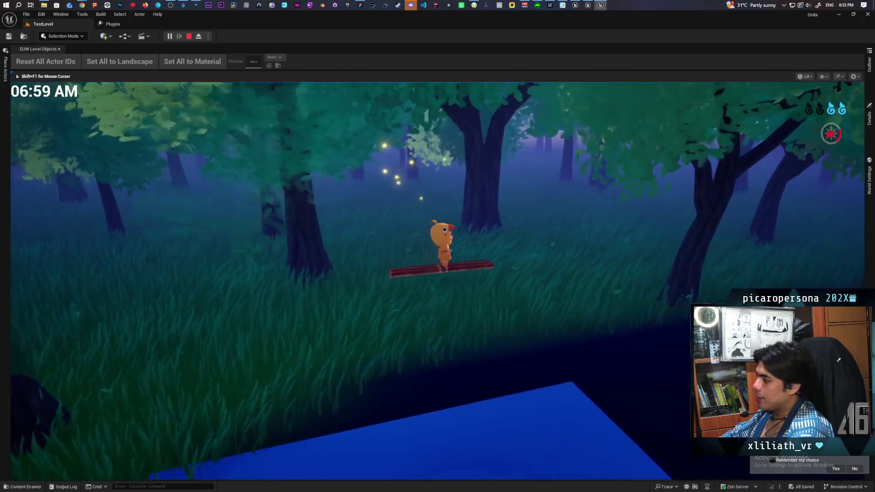
# Step: Ride back over the blue platform, then steer through the grass toward the waterfall
pyautogui.press('w')
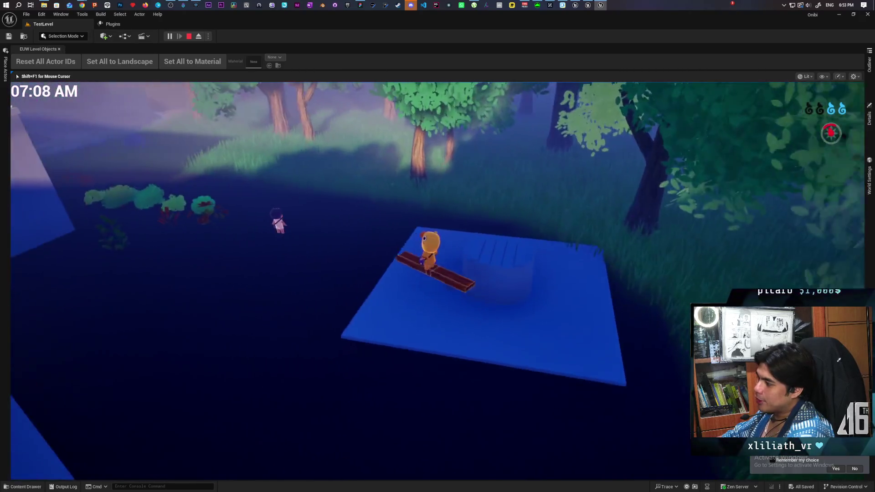
pyautogui.press('w')
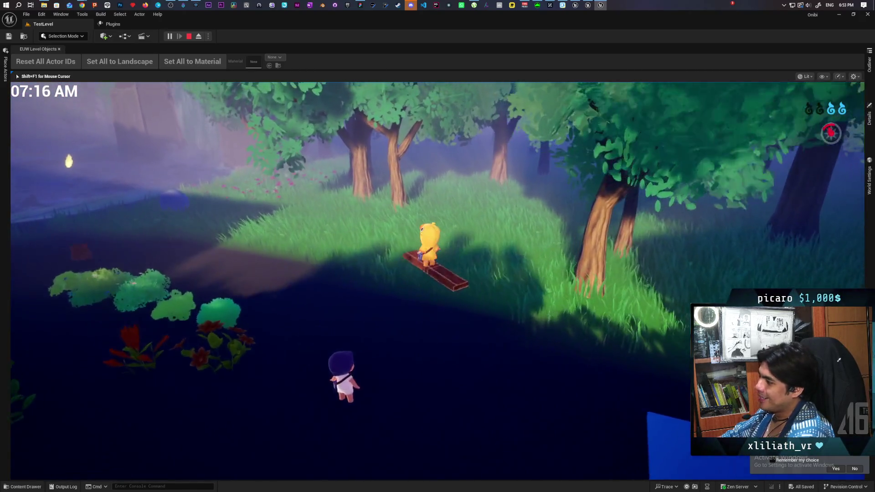
pyautogui.press('s')
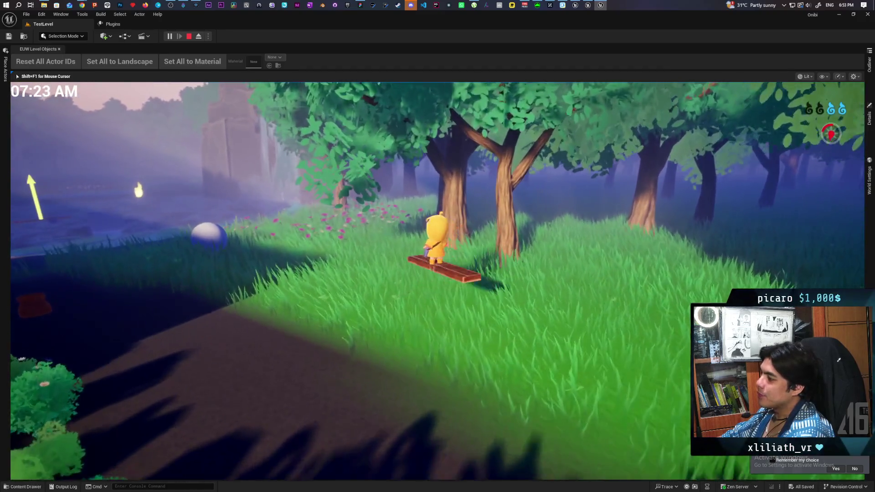
pyautogui.press('w')
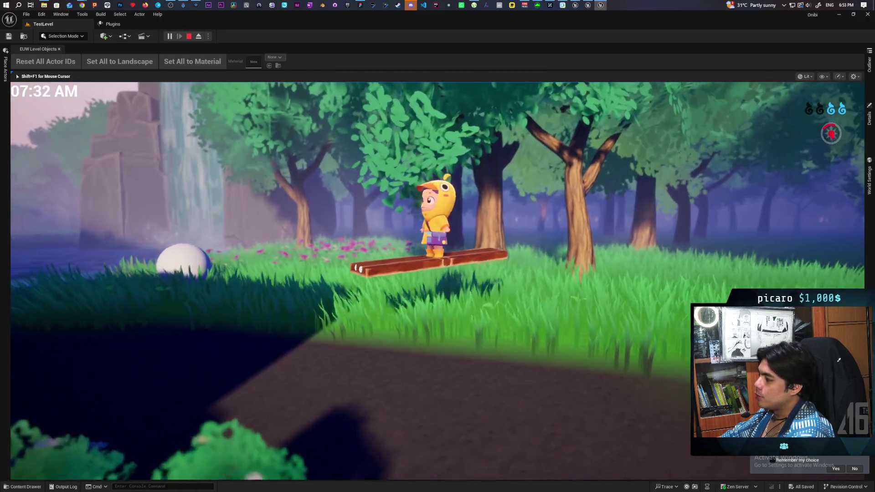
pyautogui.press('a')
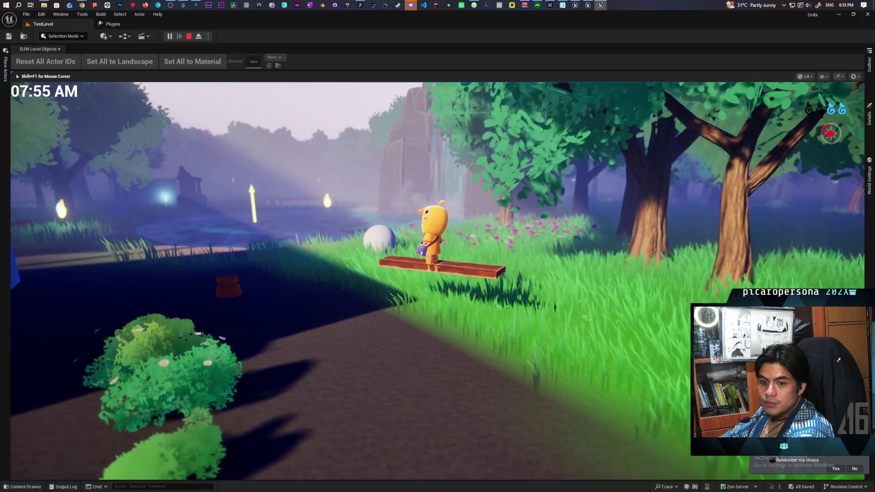
pyautogui.press('w')
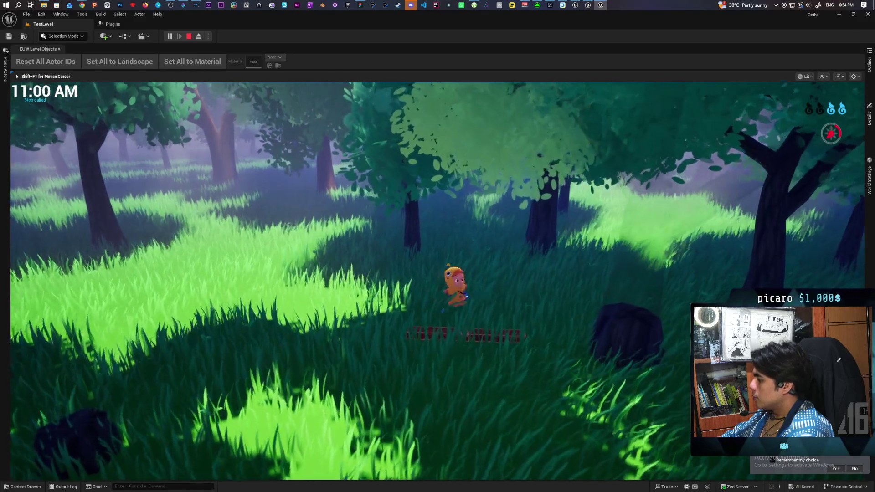
# Step: Run to the blue buildings and advance the NPC's dialogue bubbles until they close
pyautogui.press('w')
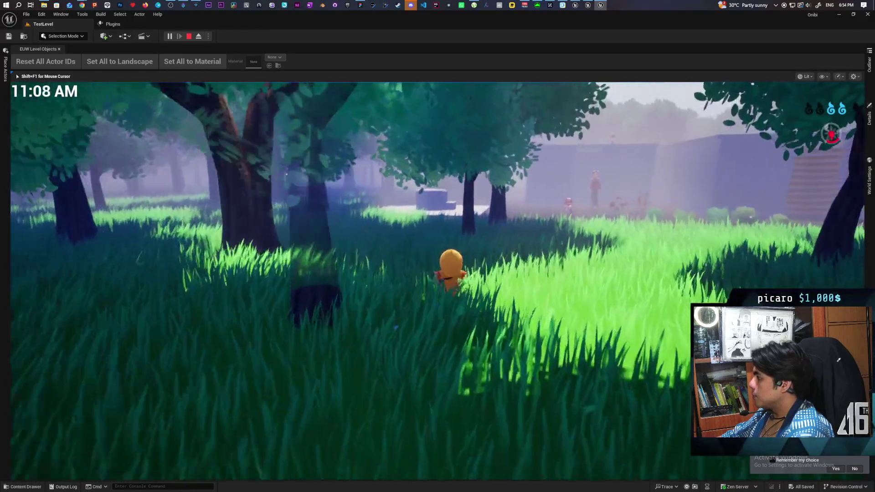
pyautogui.press('w')
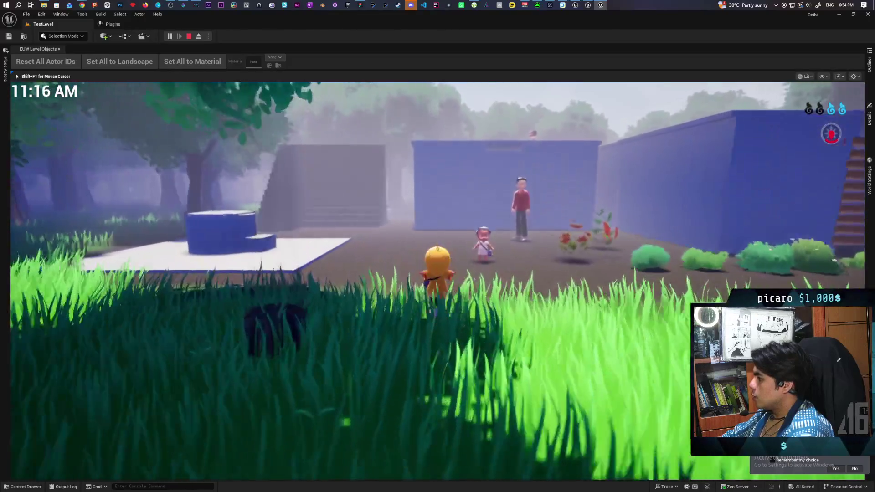
pyautogui.press('w')
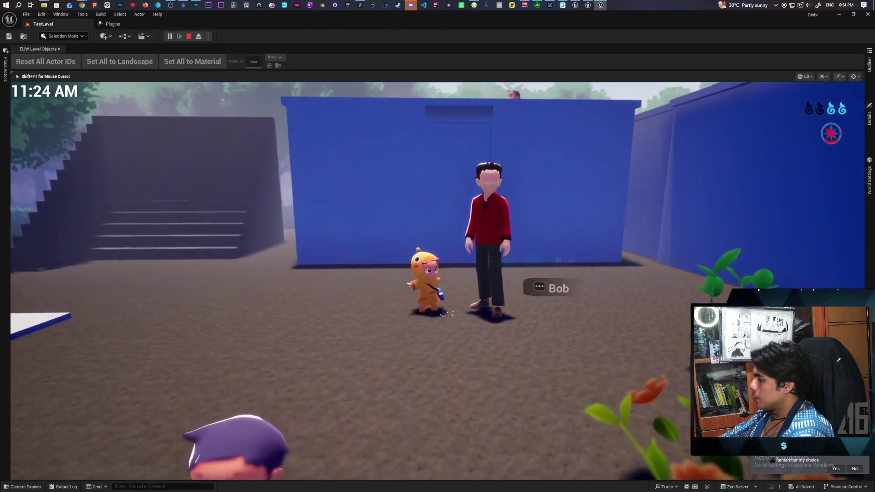
pyautogui.press('w')
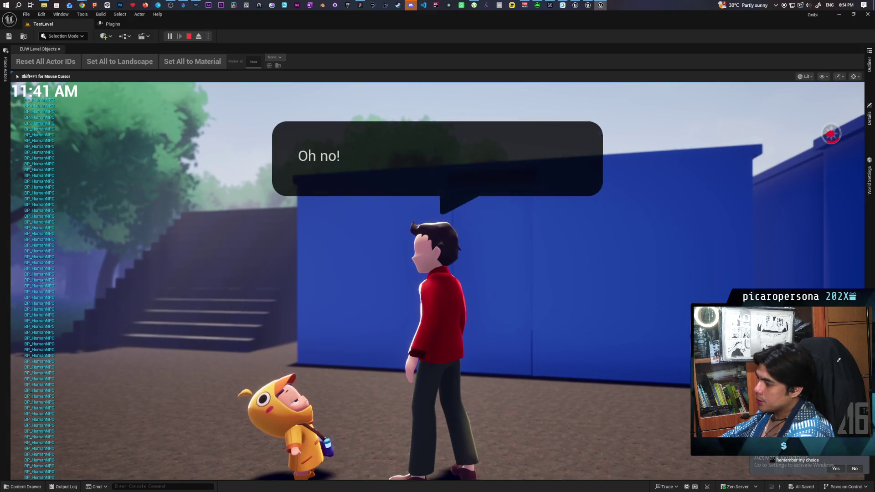
pyautogui.press('space')
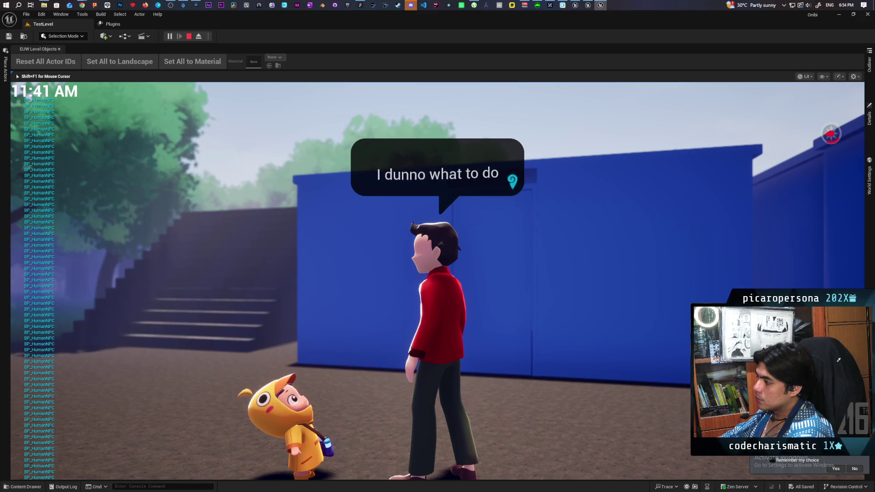
pyautogui.press('space')
# Step: Walk past the yellow companion, along the blue wall and up the path to the pond's edge
pyautogui.press('w')
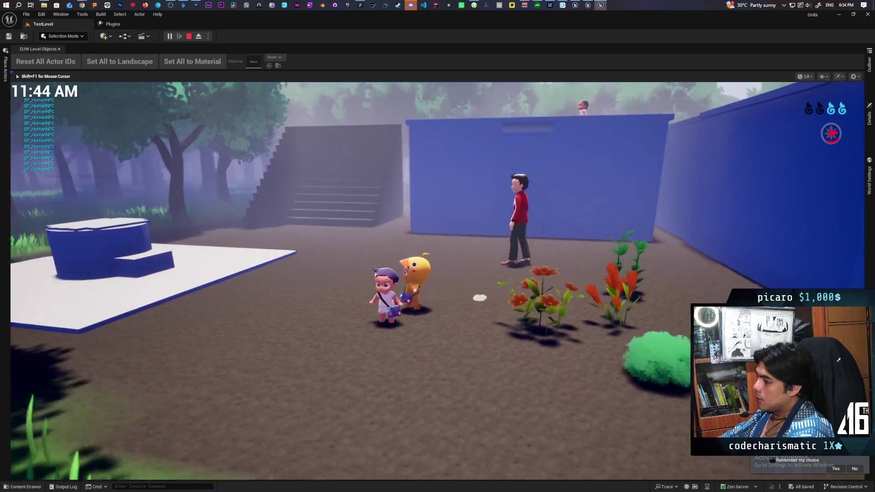
pyautogui.press('d')
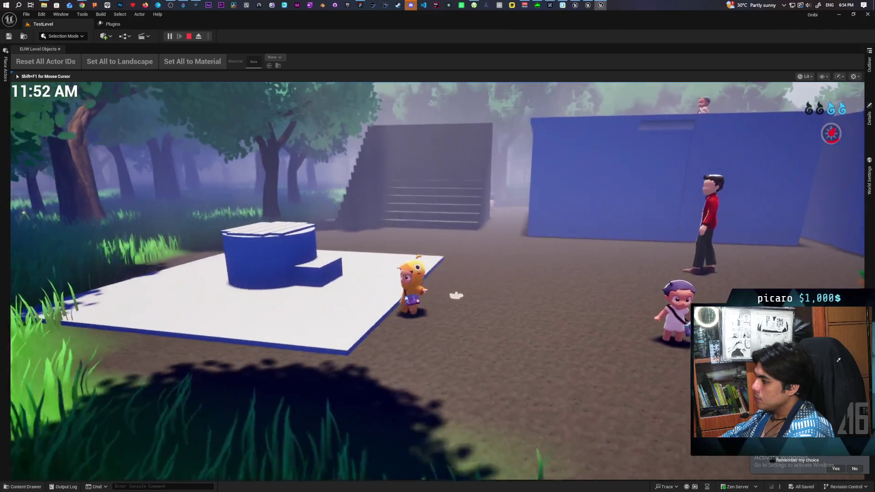
pyautogui.press('s')
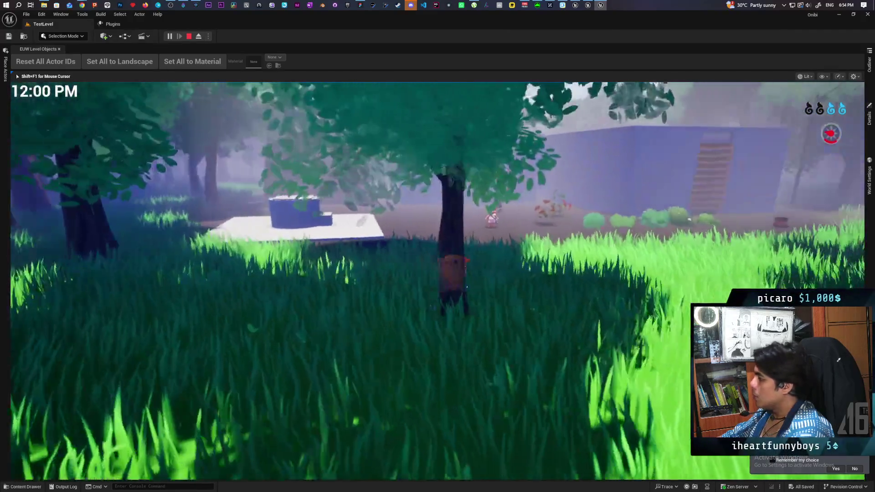
pyautogui.press('w')
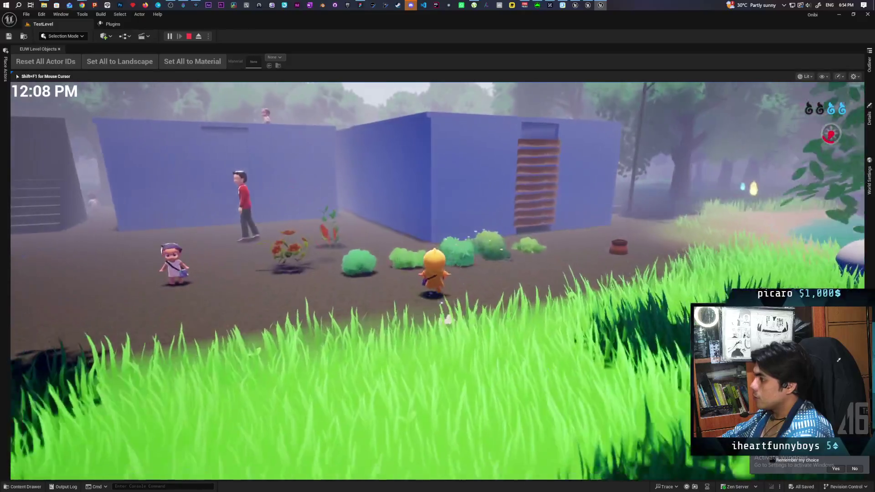
pyautogui.press('d')
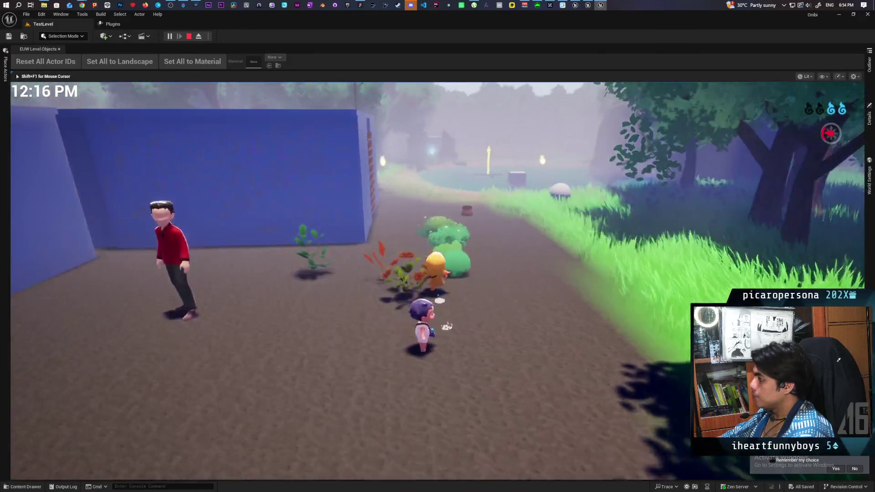
pyautogui.press('w')
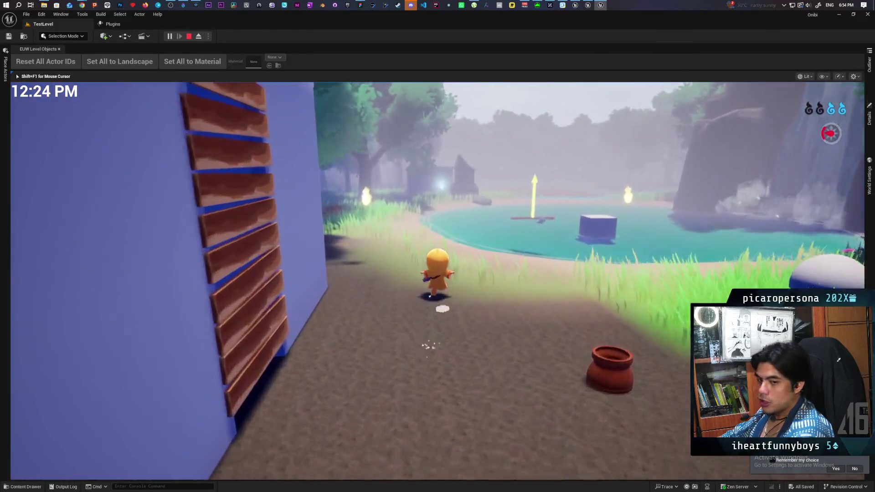
pyautogui.press('w')
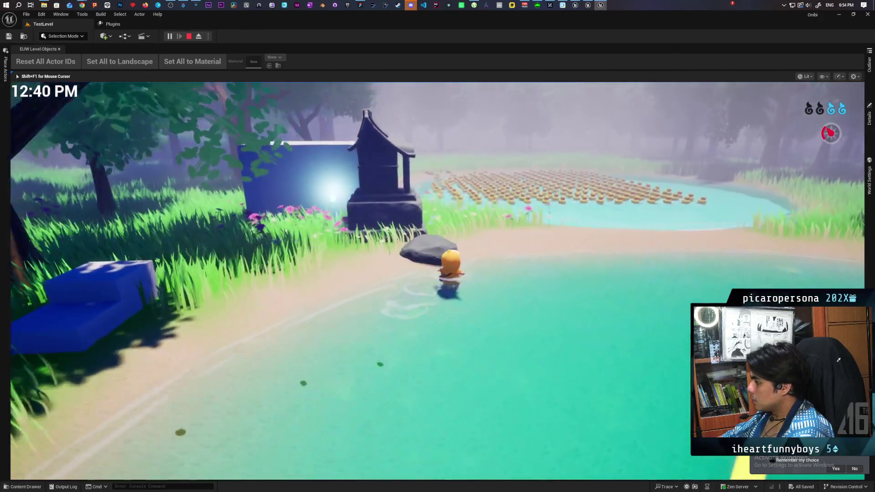
# Step: Wade through the rubber ducks, then continue along the shore past the shrine toward the white building
pyautogui.press('w')
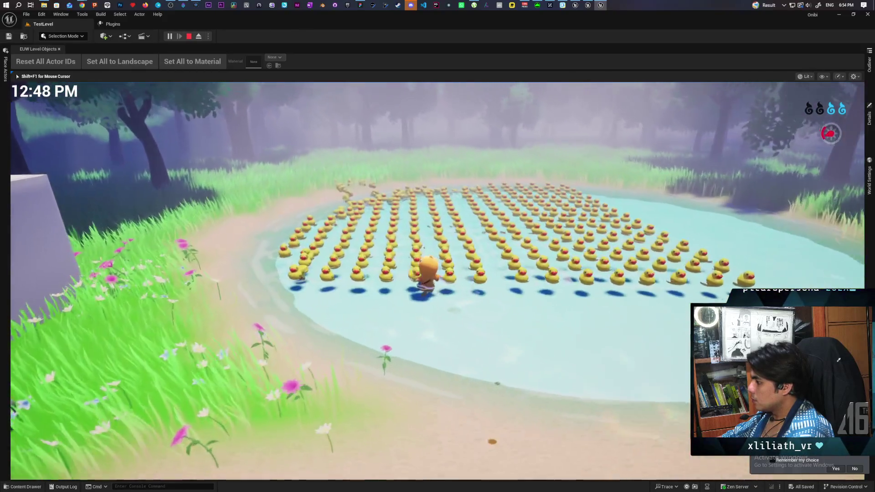
pyautogui.press('w')
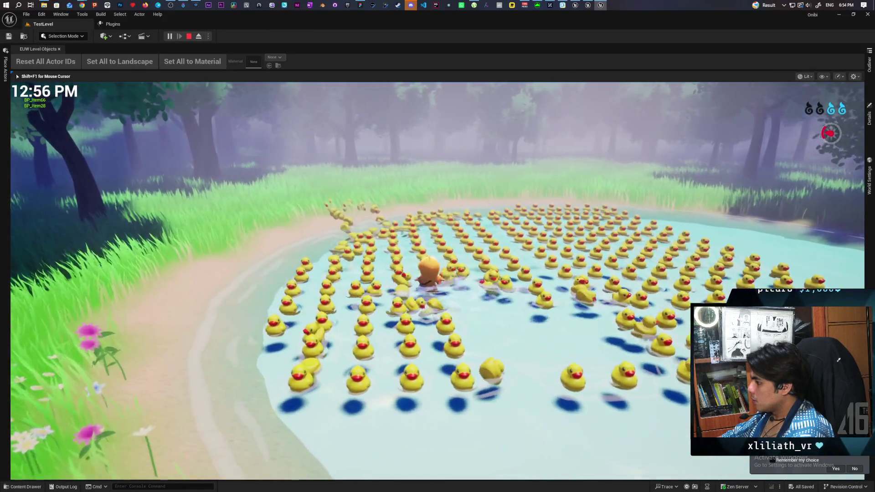
pyautogui.press('s')
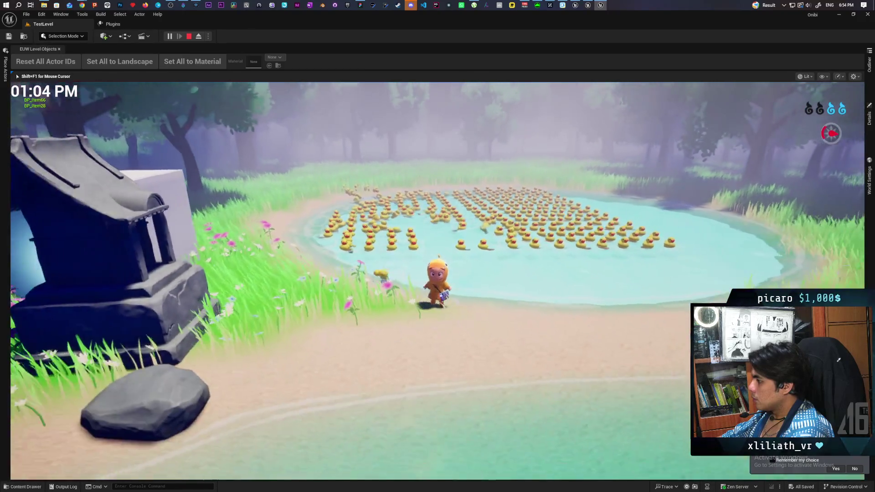
pyautogui.press('w')
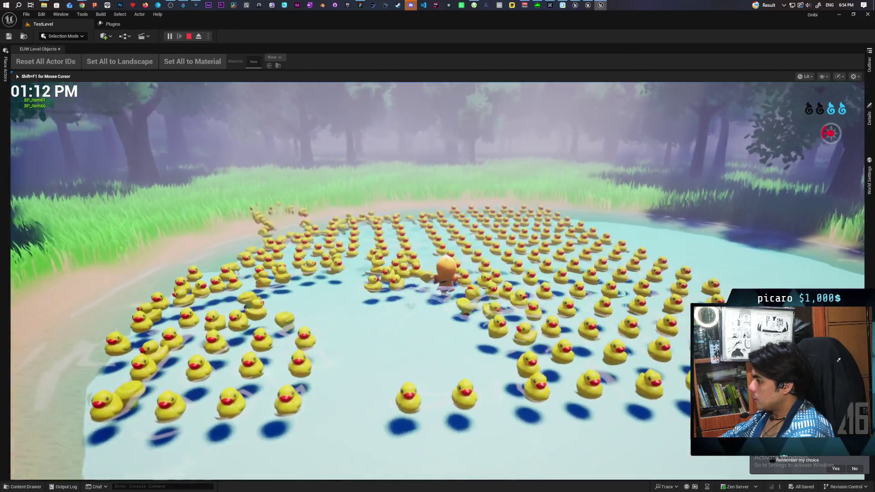
pyautogui.press('s')
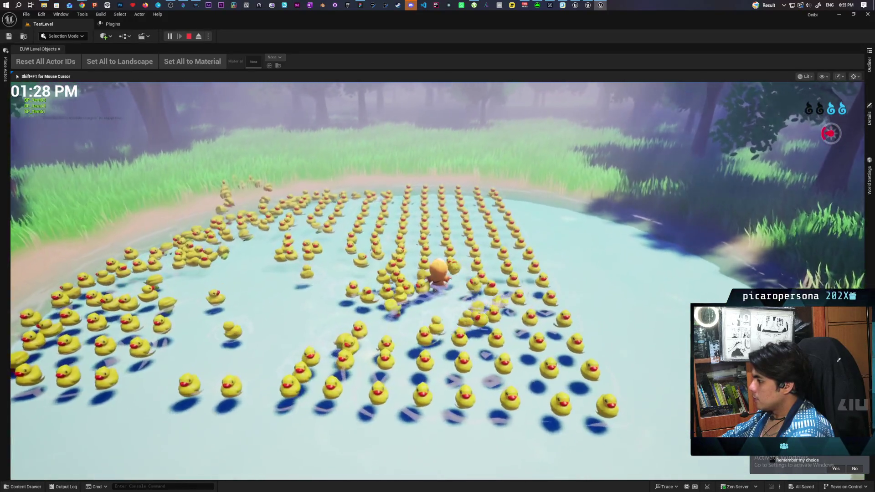
pyautogui.press('w')
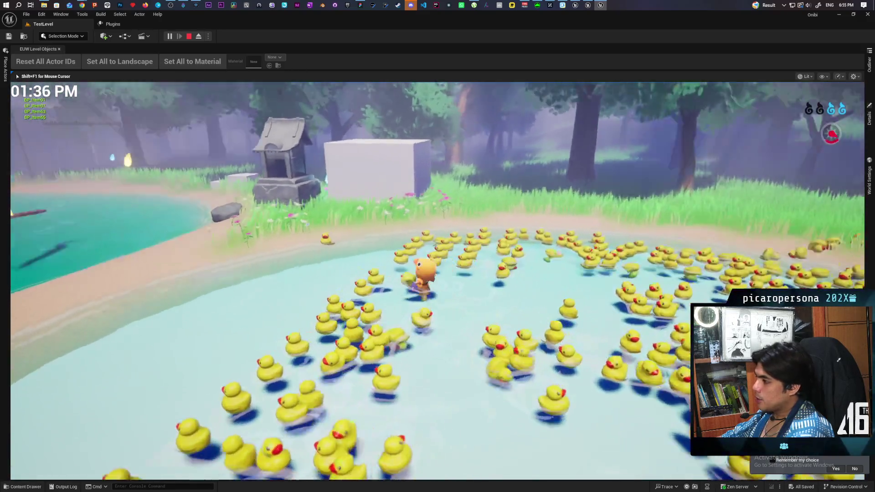
pyautogui.press('w')
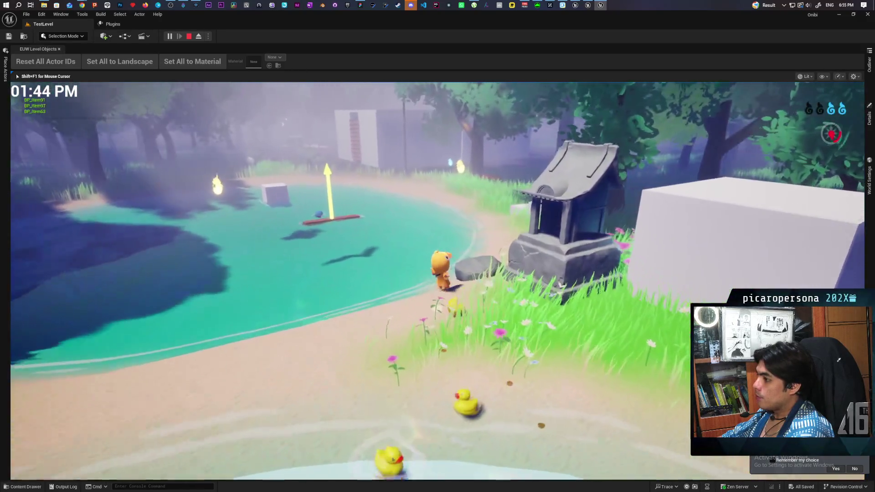
pyautogui.press('w')
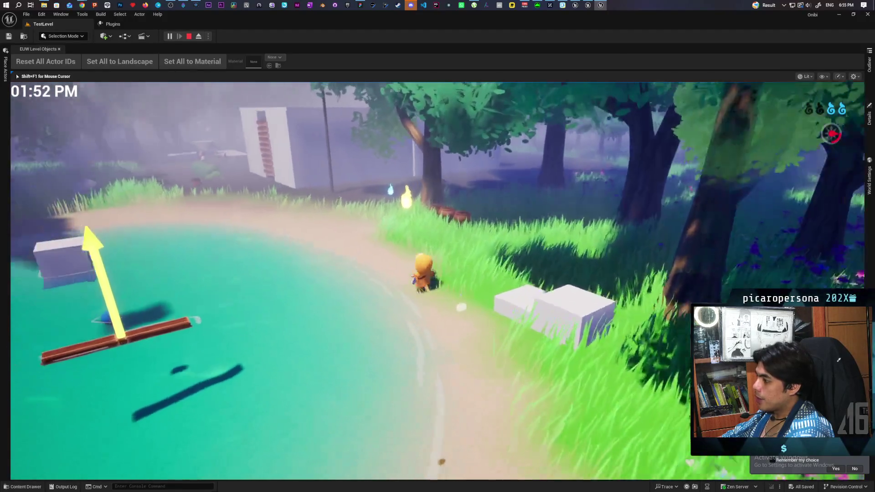
pyautogui.press('w')
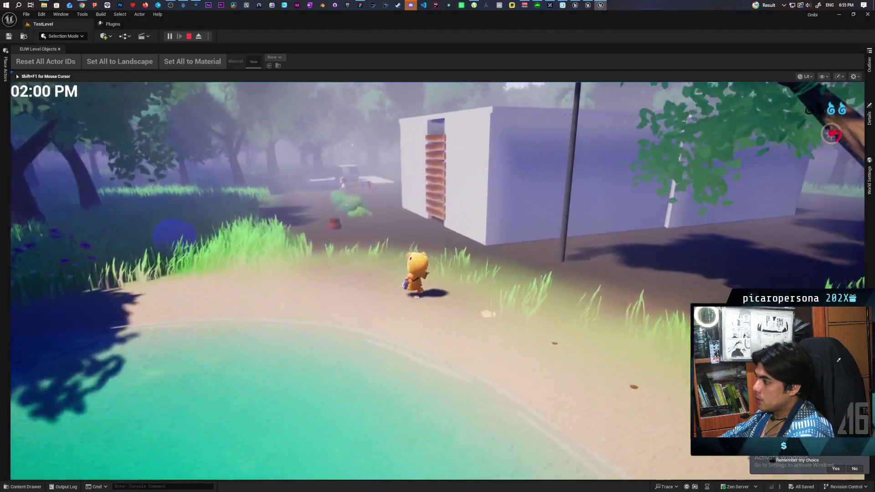
# Step: Run the yellow character past the bushes into the courtyard toward the white wall
pyautogui.press('w')
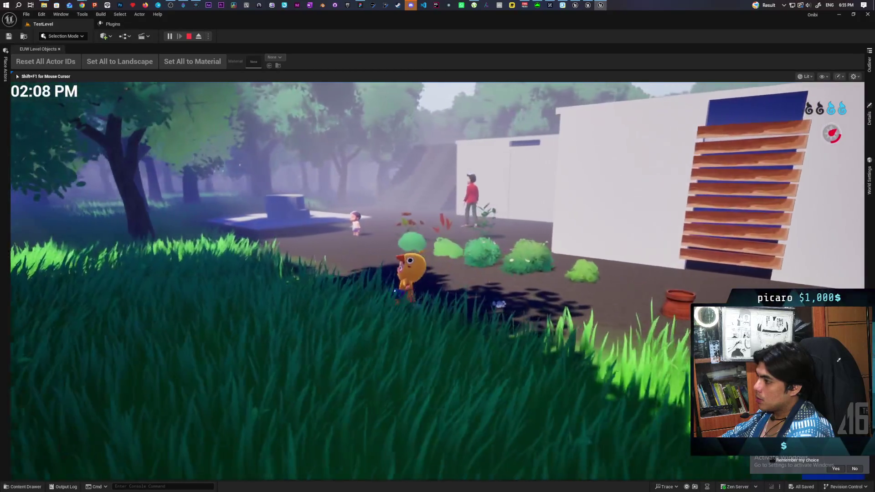
pyautogui.press('w')
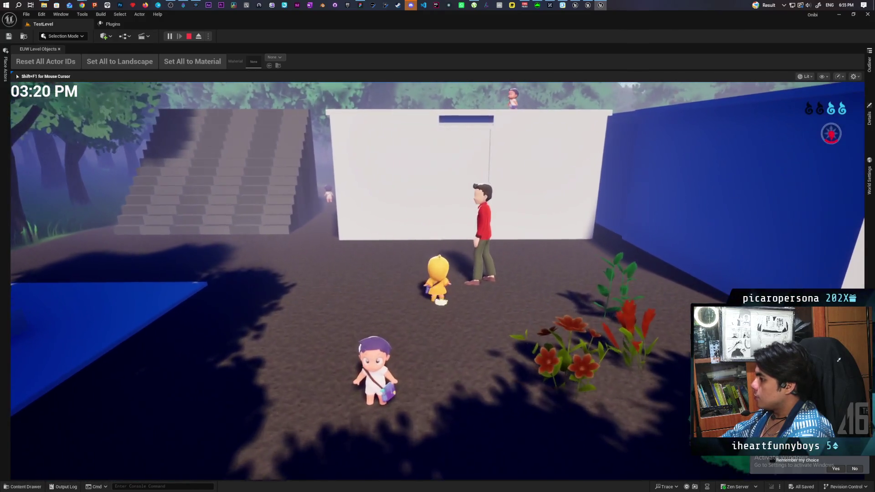
pyautogui.press('s')
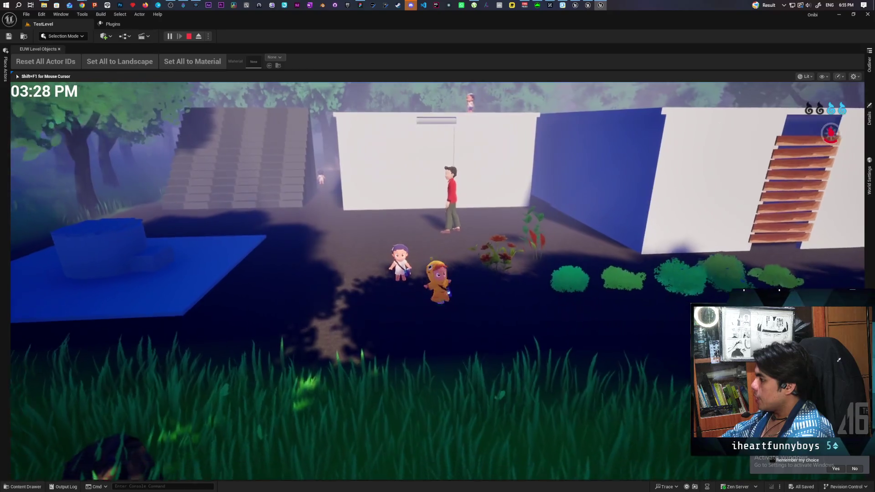
pyautogui.press('w')
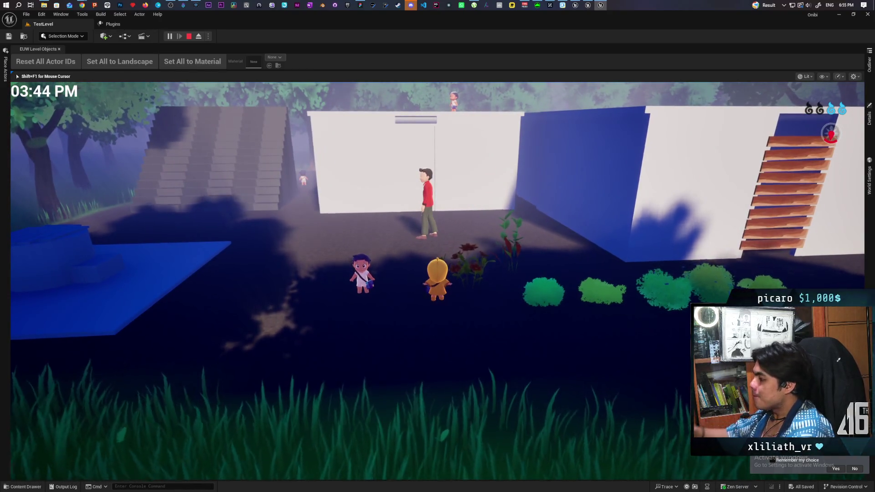
# Step: Approach the red-shirted figure and take control of him
pyautogui.press('s')
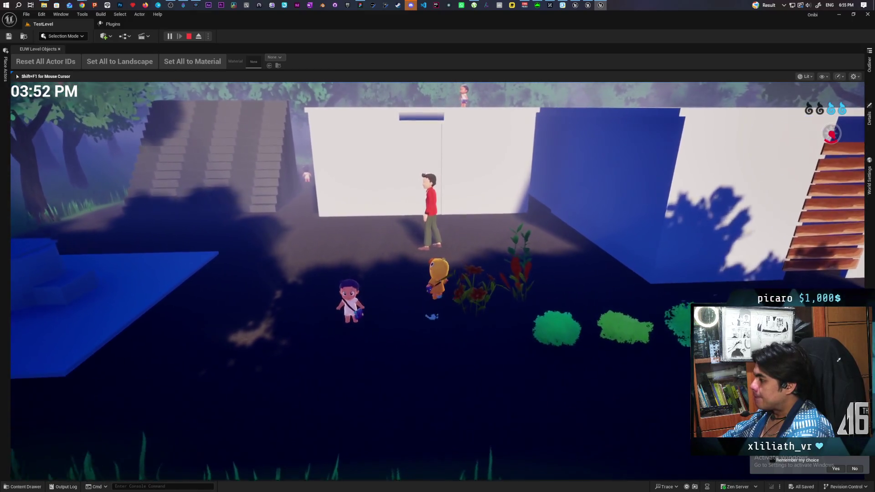
pyautogui.press('w')
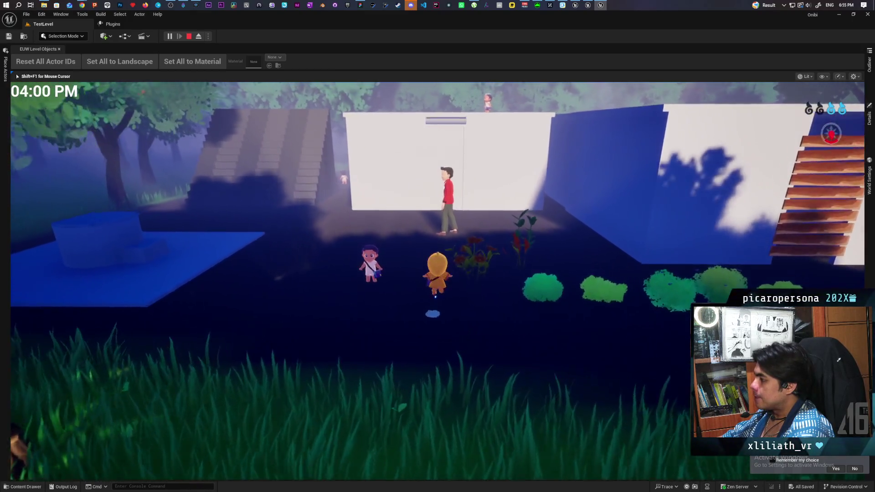
pyautogui.press('a')
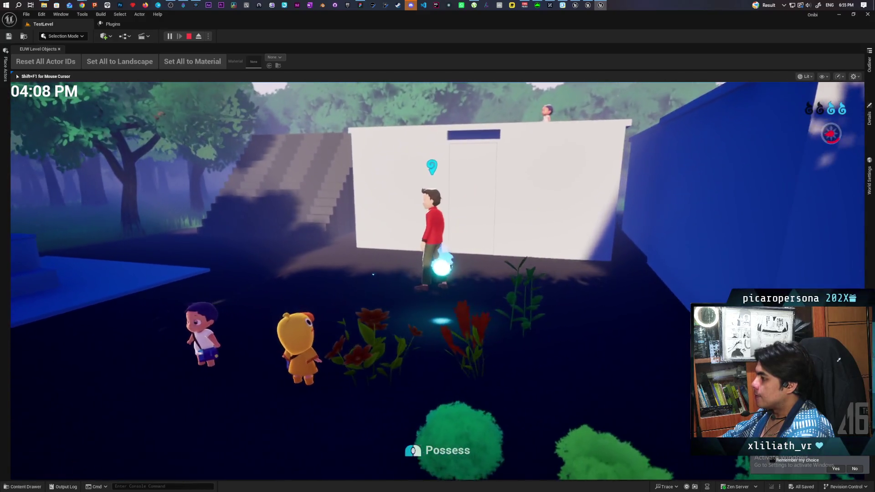
pyautogui.press('w')
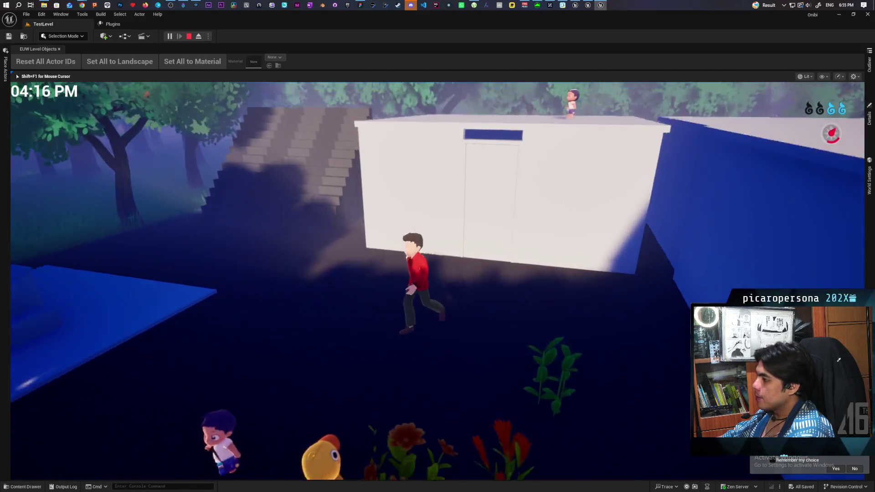
# Step: Walk the red figure to the white wall, open the door with F and enter
pyautogui.press('w')
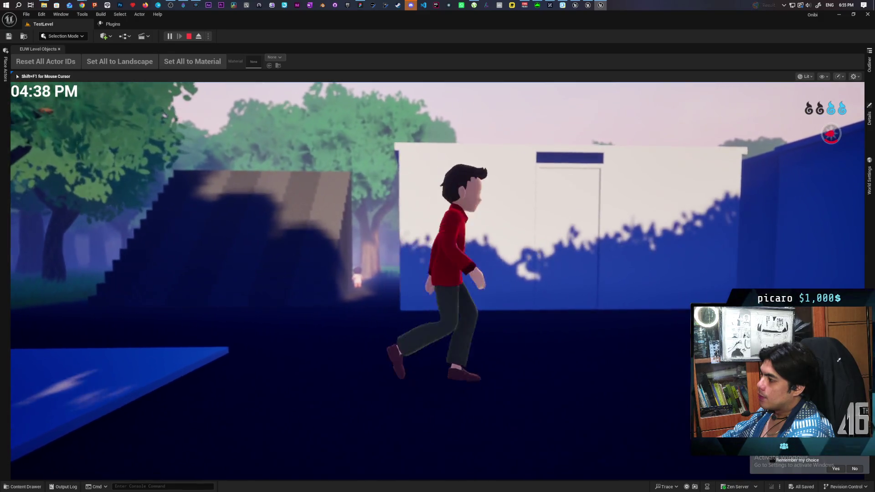
pyautogui.press('w')
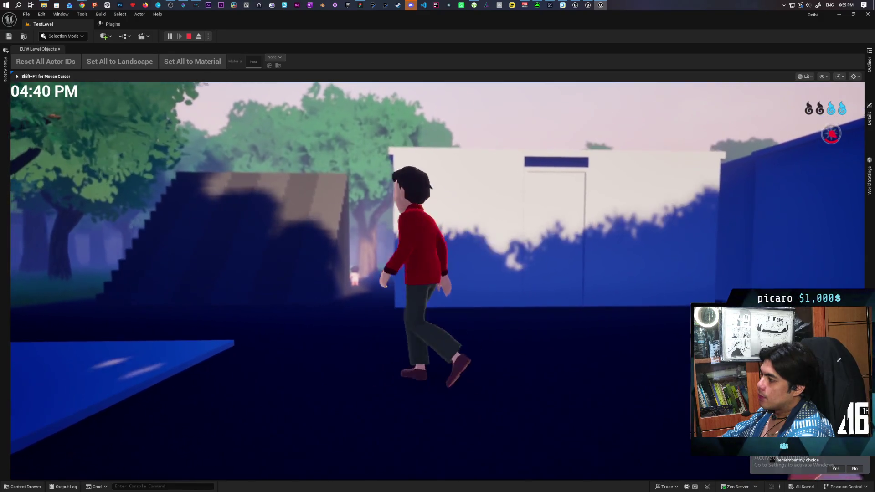
pyautogui.press('w')
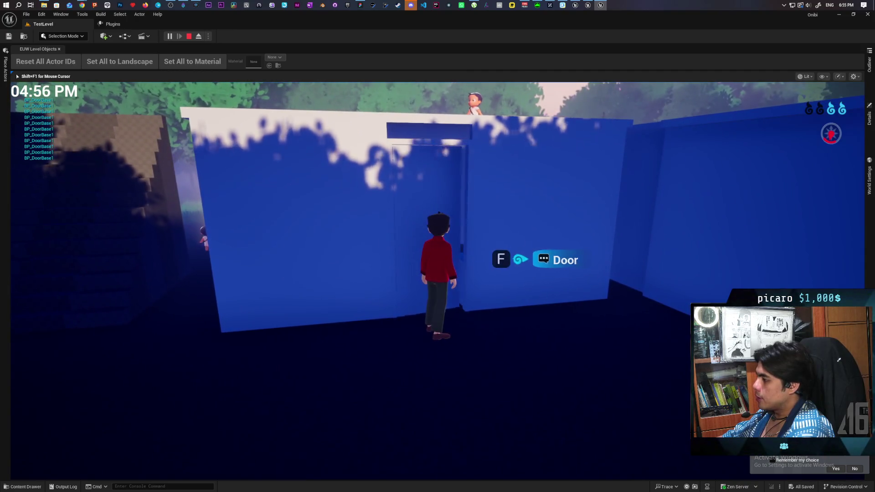
pyautogui.press('f')
pyautogui.press('w')
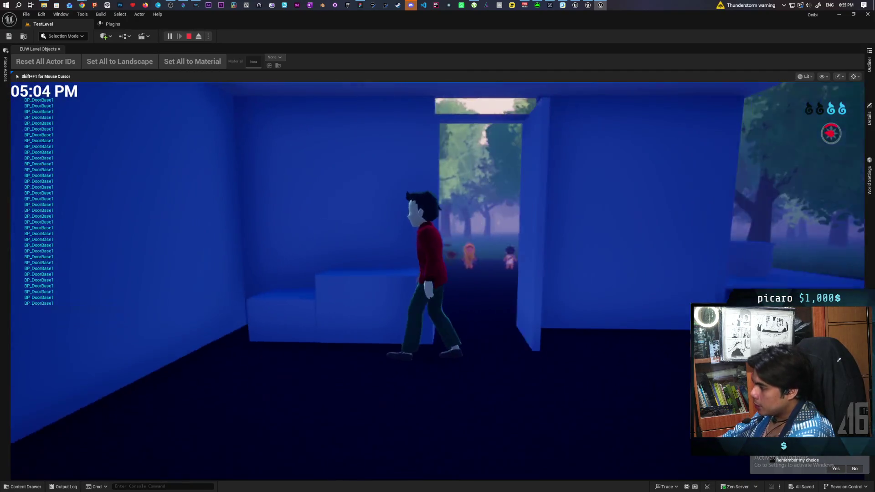
# Step: Switch on the room light with F and walk around the lit room
pyautogui.press('w')
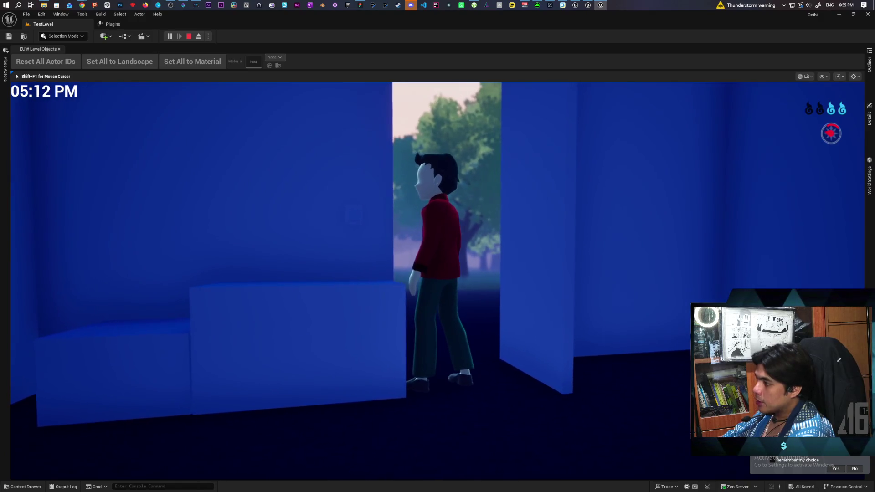
pyautogui.press('w')
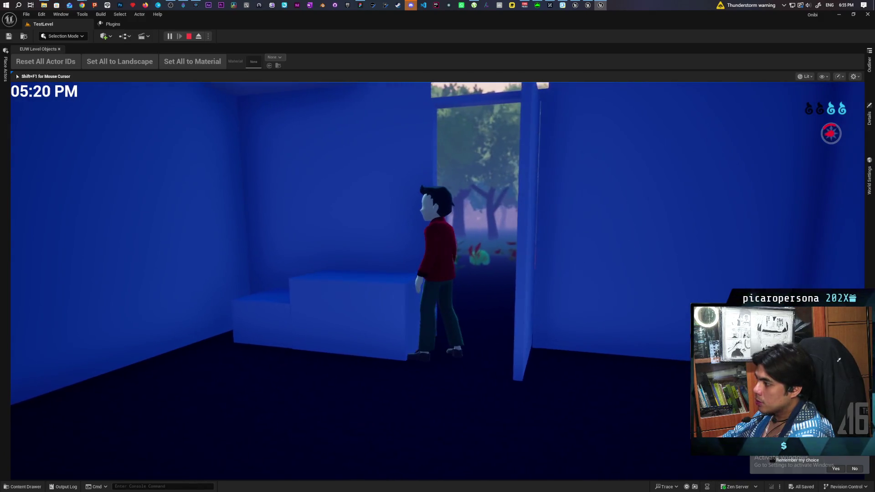
pyautogui.press('f')
pyautogui.press('s')
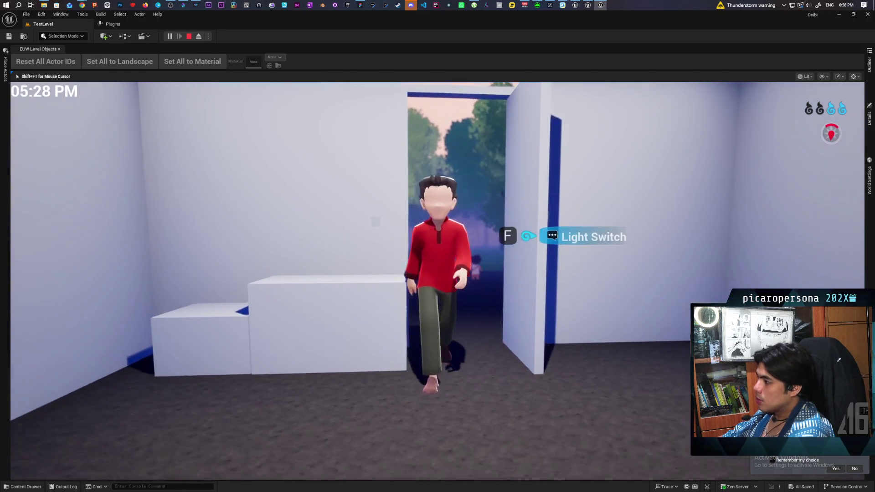
pyautogui.press('s')
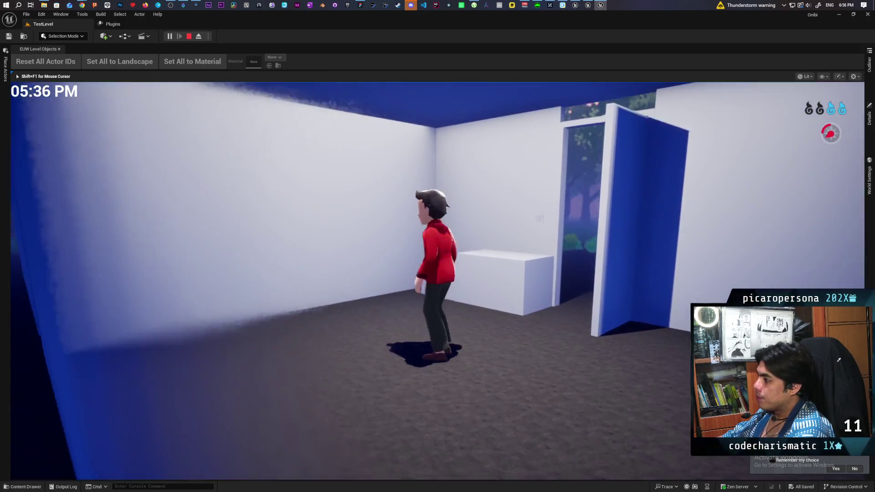
# Step: Step out through the doorway into the night, then walk back in and toward the door
pyautogui.press('w')
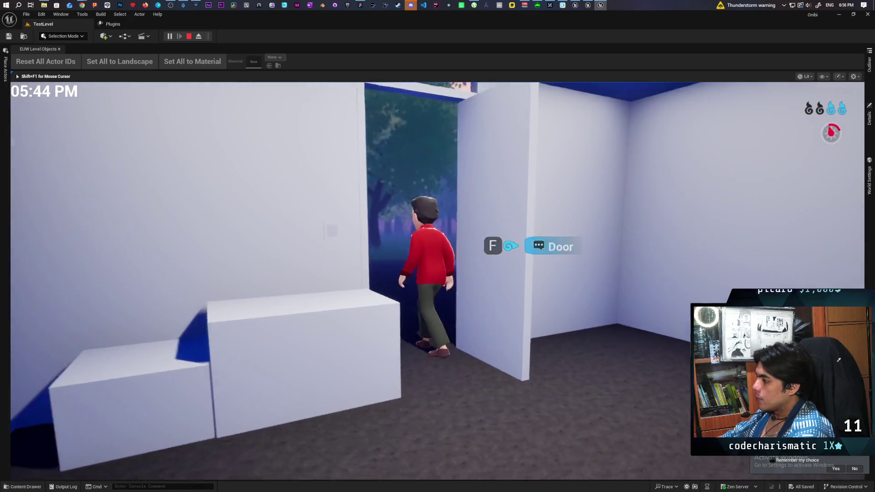
pyautogui.press('w')
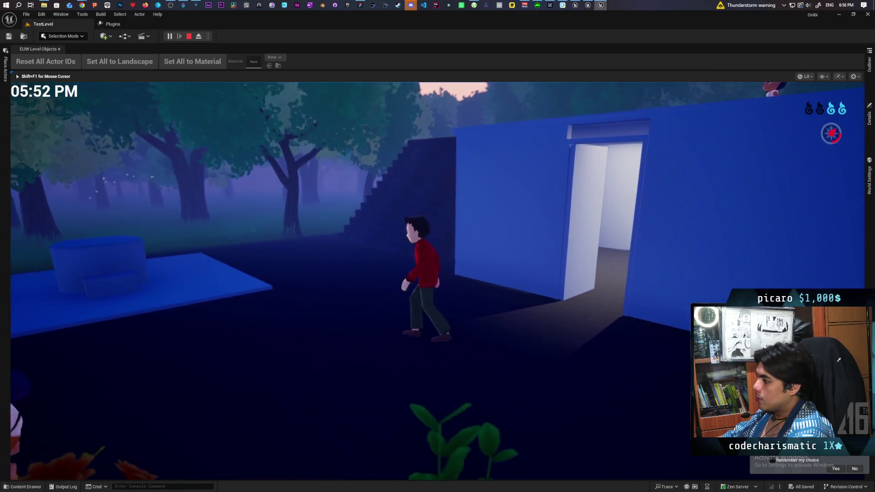
pyautogui.press('w')
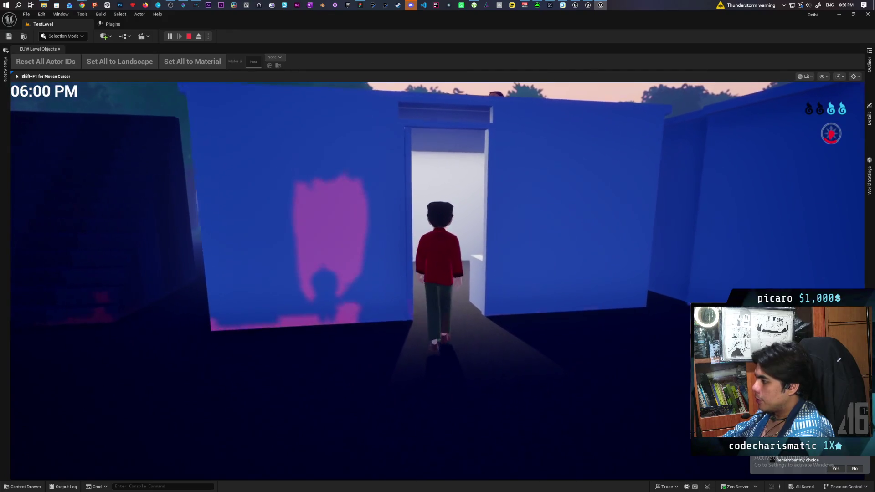
pyautogui.press('w')
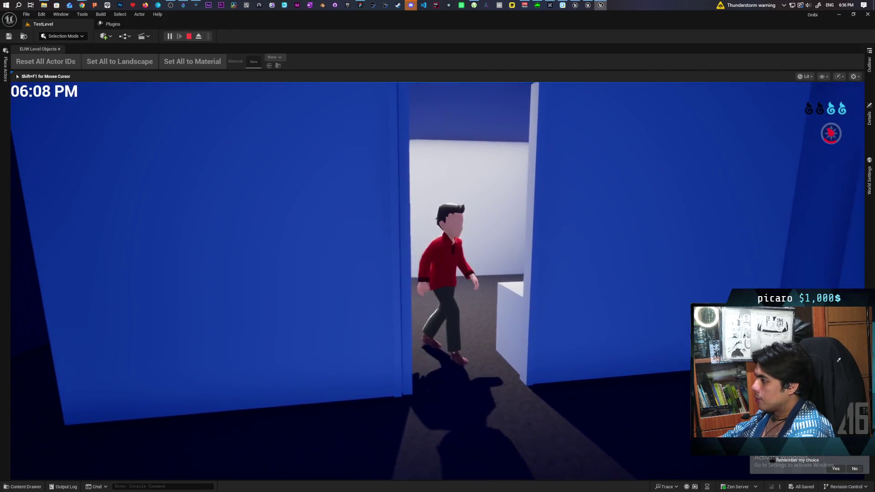
pyautogui.press('w')
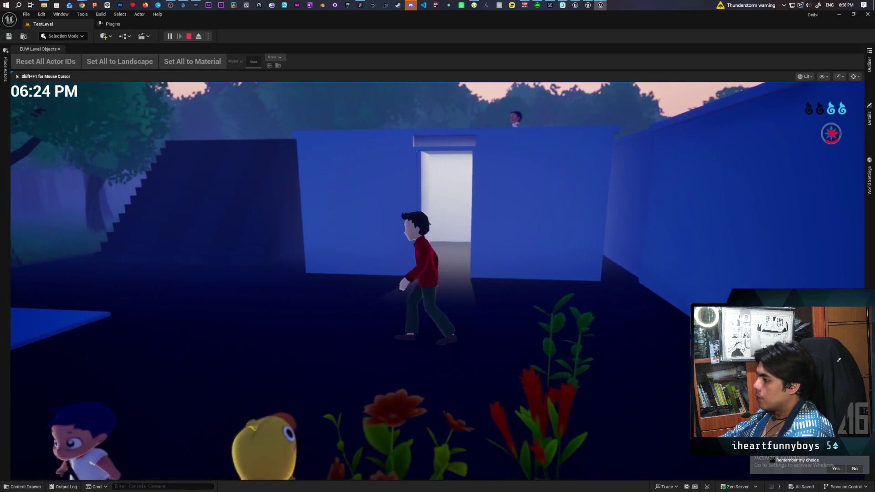
# Step: Fly the glowing wisp past the blue platform toward the lit building, then stop play with Esc
pyautogui.press('w')
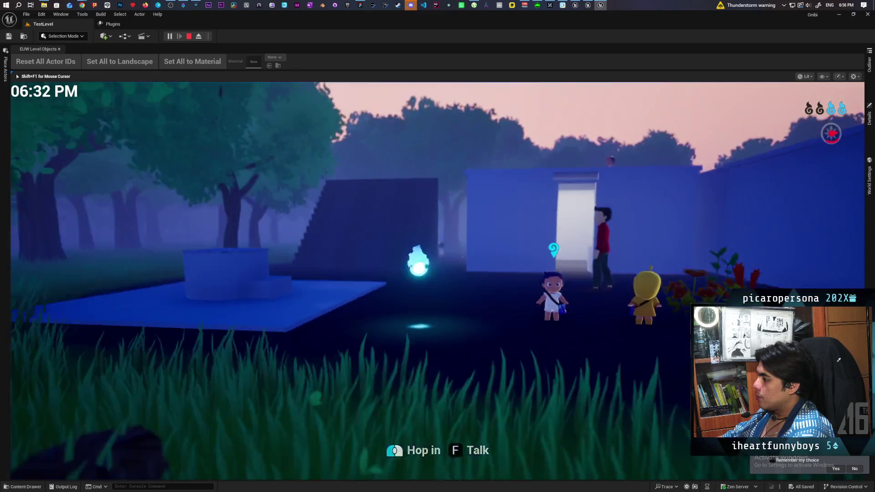
pyautogui.press('w')
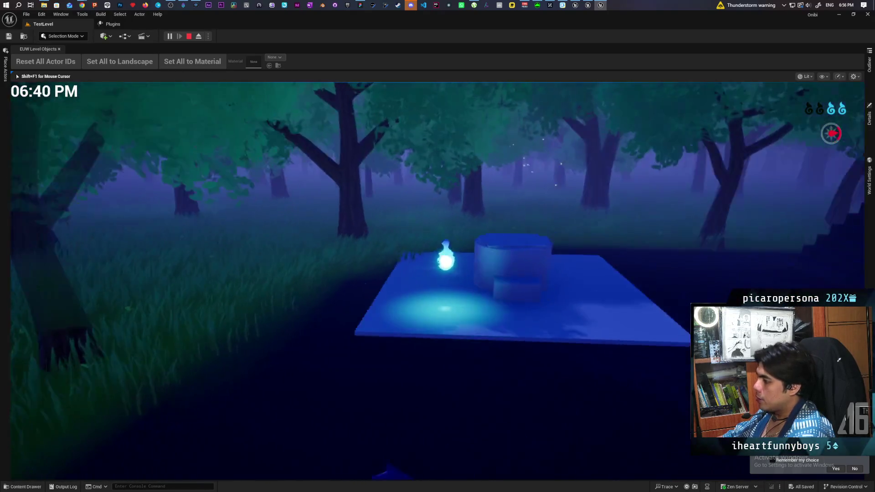
pyautogui.press('s')
pyautogui.press('s')
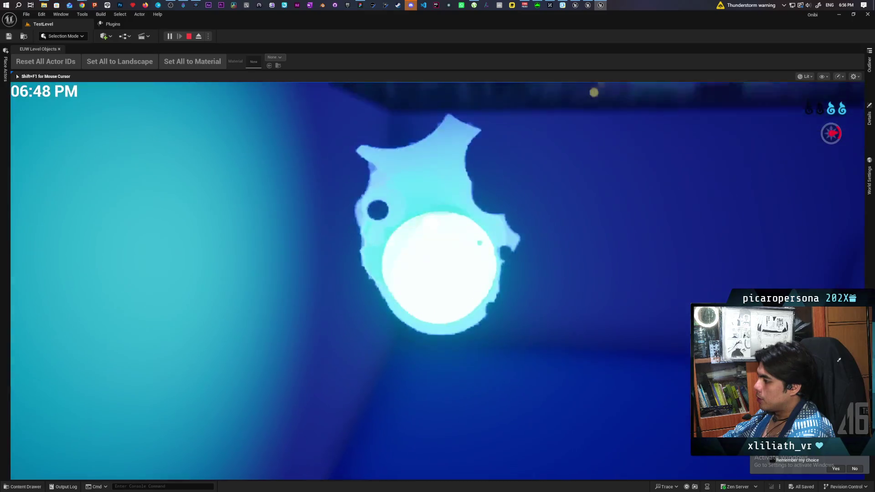
pyautogui.press('w')
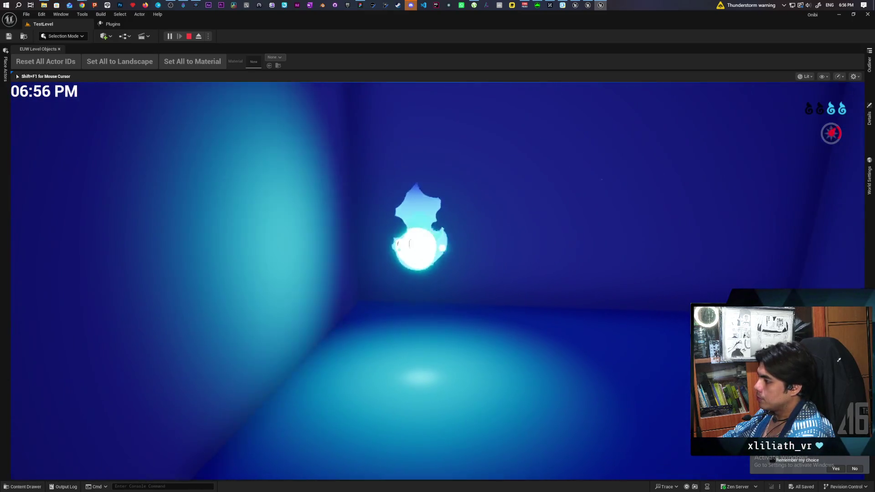
pyautogui.press('w')
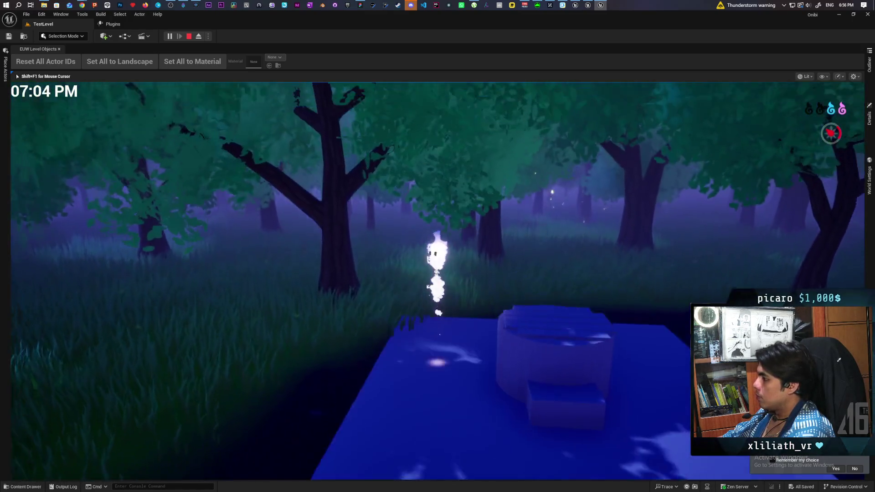
pyautogui.press('w')
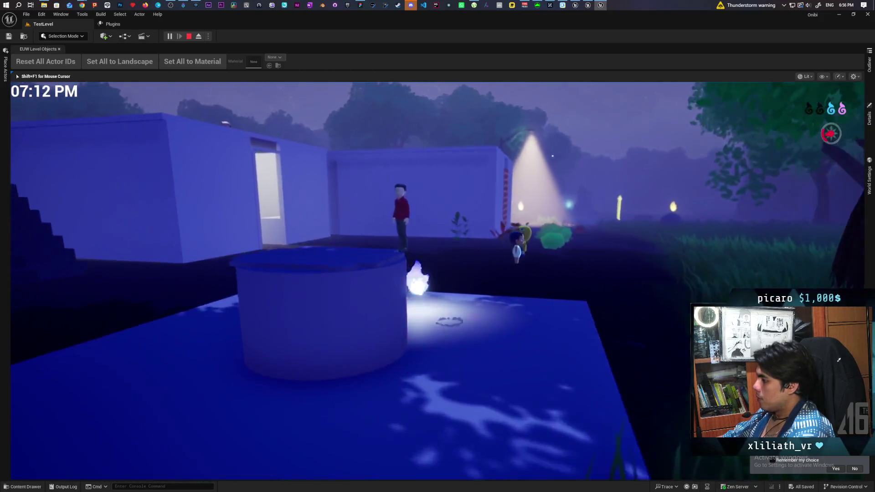
pyautogui.press('w')
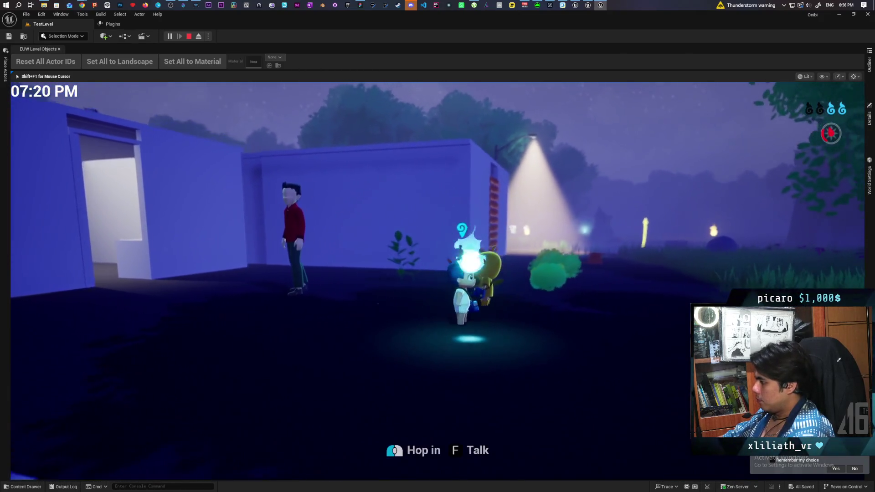
pyautogui.press('Escape')
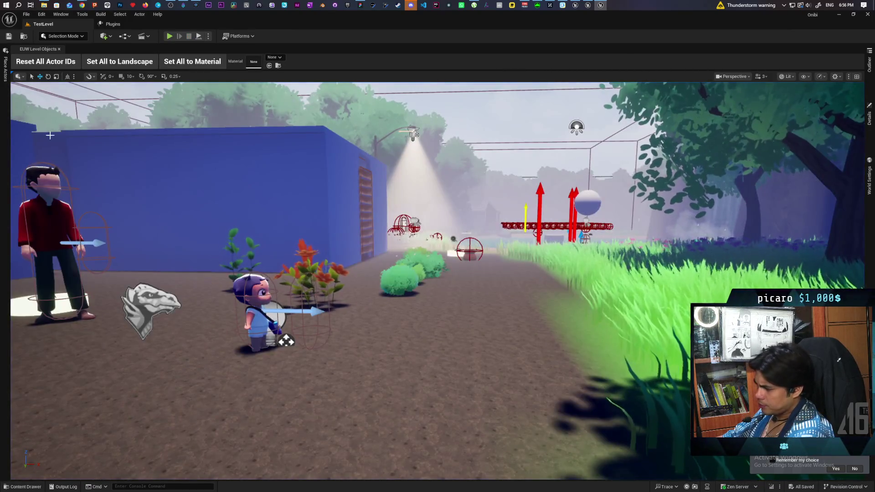
# Step: Open and play-test SnowMapTest, then switch to the StylizedJapaneseStreet editor window
pyautogui.hotkey('ctrl', 'space')
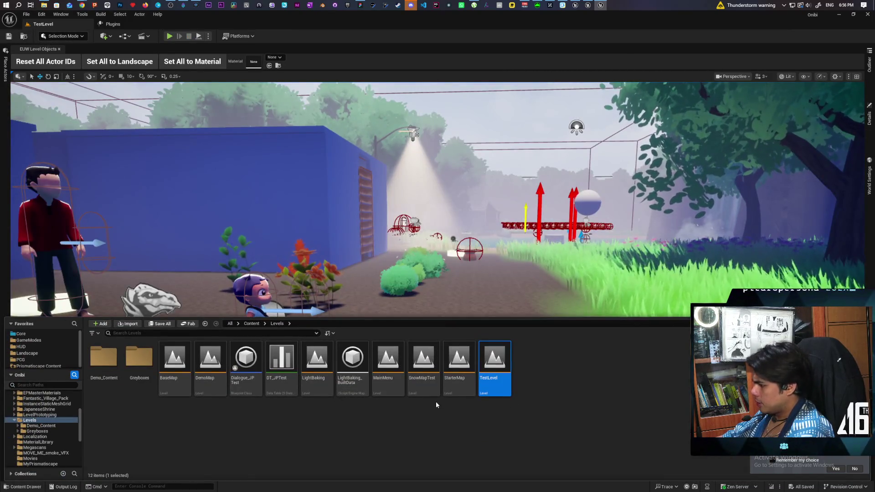
pyautogui.click(434, 358)
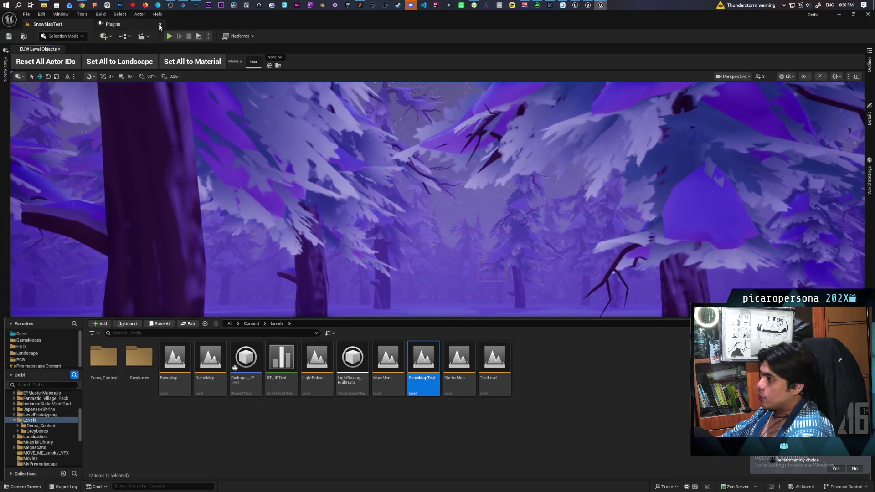
pyautogui.click(169, 36)
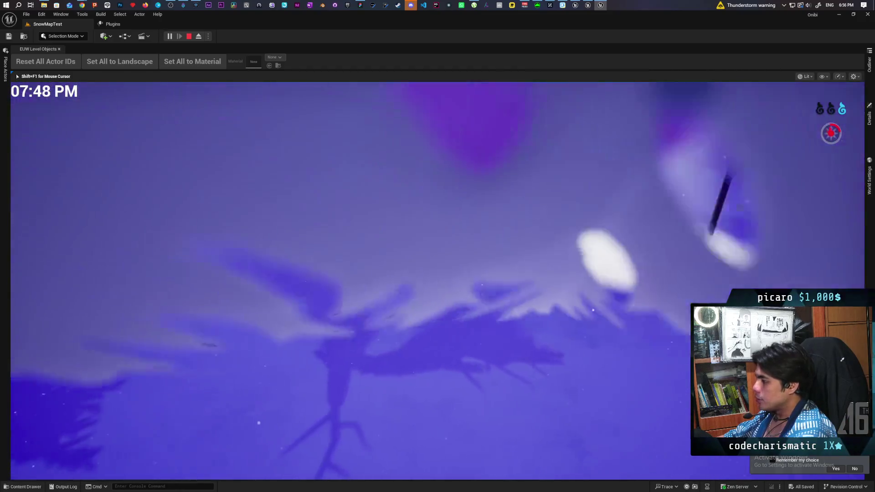
pyautogui.press('Escape')
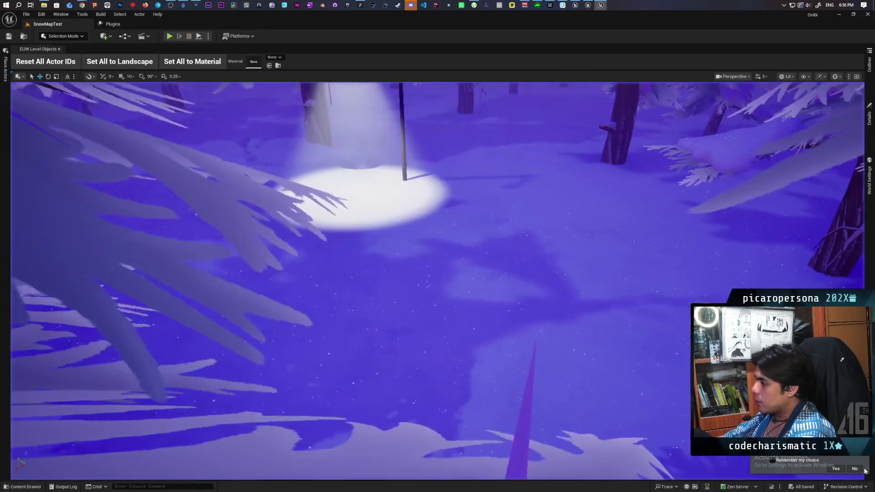
pyautogui.click(576, 5)
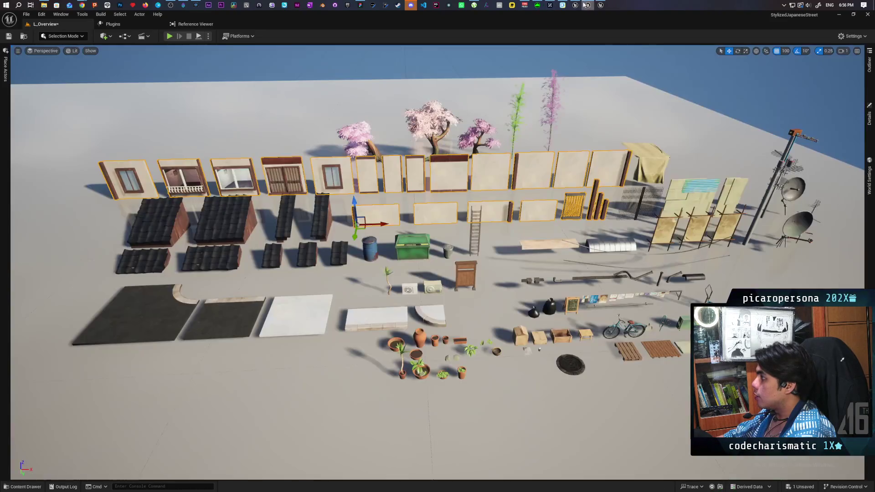
# Step: In Kozou_Dioramas, open the Farmlands level, saving the changed MI_ConcreteBase material
pyautogui.click(576, 5)
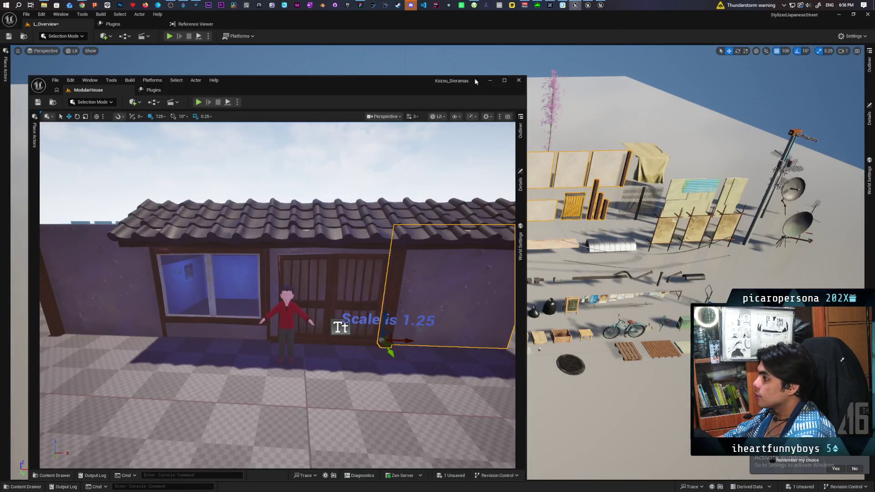
pyautogui.click(54, 101)
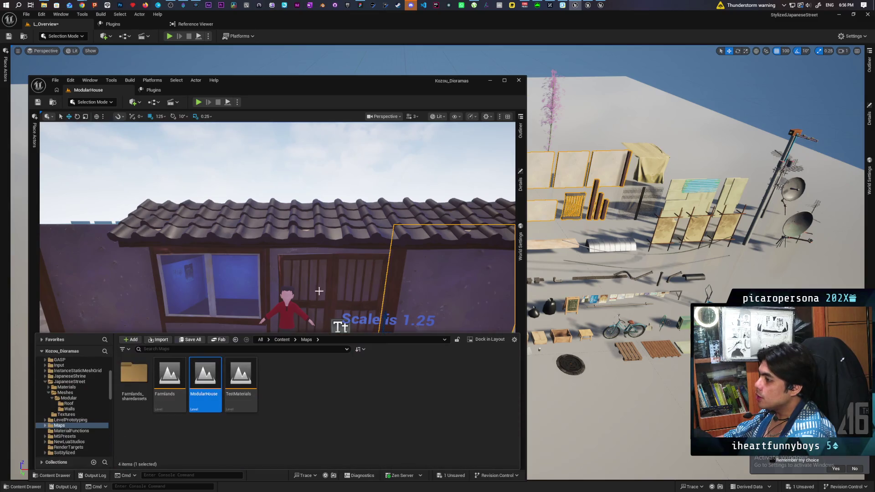
pyautogui.doubleClick(170, 378)
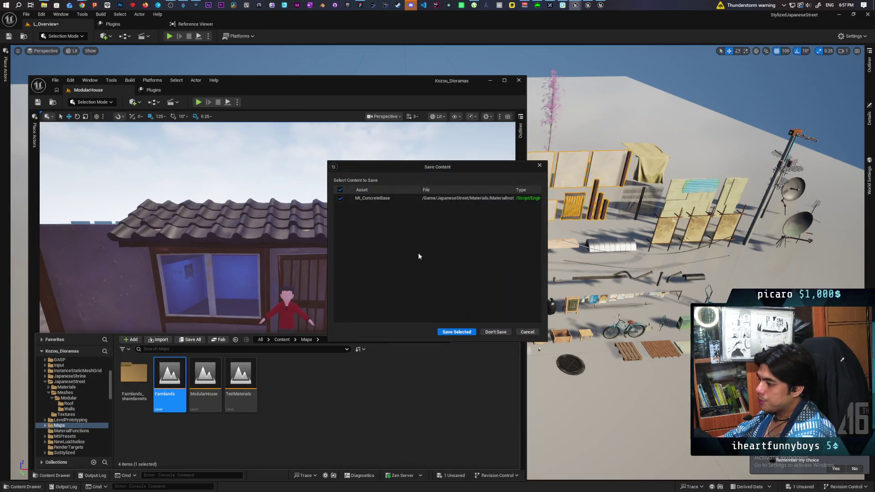
pyautogui.click(472, 335)
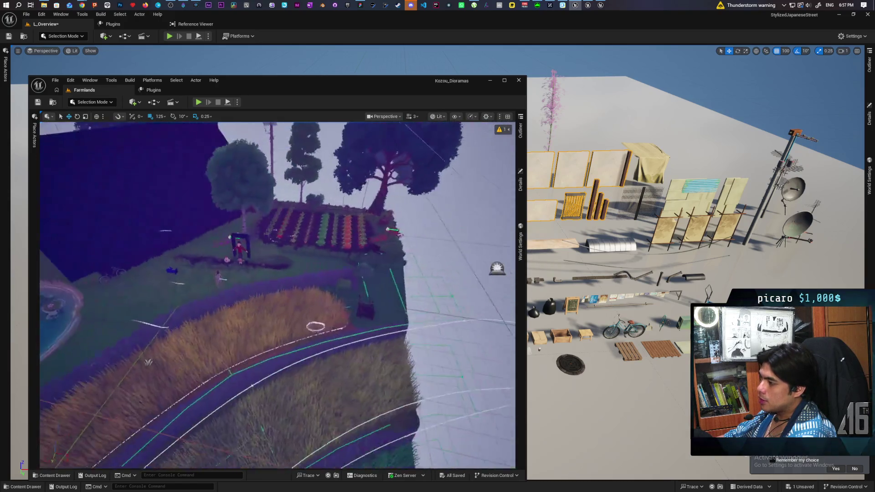
# Step: Set BP_Daynight to daytime lighting and start playing Farmlands from near the gate
pyautogui.click(520, 130)
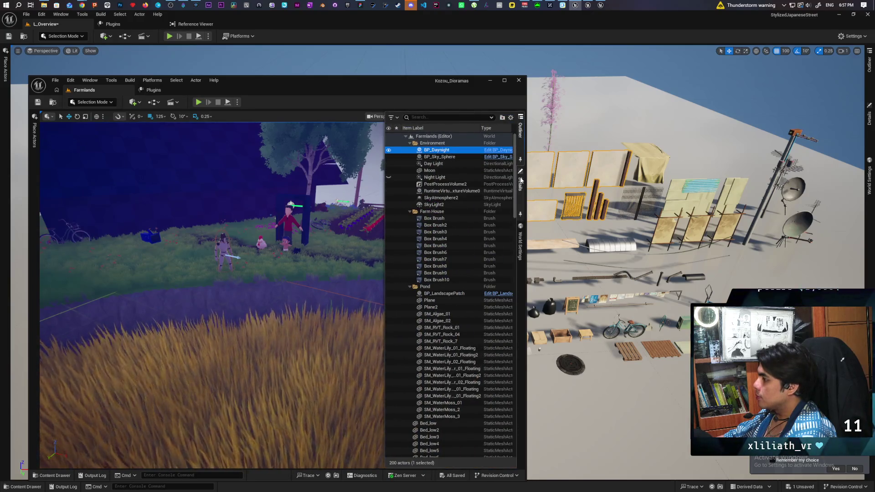
pyautogui.click(520, 182)
pyautogui.click(442, 287)
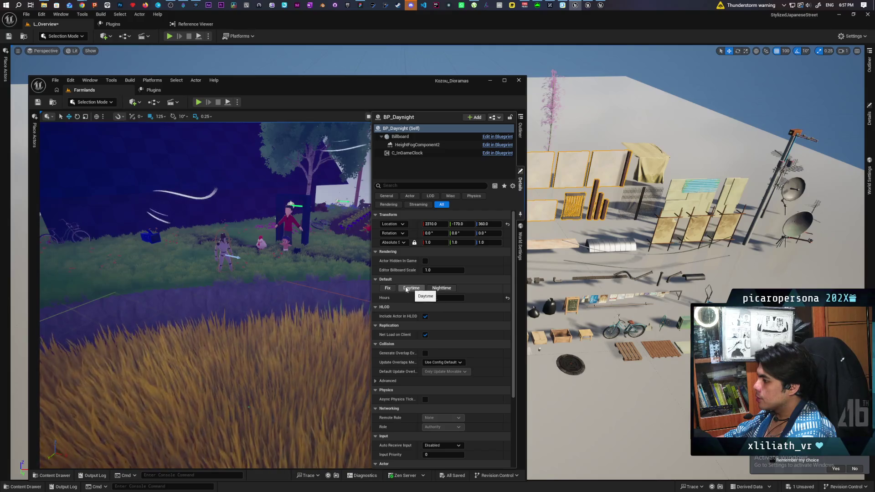
pyautogui.click(412, 288)
pyautogui.click(158, 280)
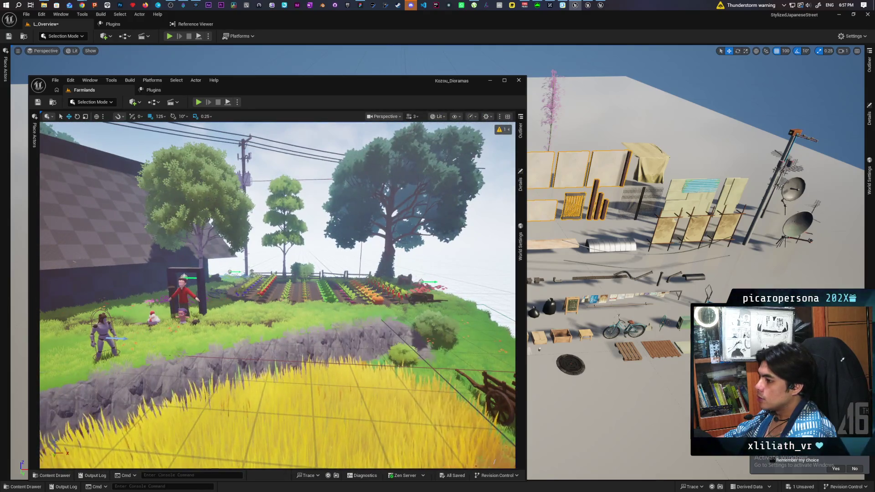
pyautogui.rightClick(158, 279)
pyautogui.click(209, 334)
pyautogui.click(215, 332)
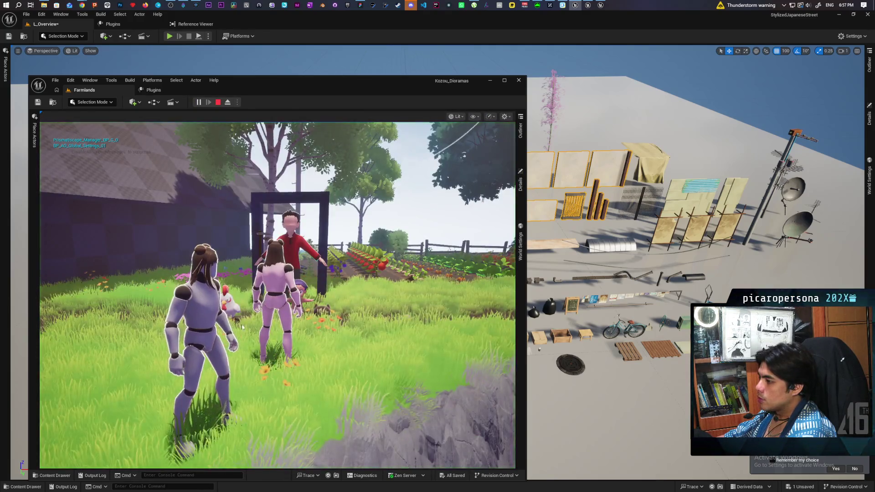
pyautogui.press('w')
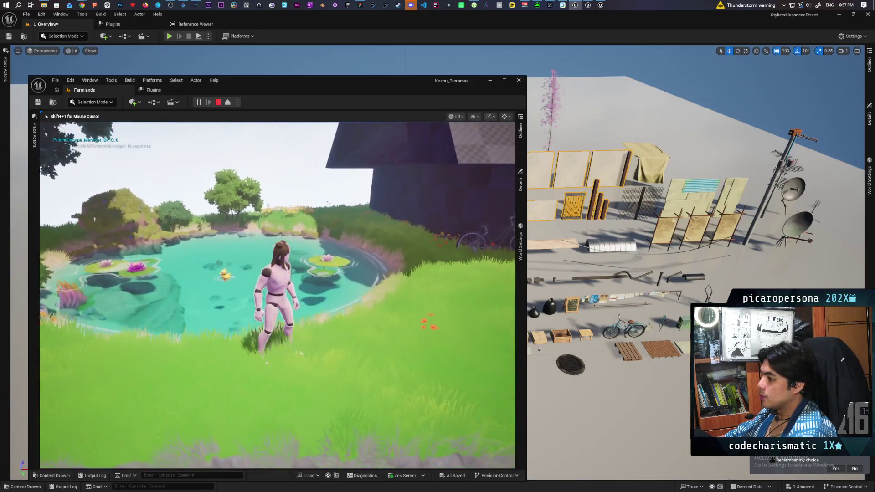
pyautogui.press('w')
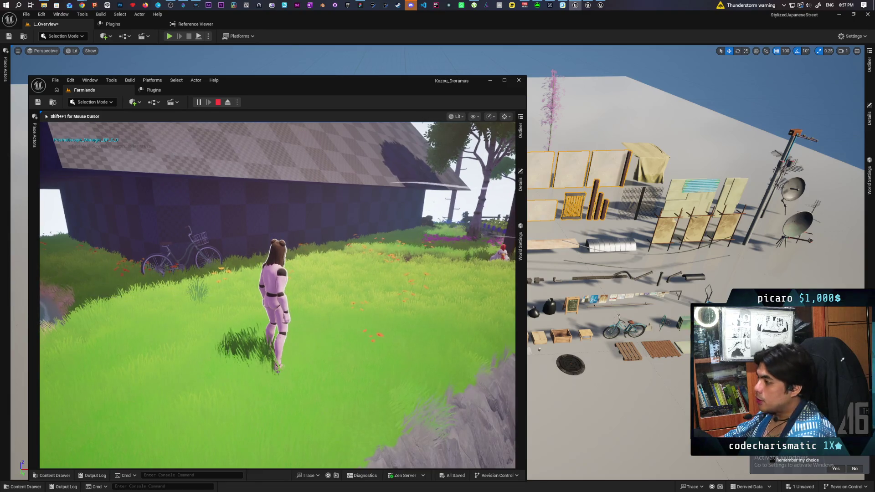
pyautogui.press('Escape')
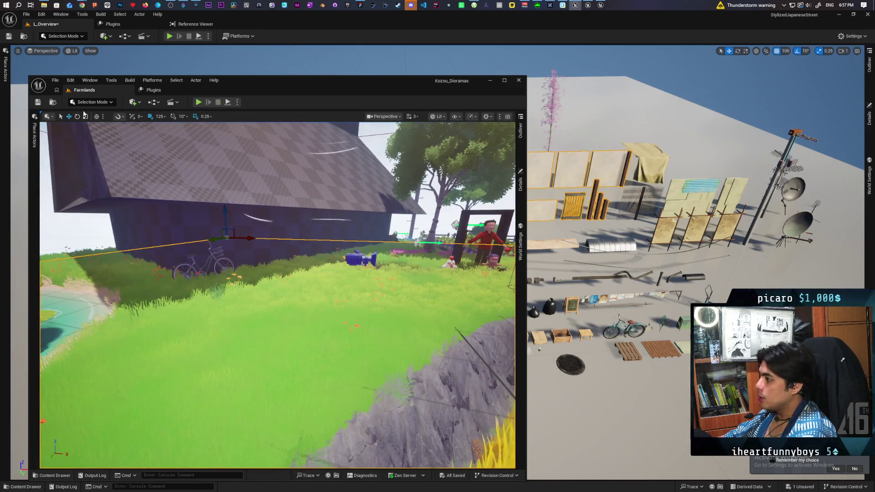
# Step: Open the ModularHouse level from Content > Maps in the Content Drawer
pyautogui.hotkey('ctrl', 'space')
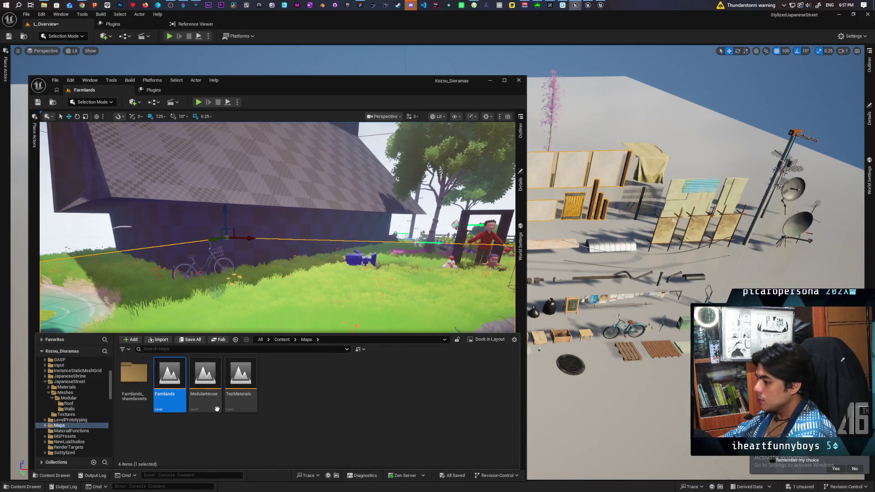
pyautogui.click(247, 404)
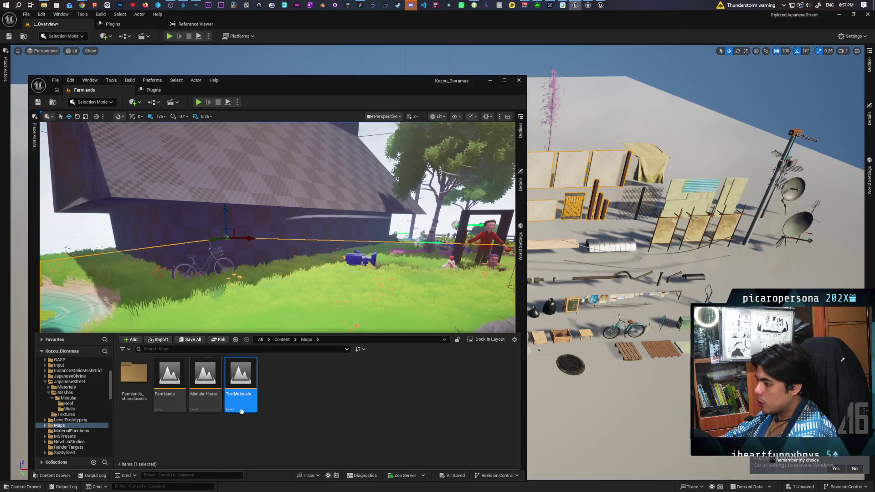
pyautogui.click(217, 385)
pyautogui.doubleClick(228, 369)
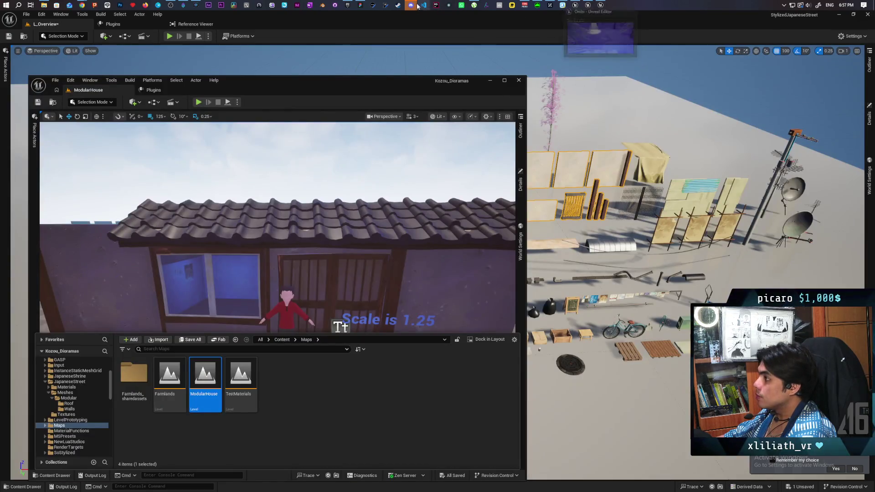
# Step: In the Epic Games Launcher library, launch the Paparazi project from My Projects
pyautogui.moveTo(416, 6)
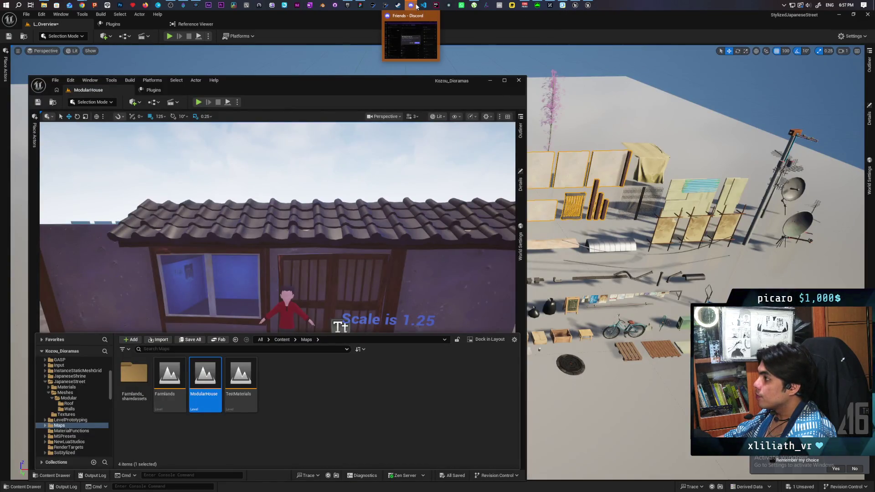
pyautogui.click(347, 5)
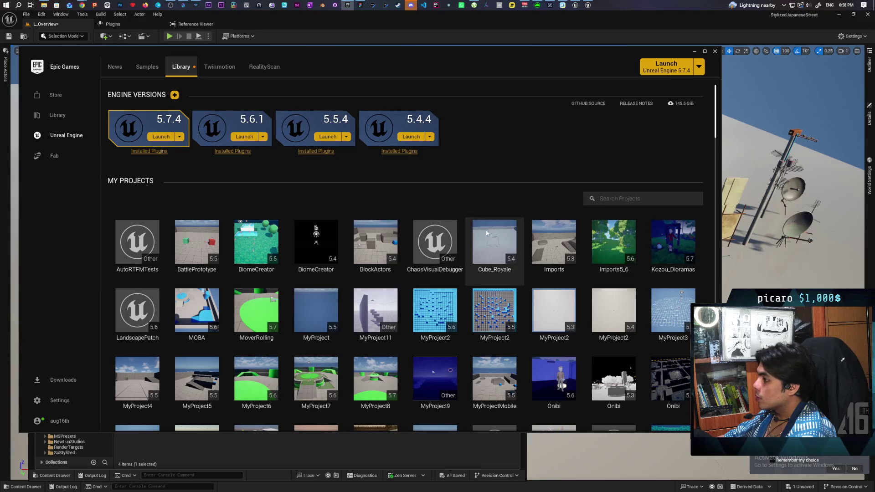
pyautogui.scroll(-3, 583, 256)
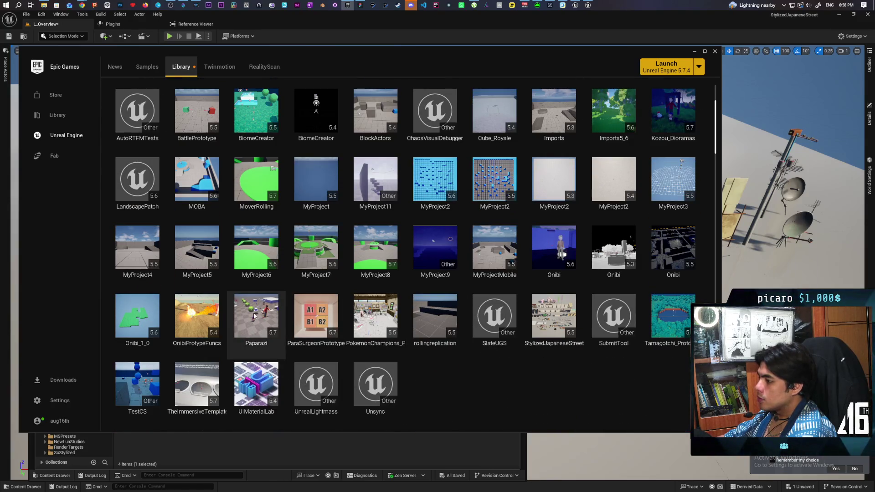
pyautogui.doubleClick(254, 315)
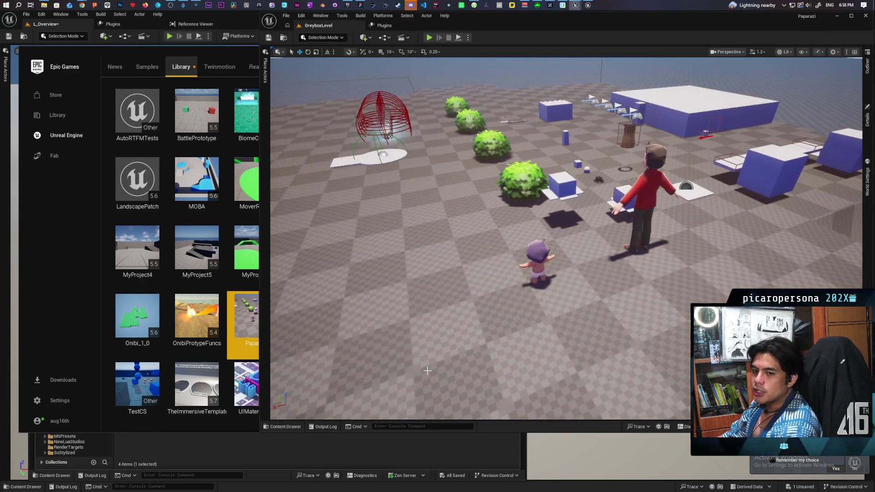
# Step: Set the Number of Players and Net Mode for a multiplayer test, play it with two clients, then stop
pyautogui.moveTo(509, 285)
pyautogui.mouseDown()
pyautogui.moveTo(483, 282)
pyautogui.moveTo(483, 292)
pyautogui.moveTo(483, 274)
pyautogui.moveTo(483, 303)
pyautogui.moveTo(511, 303)
pyautogui.moveTo(421, 124)
pyautogui.mouseUp()
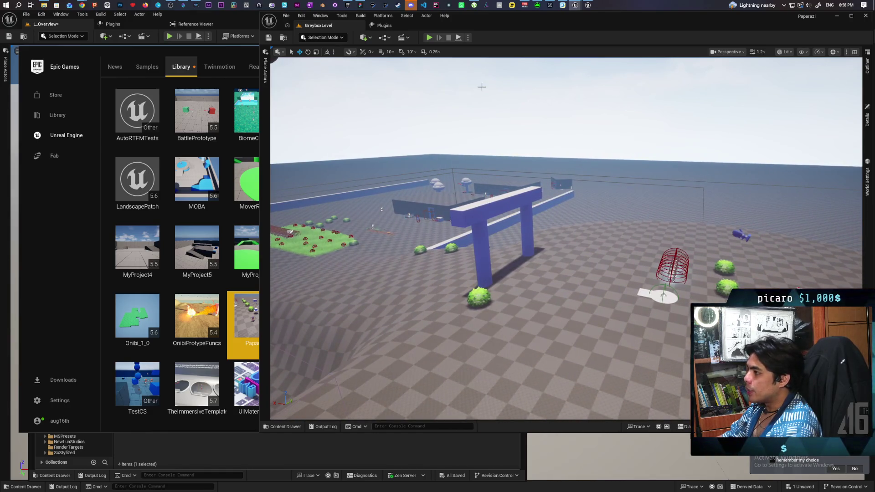
pyautogui.click(467, 37)
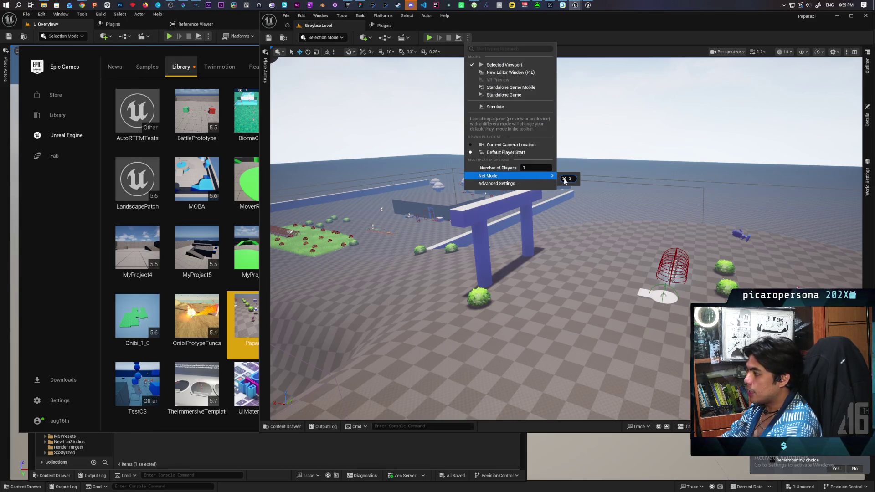
pyautogui.click(534, 171)
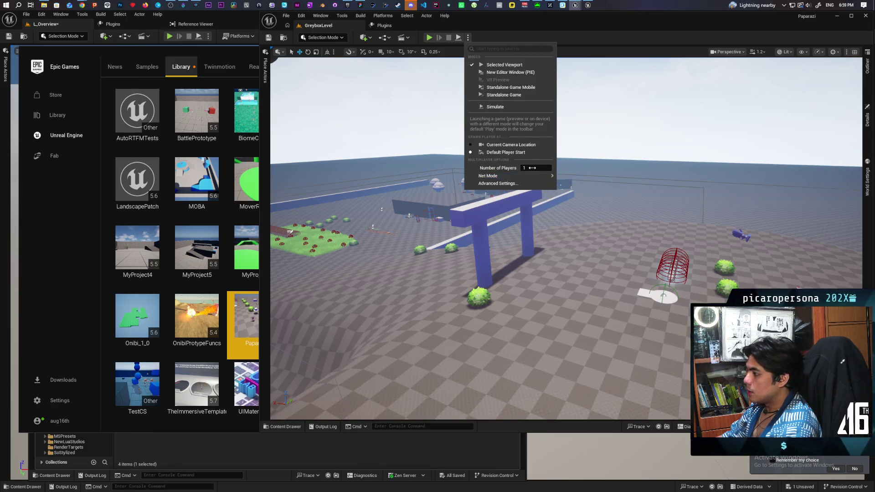
pyautogui.moveTo(547, 176)
pyautogui.click(582, 188)
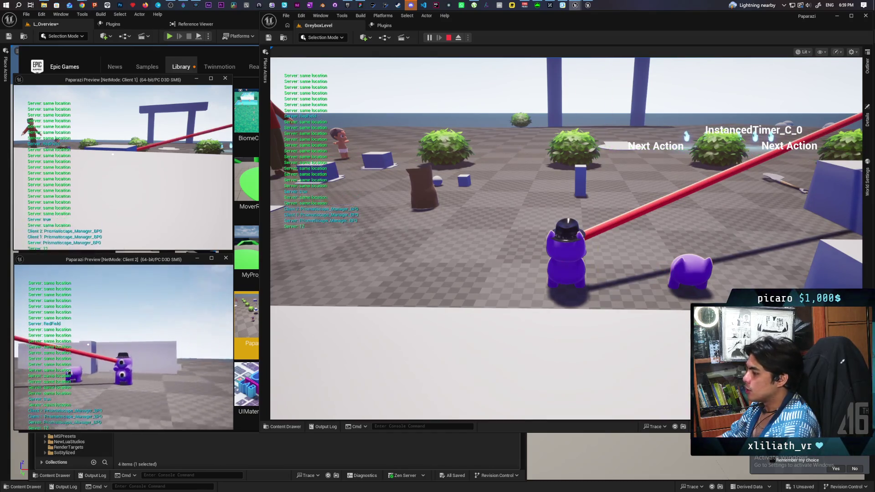
pyautogui.press('Escape')
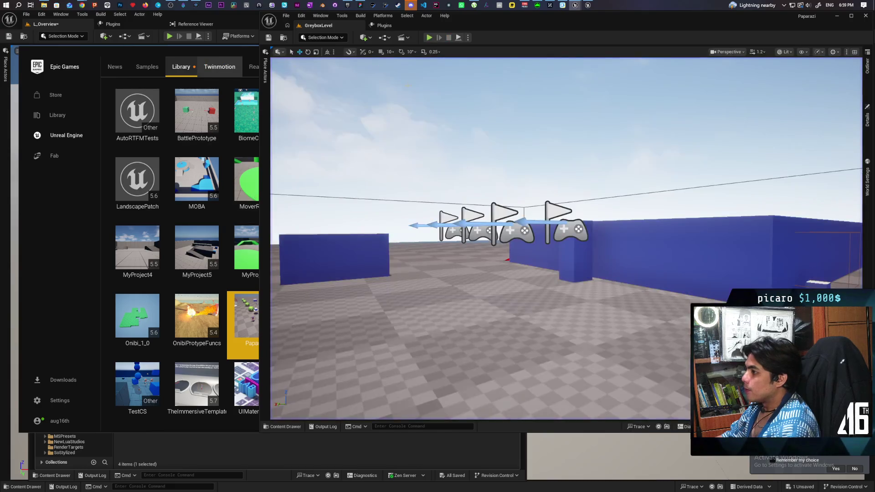
# Step: Lower Number of Players from 3 to 1 and start playing GreyboxLevel
pyautogui.click(467, 38)
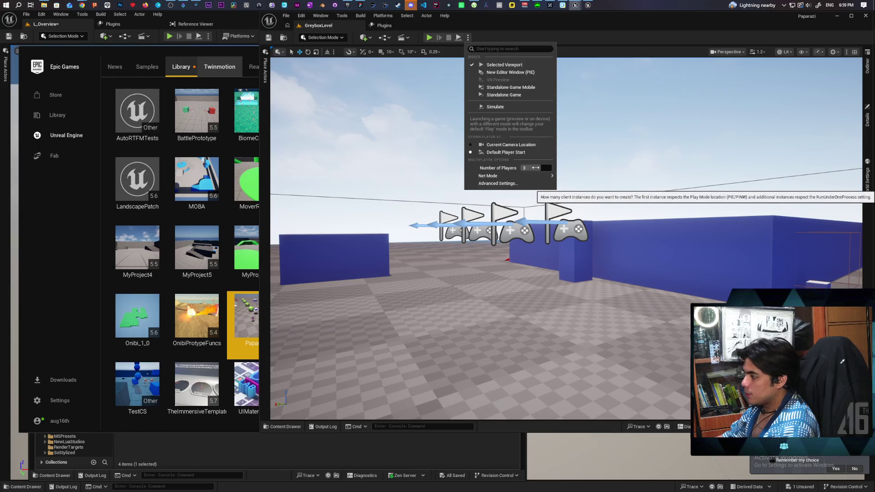
pyautogui.moveTo(535, 164); pyautogui.dragTo(524, 165)
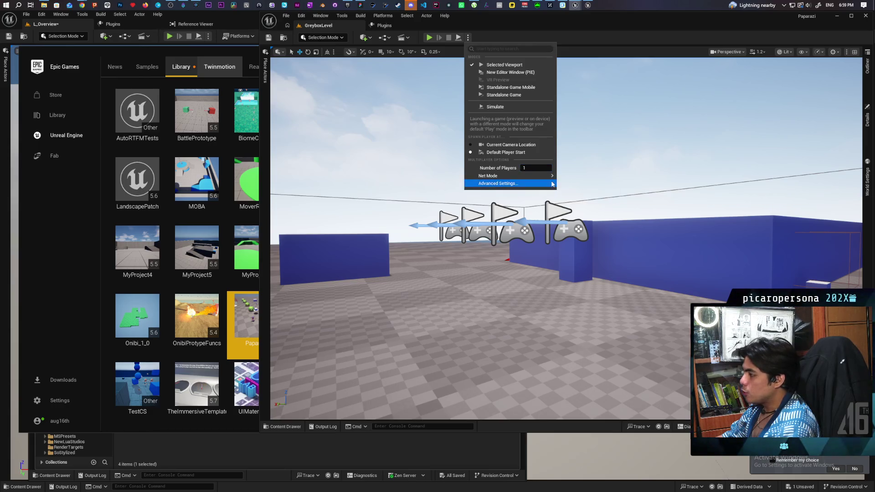
pyautogui.click(606, 180)
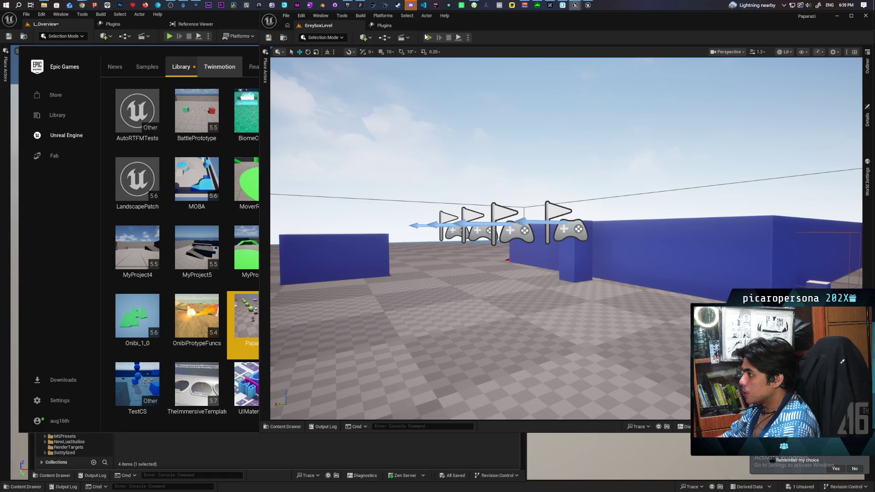
pyautogui.click(427, 38)
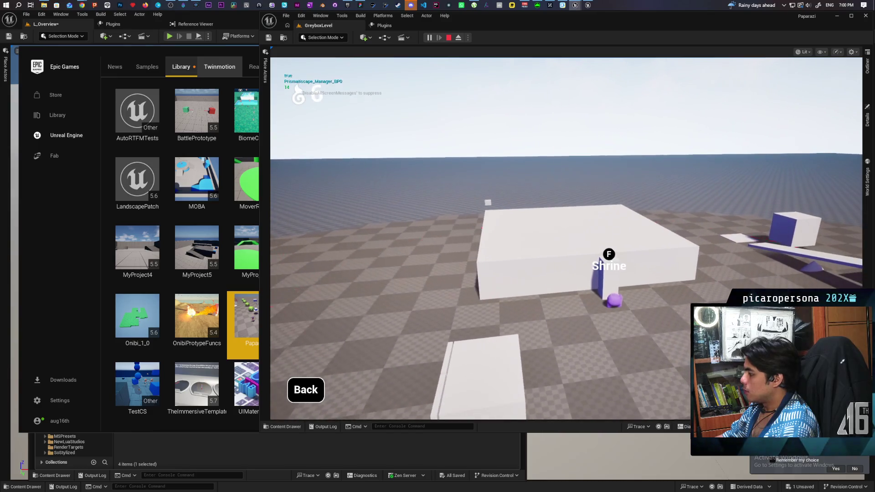
# Step: Play-test the single-player GreyboxLevel session, then stop it with Esc
pyautogui.click(463, 367)
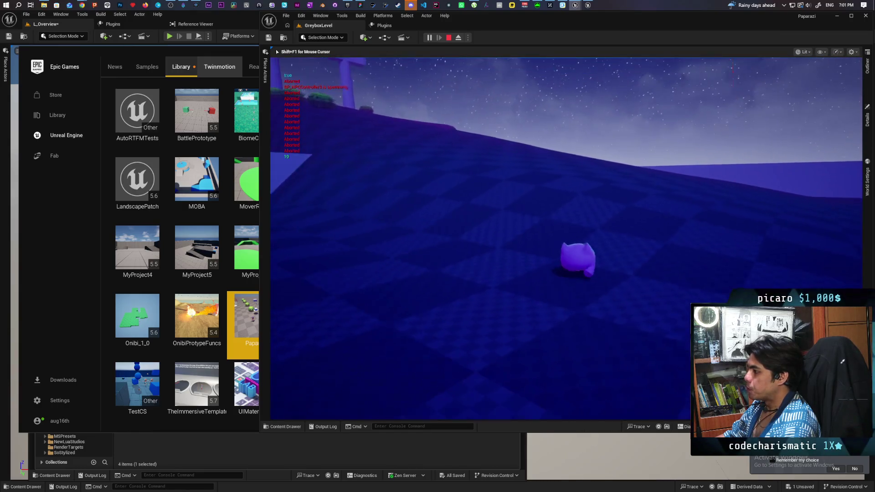
pyautogui.press('Escape')
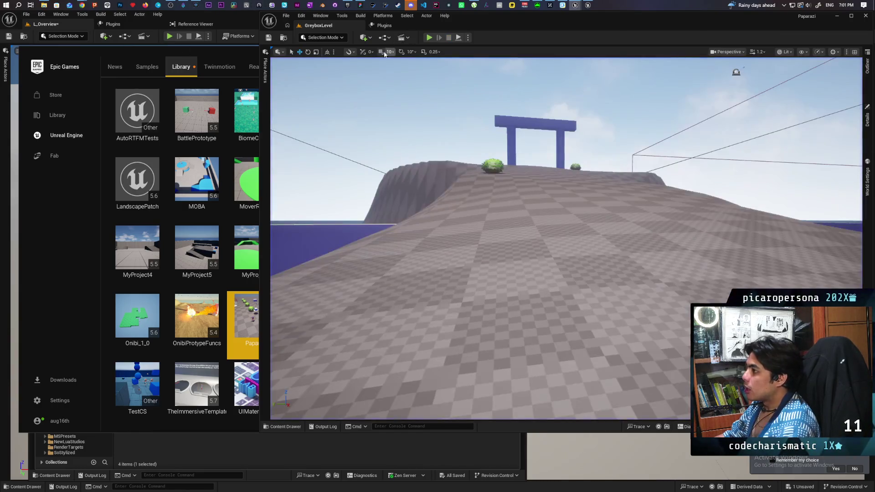
# Step: Open the BP_Oni blueprint from the Content Drawer
pyautogui.click(288, 425)
pyautogui.moveTo(542, 330); pyautogui.dragTo(478, 314)
pyautogui.scroll(5, 567, 238)
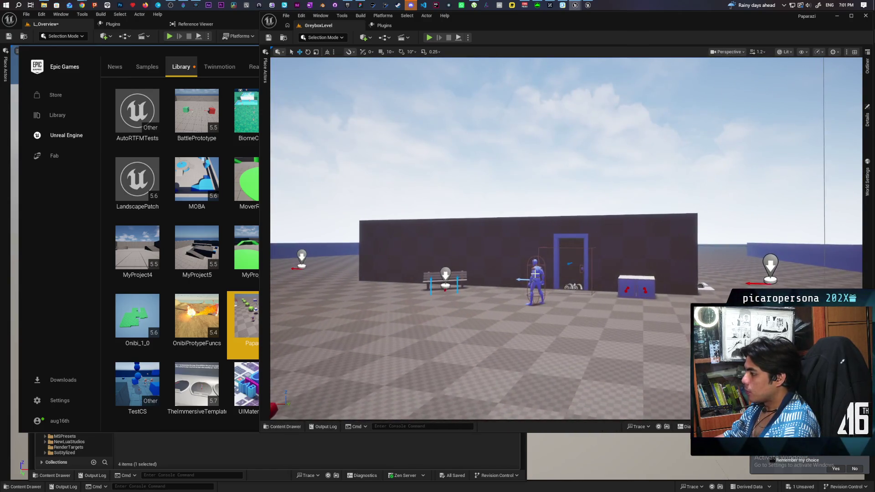
pyautogui.hotkey('ctrl', 'space')
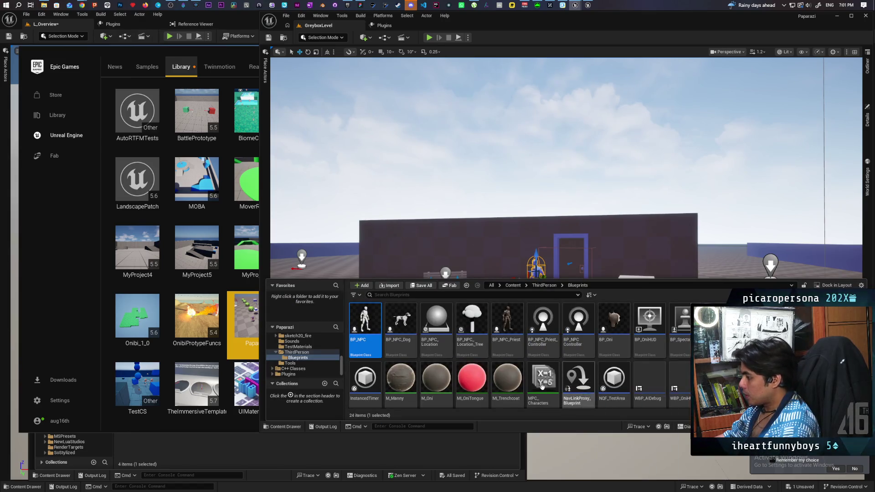
pyautogui.doubleClick(614, 329)
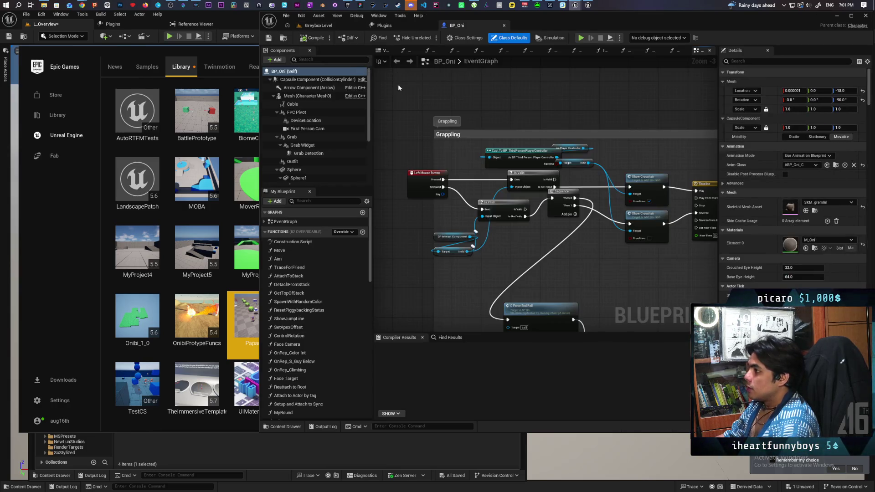
# Step: Turn off the Cable component's Visible setting, compile and save BP_Oni, and return to GreyboxLevel
pyautogui.click(295, 96)
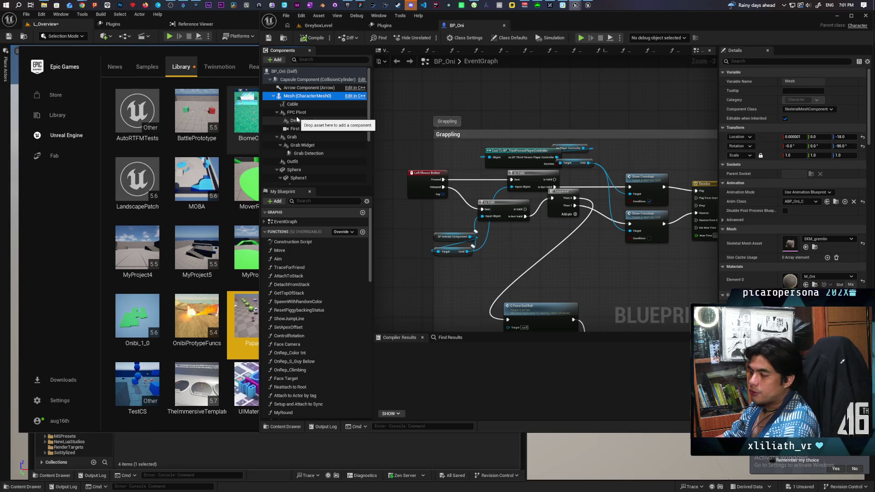
pyautogui.click(293, 105)
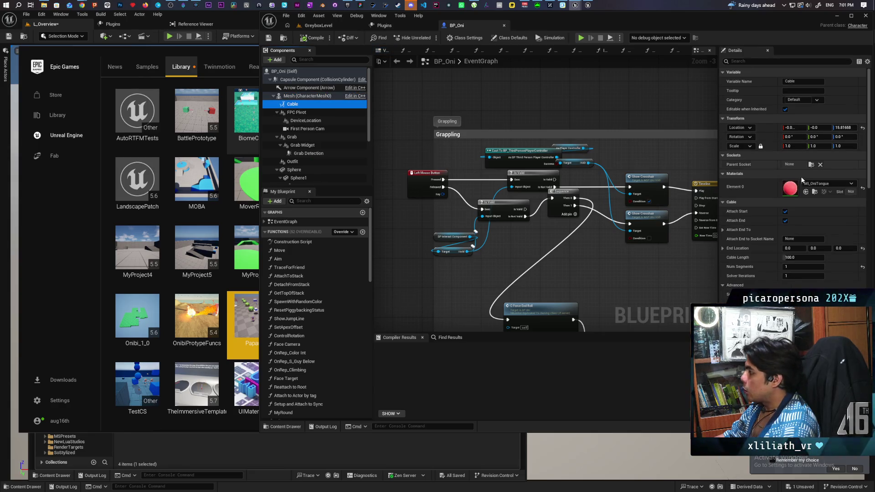
pyautogui.click(743, 60)
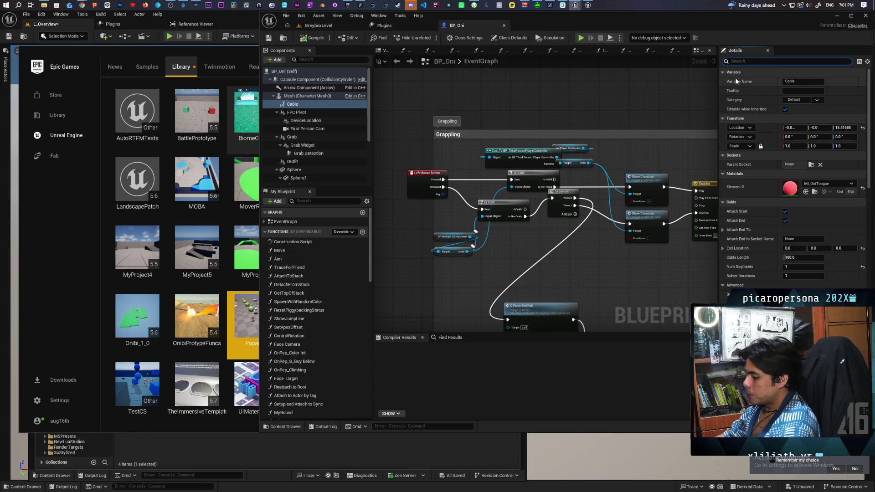
pyautogui.write('isi')
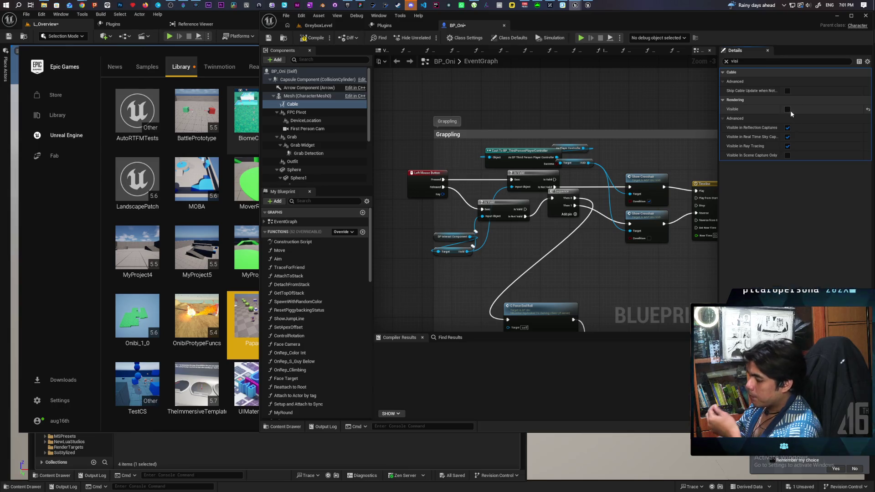
pyautogui.click(269, 39)
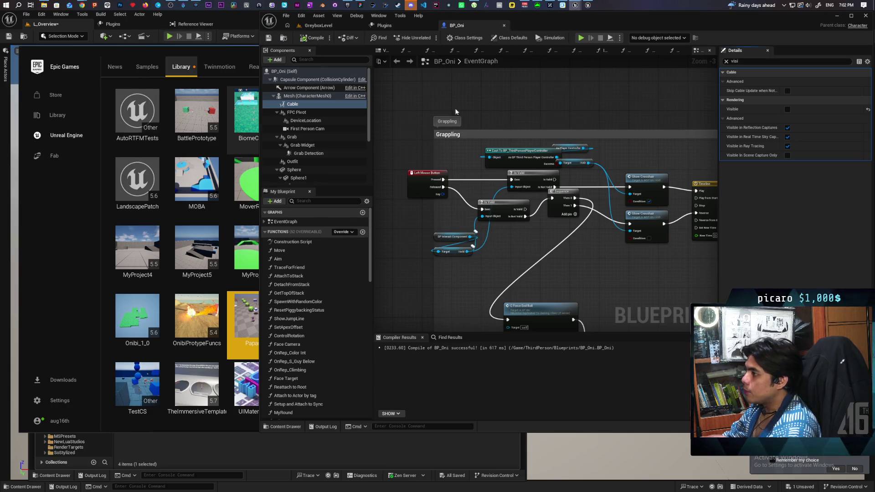
pyautogui.click(318, 26)
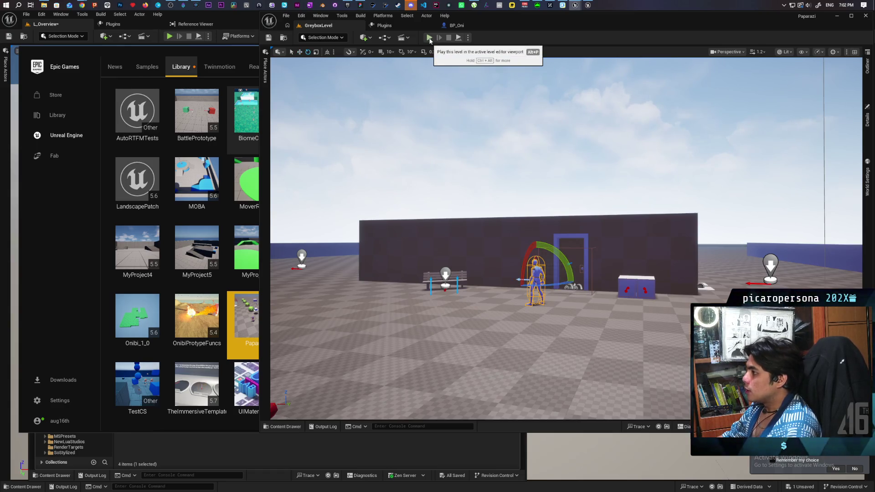
# Step: Run a three-player Play As Listen Server test, then stop it with Esc
pyautogui.click(468, 39)
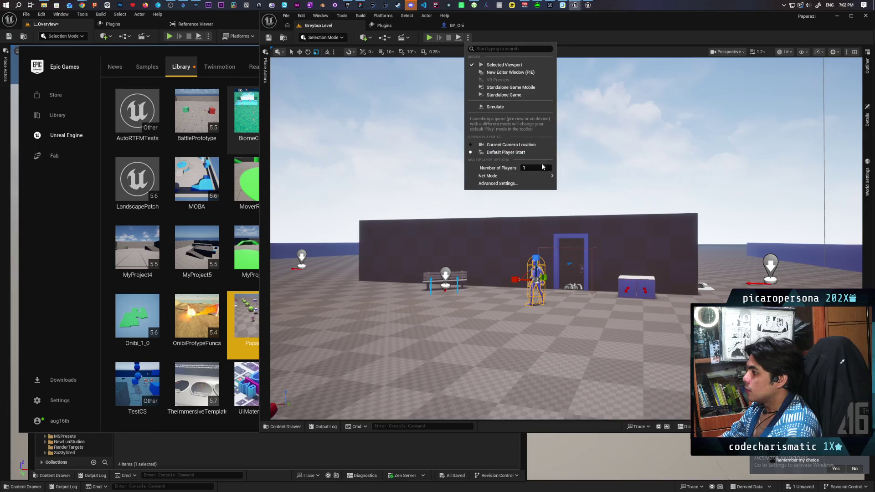
pyautogui.scroll(2, 543, 167)
pyautogui.moveTo(543, 178)
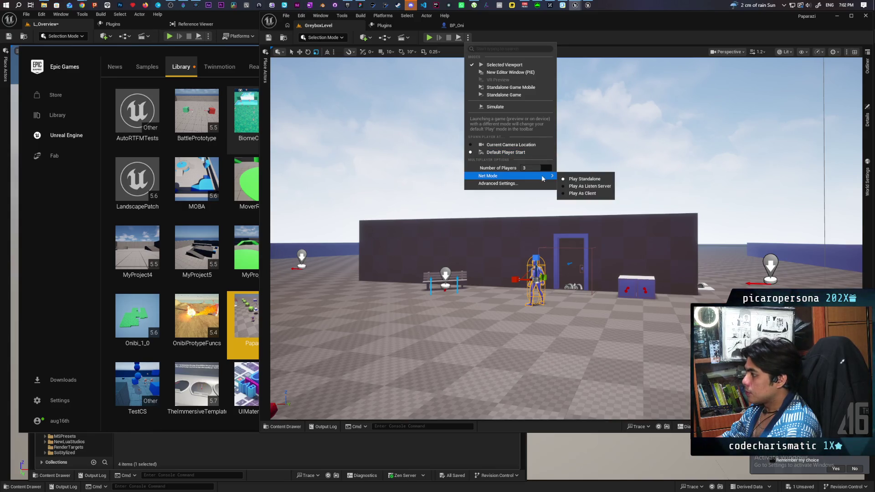
pyautogui.click(585, 187)
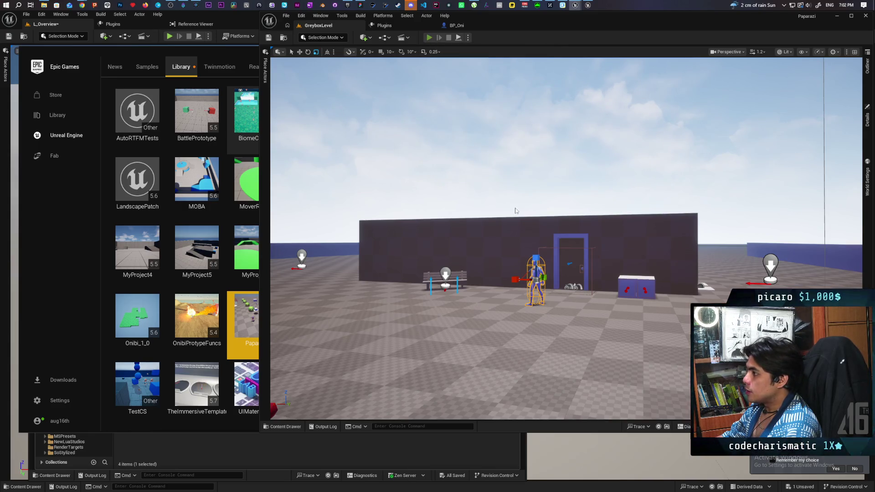
pyautogui.hotkey('alt', 'p')
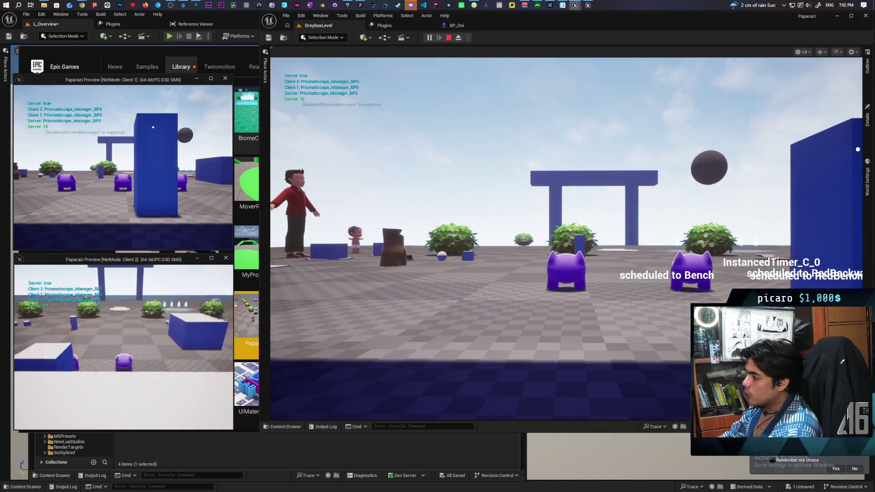
pyautogui.click(54, 306)
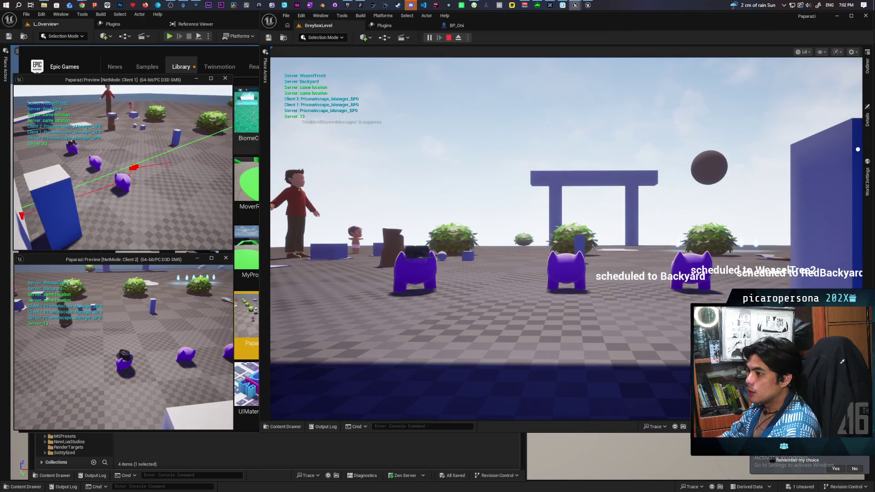
pyautogui.press('Escape')
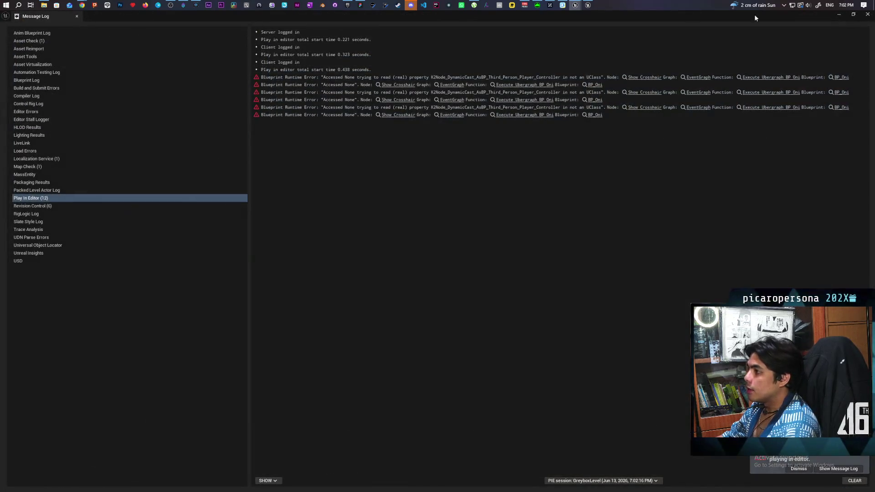
# Step: Close the Message Log and relaunch the three-player listen-server session
pyautogui.click(866, 16)
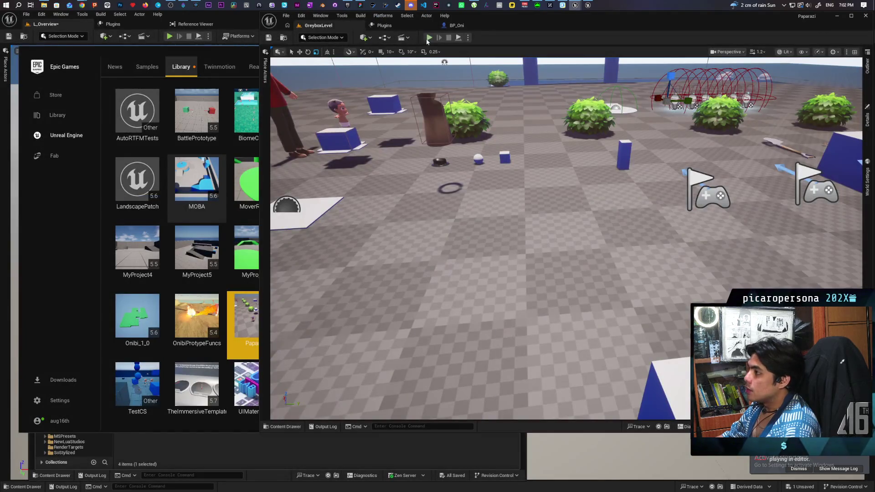
pyautogui.click(428, 38)
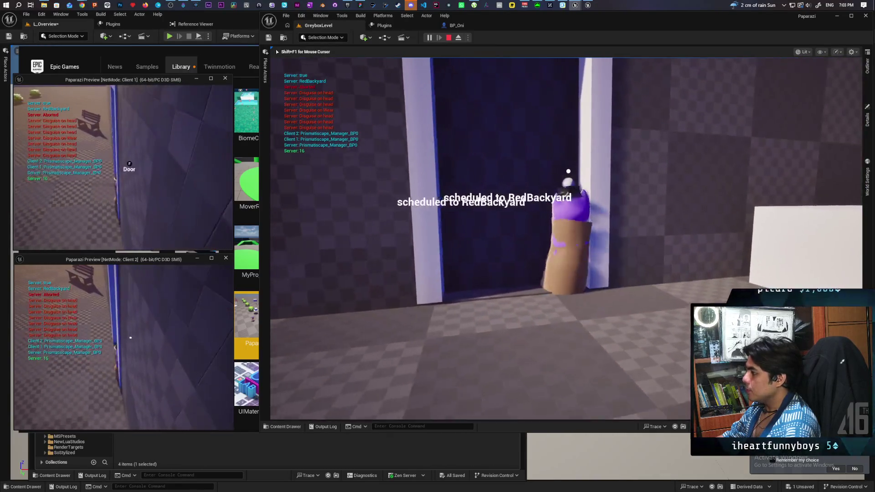
# Step: Play as Client 1, disguising the character with E, then stop and switch to the tldraw board
pyautogui.hotkey('alt', 'Tab')
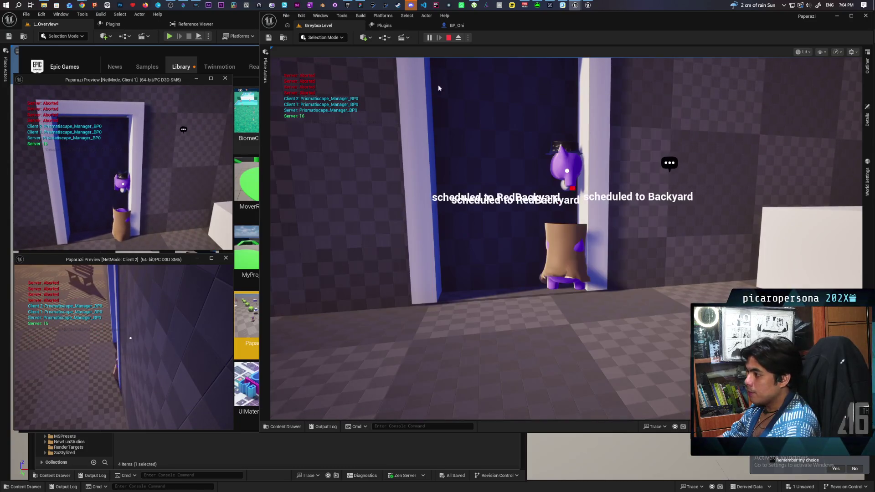
pyautogui.click(552, 146)
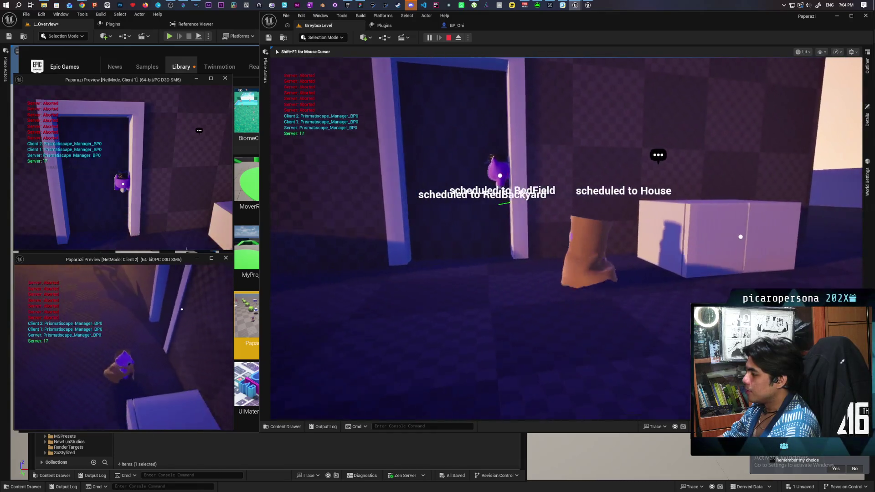
pyautogui.click(143, 141)
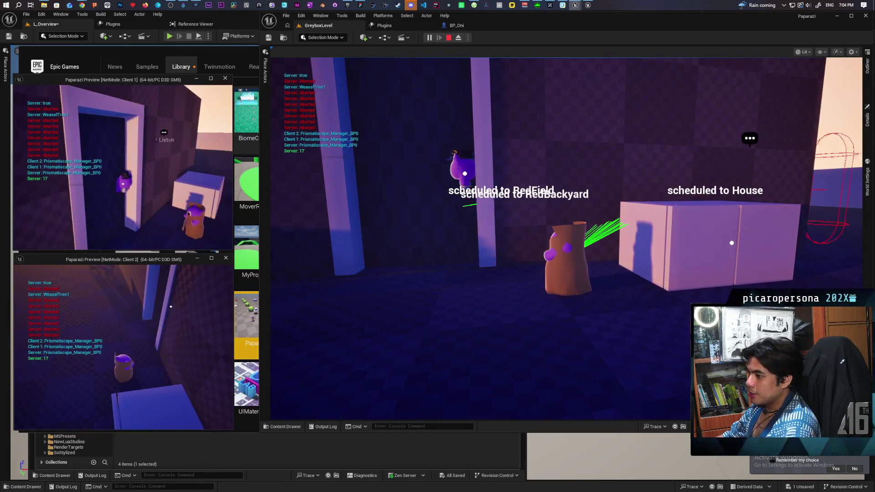
pyautogui.press('e')
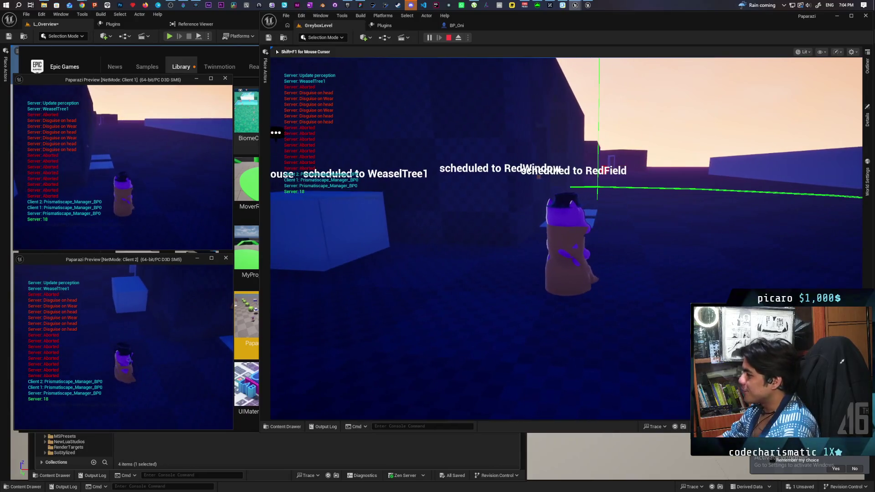
pyautogui.press('Escape')
pyautogui.click(360, 5)
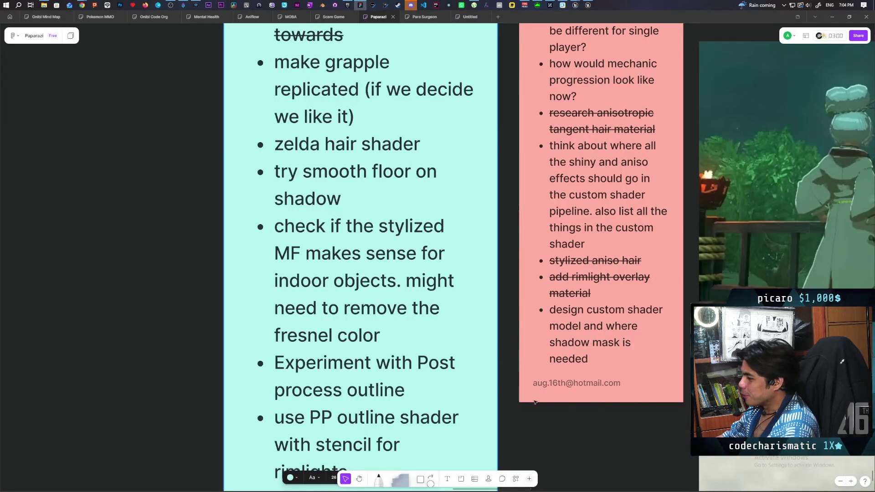
# Step: Add a 'door not opening' task to the Paparazi notes, then return to the Unreal Editor
pyautogui.scroll(-4, 536, 402)
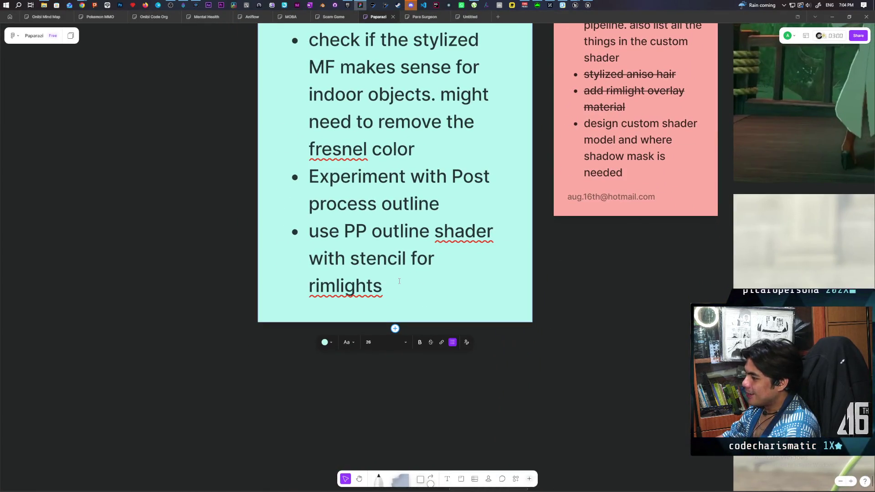
pyautogui.press('Return')
pyautogui.write('door not opening')
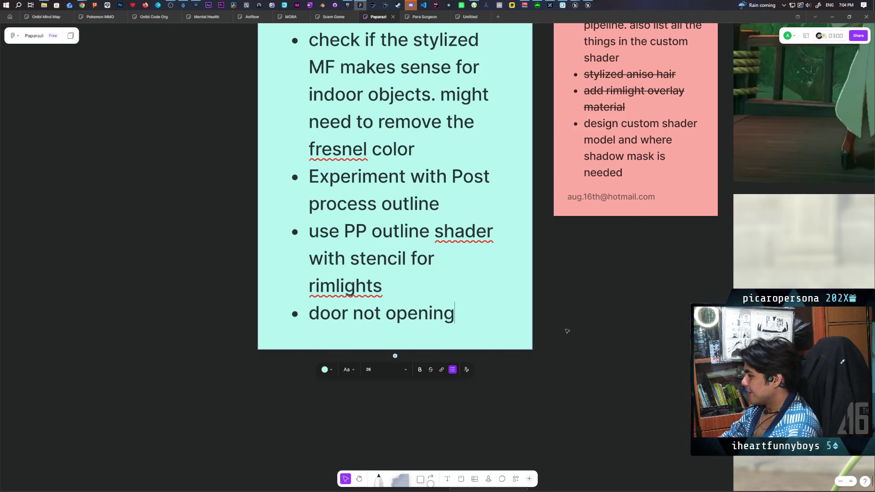
pyautogui.click(589, 309)
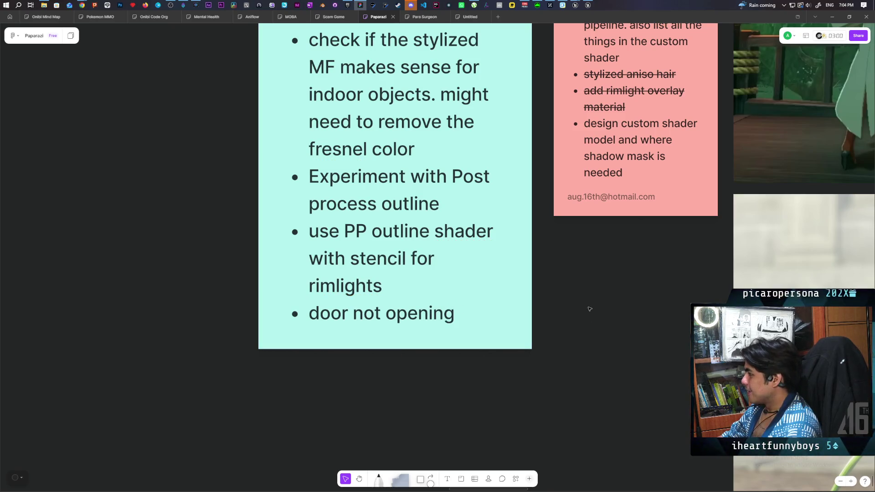
pyautogui.moveTo(577, 4)
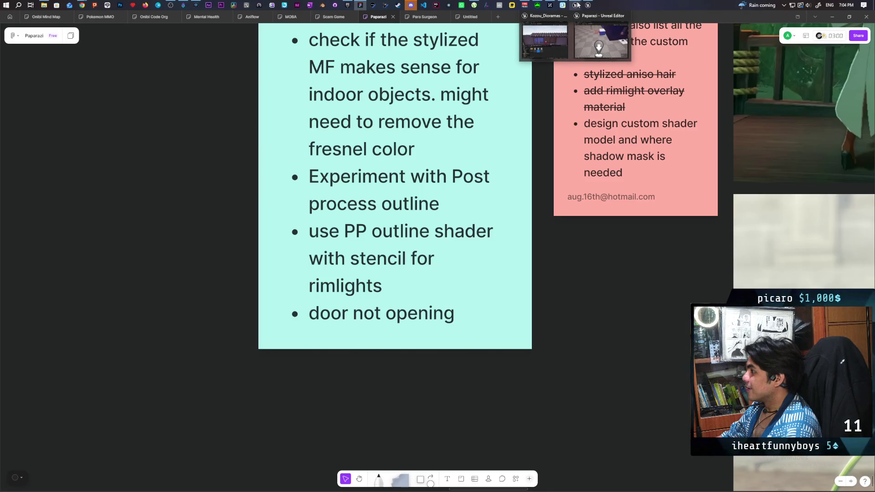
pyautogui.click(597, 42)
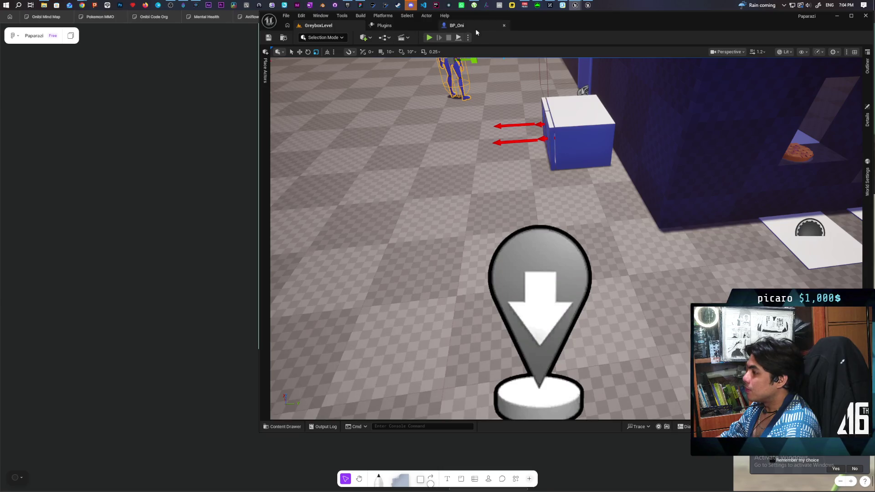
# Step: Set play to 1 player in Standalone Game mode
pyautogui.click(467, 38)
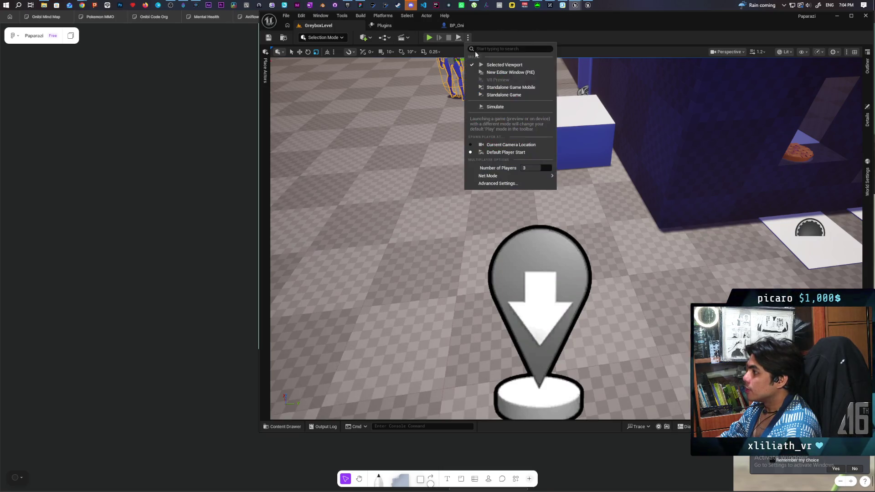
pyautogui.moveTo(532, 168); pyautogui.dragTo(522, 168)
pyautogui.moveTo(541, 177)
pyautogui.click(574, 179)
# Step: Save the BP_Oni blueprint and minimize the Unreal Editor
pyautogui.click(457, 25)
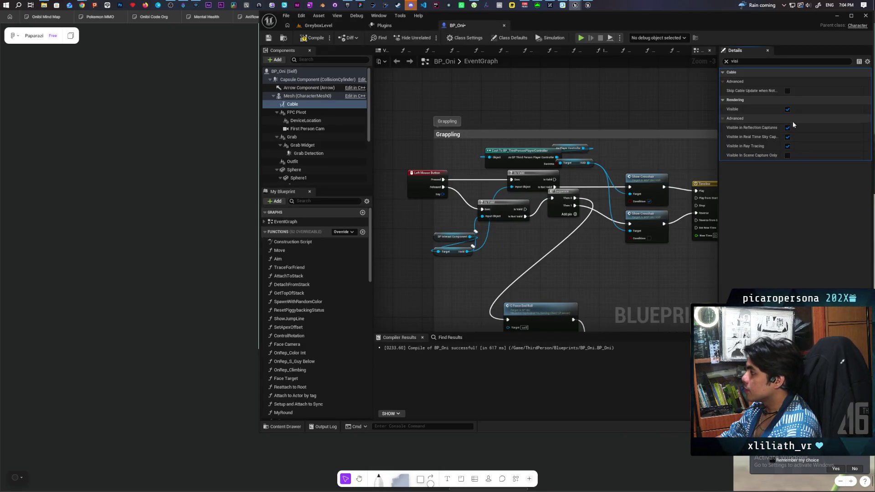
pyautogui.click(269, 38)
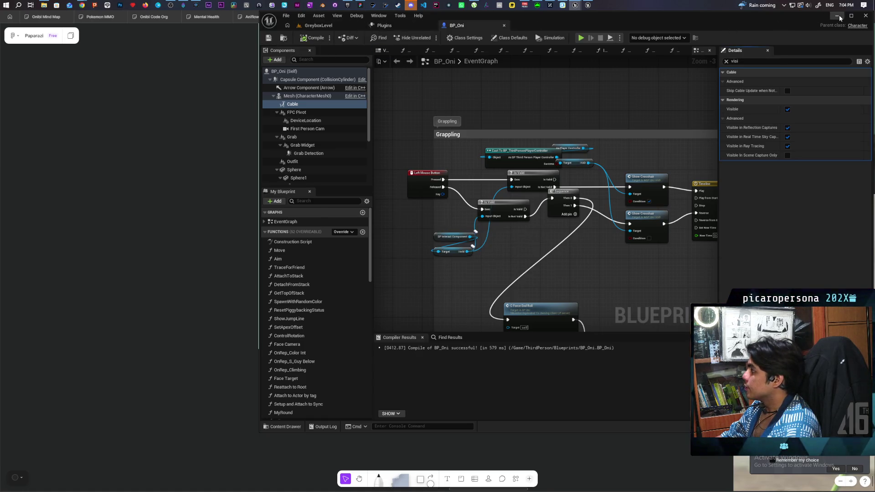
pyautogui.click(838, 17)
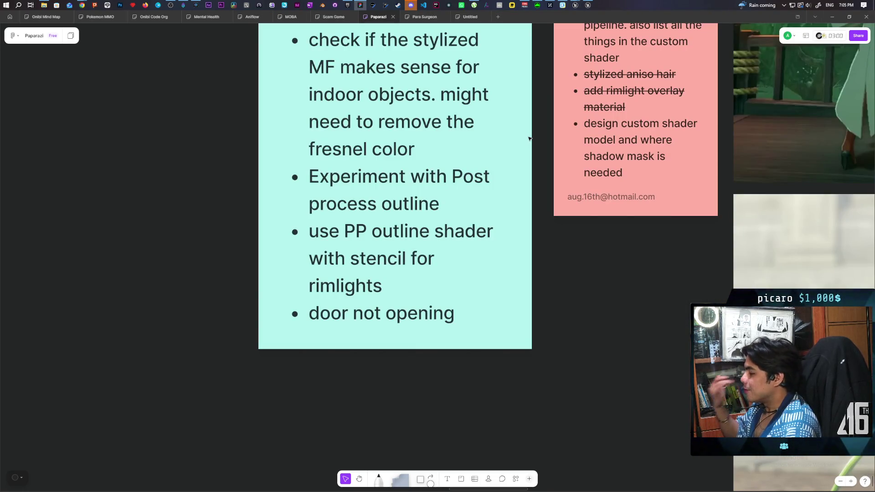
# Step: Restore the Unreal Editor and select the plain wall right of the barred door
pyautogui.moveTo(575, 4)
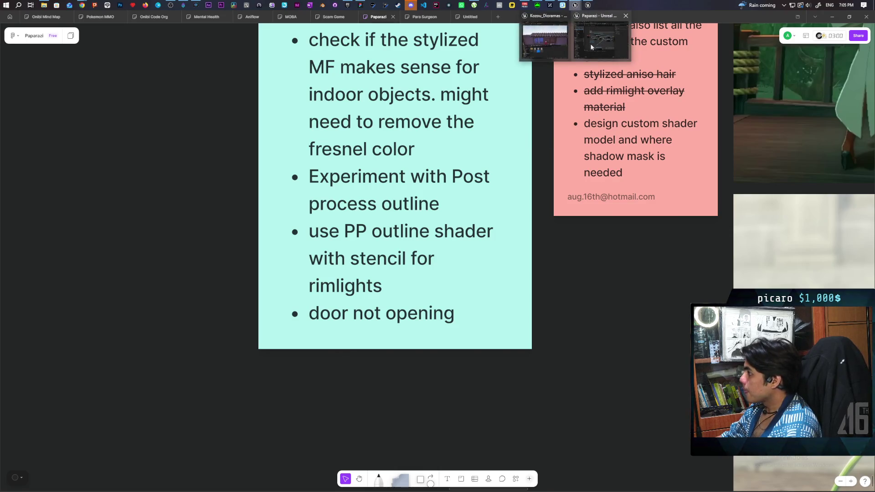
pyautogui.click(561, 41)
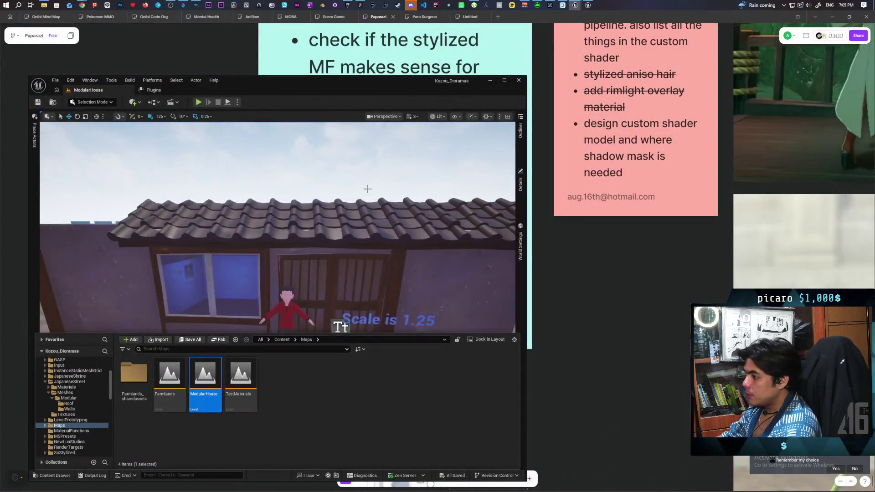
pyautogui.moveTo(367, 189)
pyautogui.mouseDown()
pyautogui.moveTo(360, 223)
pyautogui.moveTo(342, 227)
pyautogui.mouseUp()
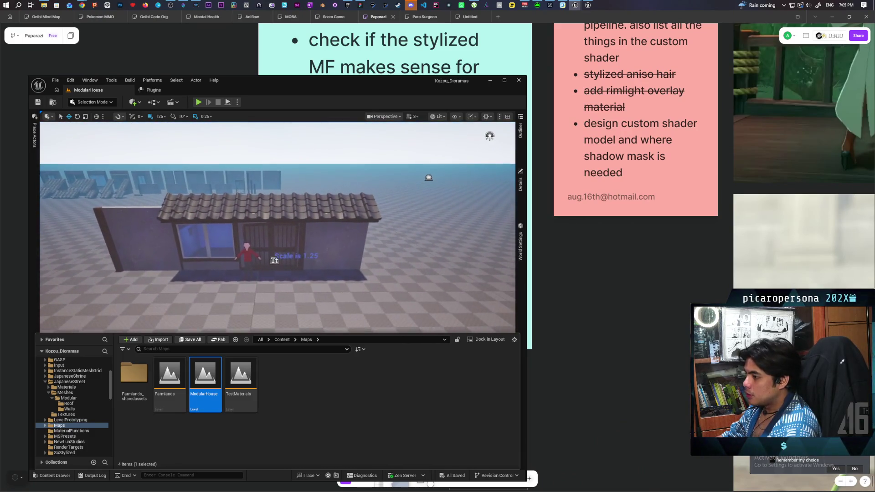
pyautogui.doubleClick(377, 86)
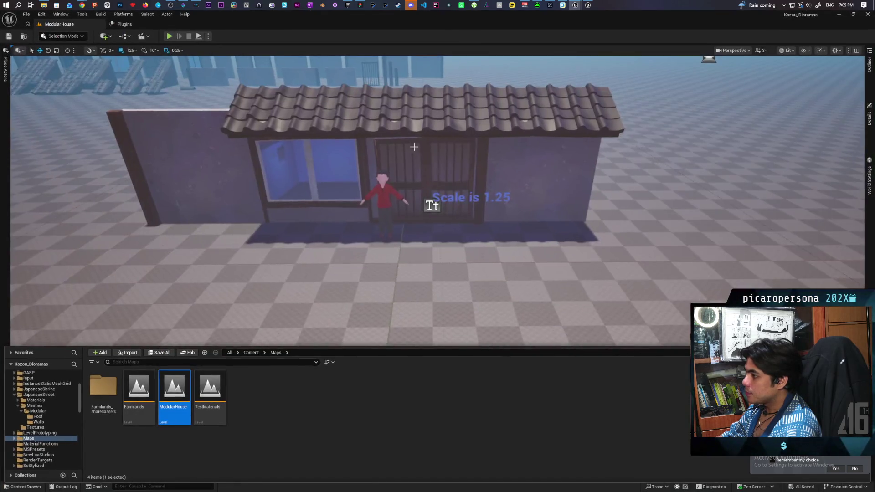
pyautogui.scroll(-5, 660, 88)
pyautogui.scroll(5, 660, 88)
pyautogui.moveTo(344, 223)
pyautogui.mouseDown()
pyautogui.moveTo(337, 225)
pyautogui.moveTo(352, 223)
pyautogui.mouseUp()
pyautogui.press('d')
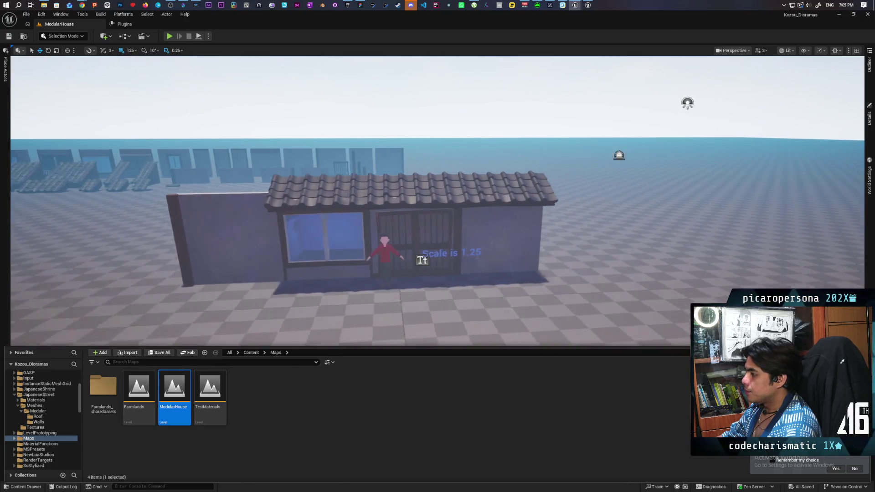
pyautogui.press('a')
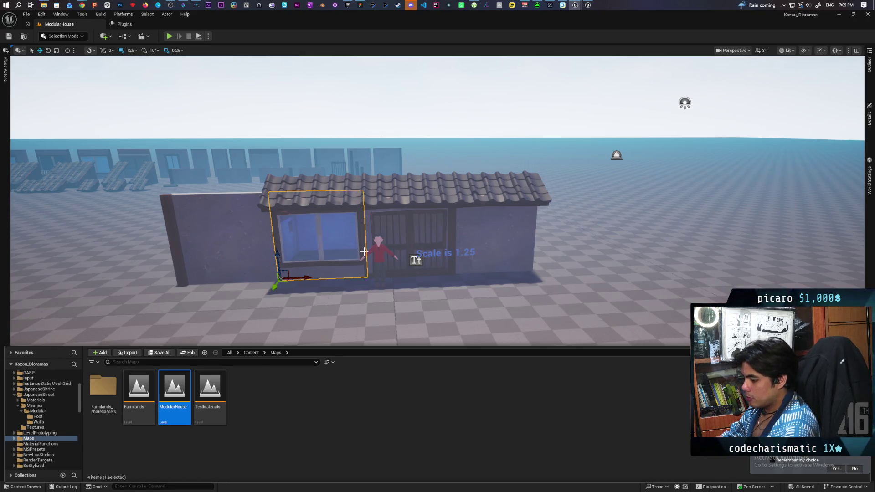
pyautogui.hotkey('ctrl', 'b')
pyautogui.click(492, 233)
# Step: Replace SM_BaseWall_05 with SM_Large_Window_Wall, undoing an accidental extra placement
pyautogui.click(867, 70)
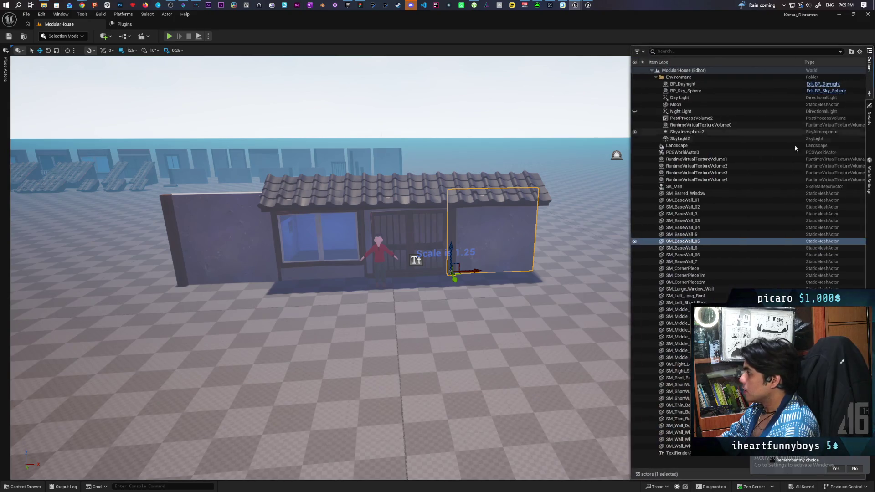
pyautogui.rightClick(684, 241)
pyautogui.moveTo(712, 299)
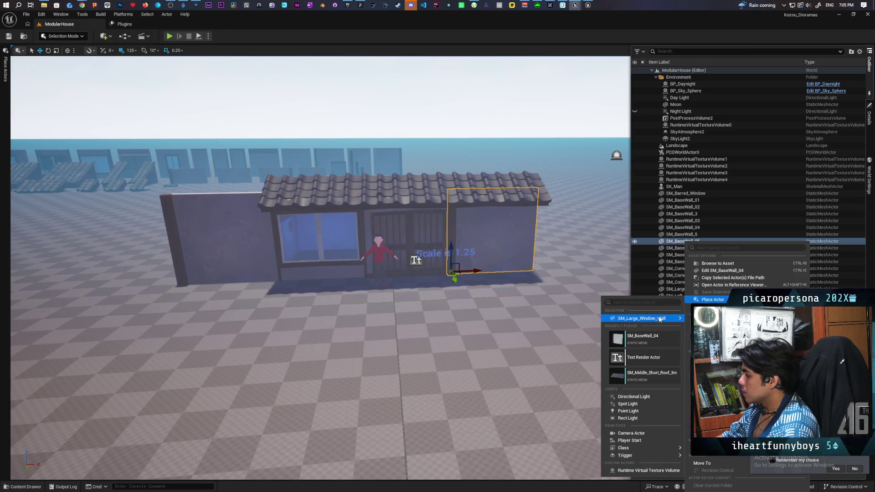
pyautogui.click(658, 319)
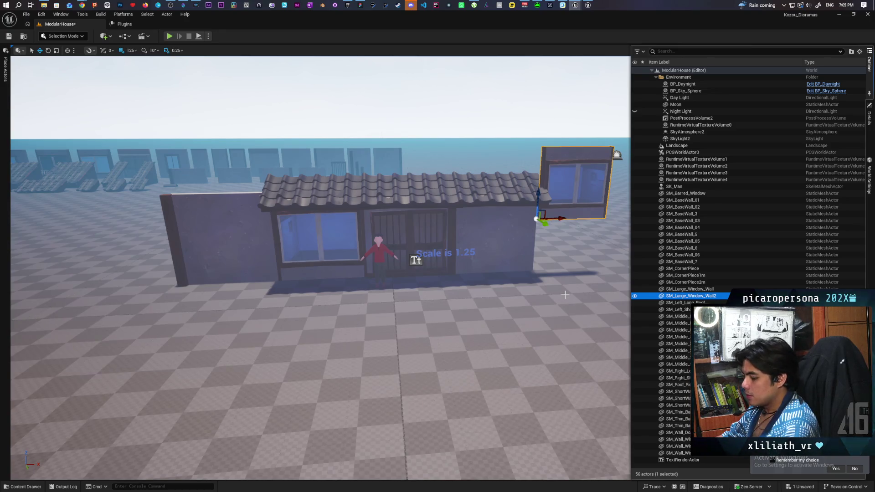
pyautogui.hotkey('ctrl', 'z')
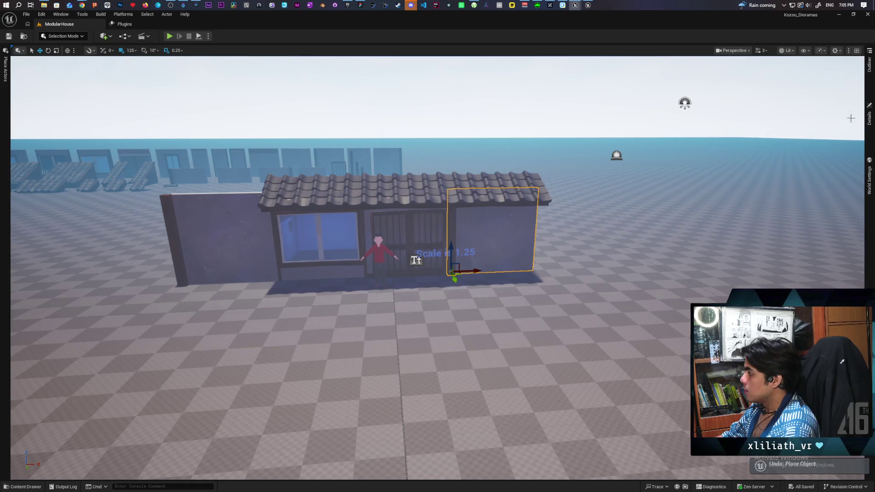
pyautogui.click(869, 64)
pyautogui.rightClick(692, 244)
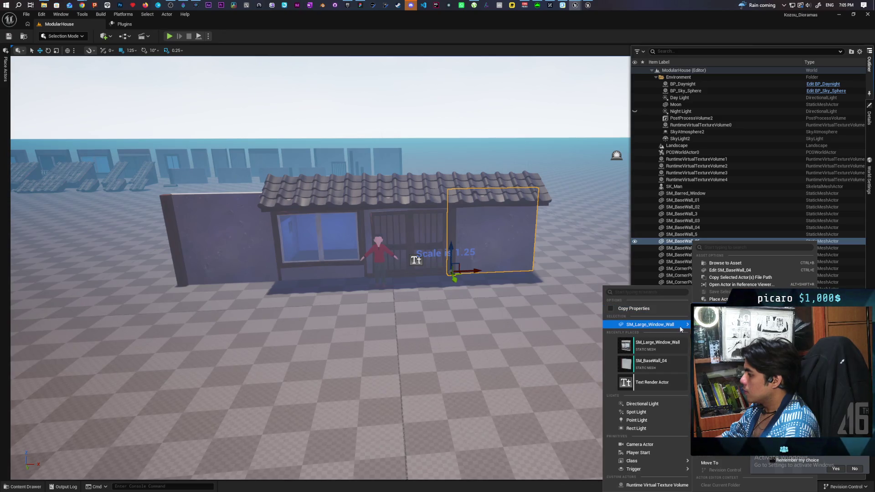
pyautogui.click(661, 324)
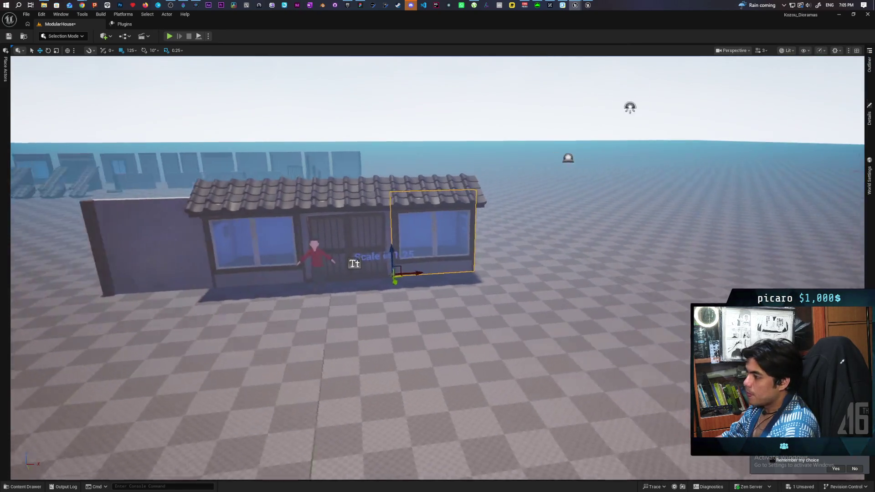
# Step: Alt-drag a copy of the window wall past the roof's right end
pyautogui.moveTo(363, 274); pyautogui.dragTo(438, 274)
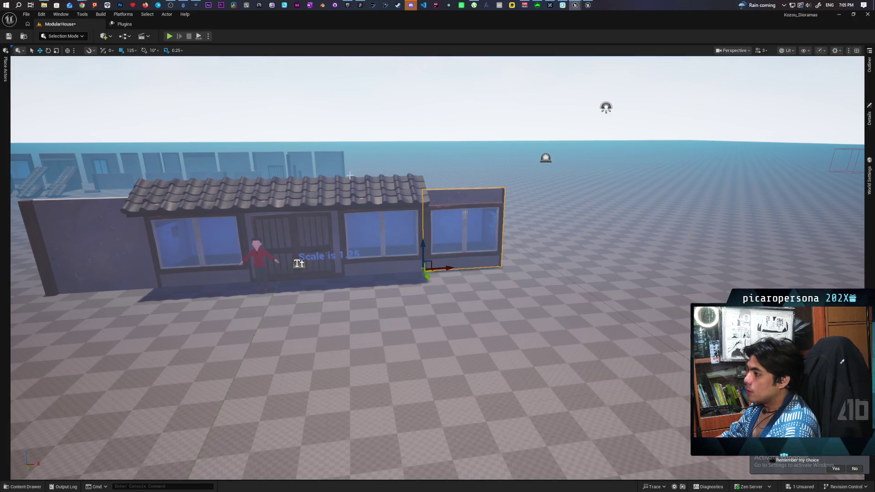
pyautogui.moveTo(314, 162); pyautogui.dragTo(418, 232)
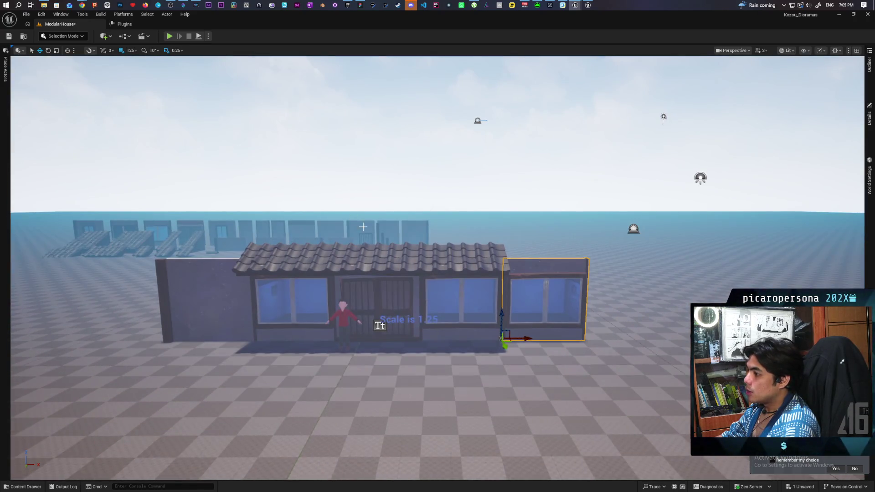
pyautogui.click(418, 232)
pyautogui.hotkey('ctrl', 'space')
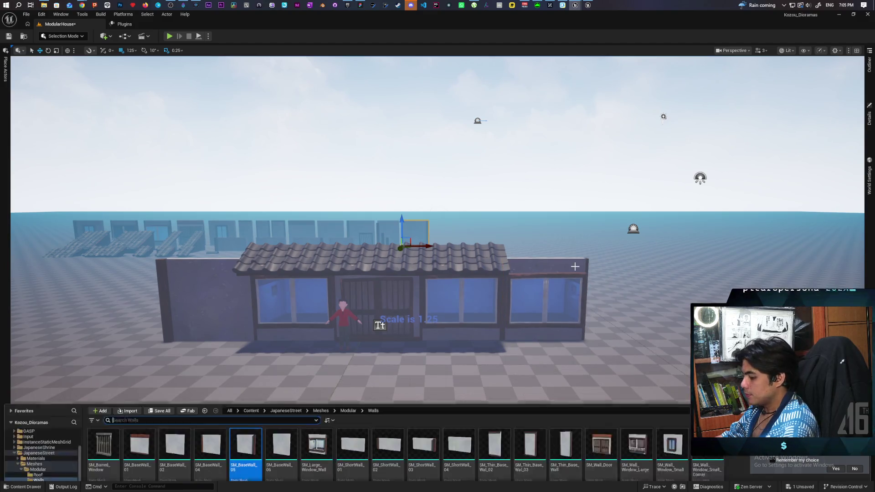
# Step: Replace the right-end window wall SM_BaseWall_8 with the plain SM_BaseWall_05
pyautogui.click(540, 264)
pyautogui.click(869, 64)
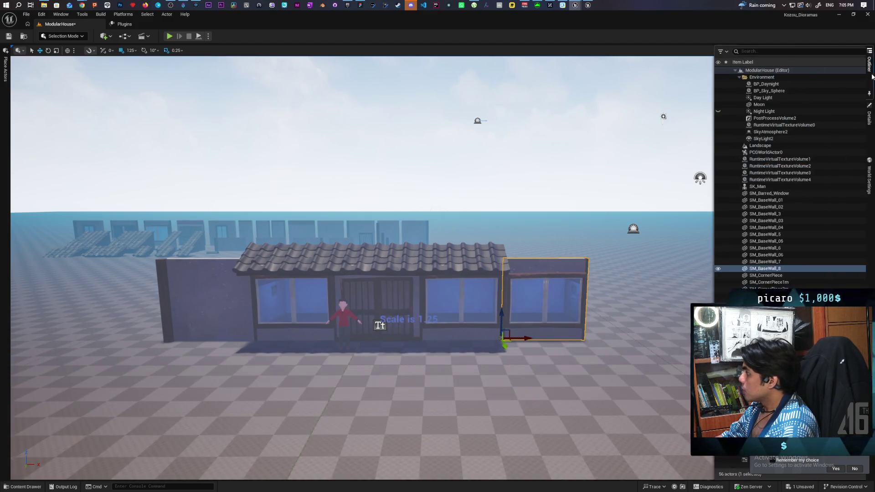
pyautogui.rightClick(700, 270)
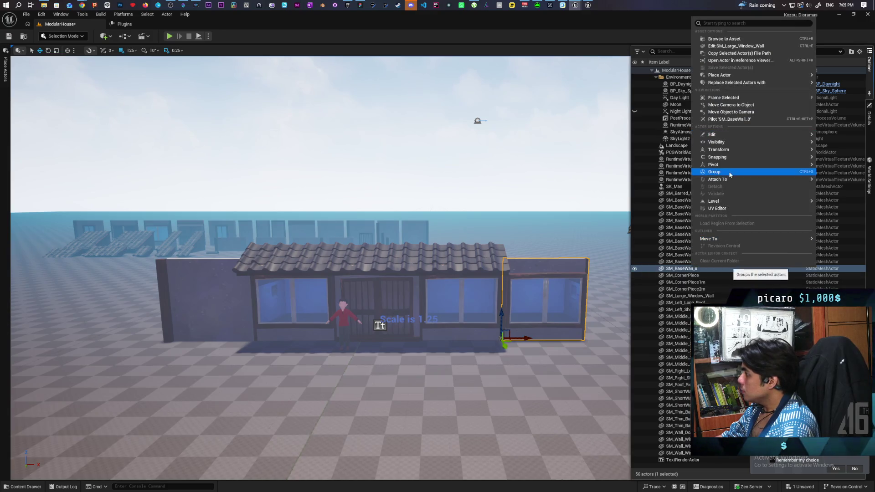
pyautogui.moveTo(736, 139)
pyautogui.moveTo(737, 76)
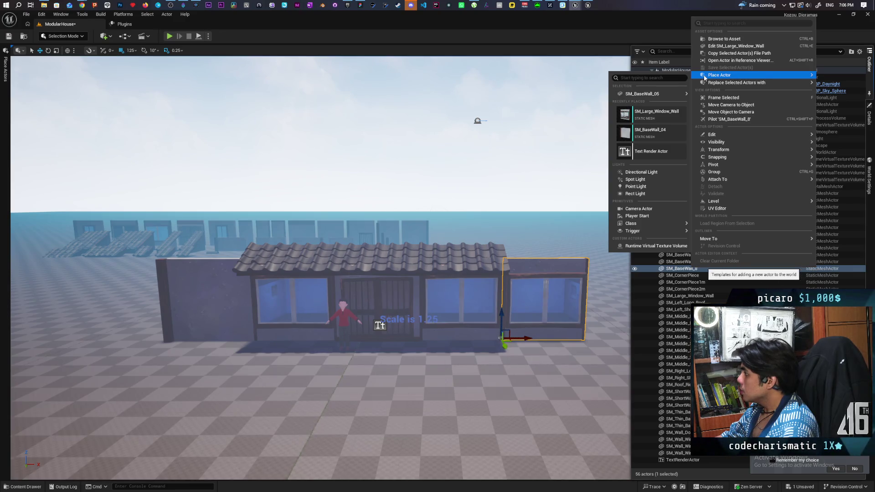
pyautogui.moveTo(702, 84)
pyautogui.moveTo(679, 119)
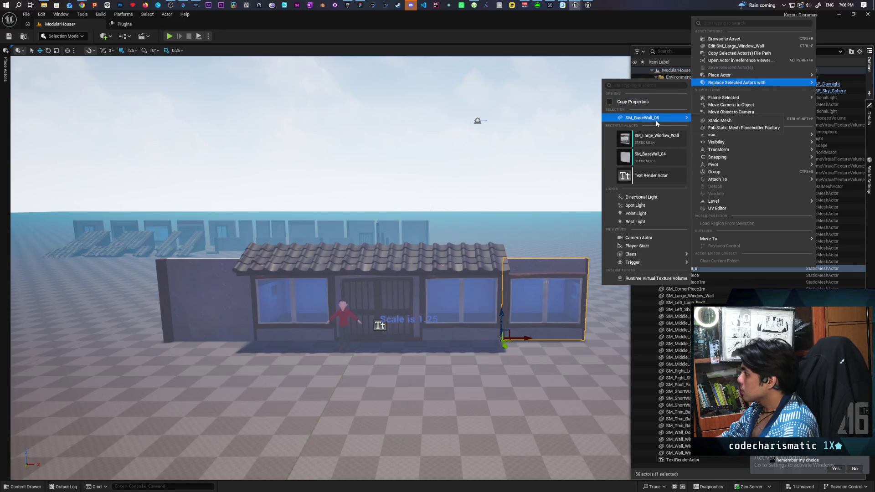
pyautogui.click(720, 121)
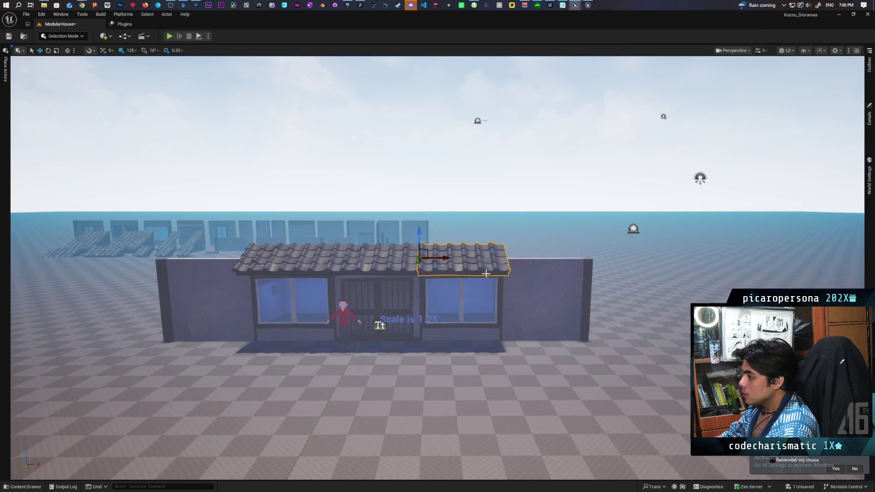
# Step: Alt-drag copies of the roof pieces right and left along X to cover both end walls
pyautogui.click(432, 267)
pyautogui.moveTo(438, 259); pyautogui.dragTo(522, 263)
pyautogui.click(276, 261)
pyautogui.moveTo(263, 258); pyautogui.dragTo(170, 258)
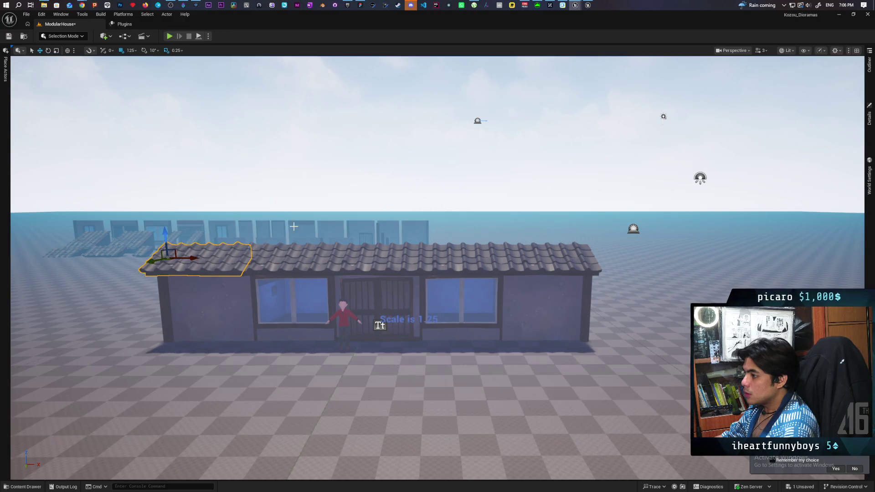
pyautogui.click(700, 178)
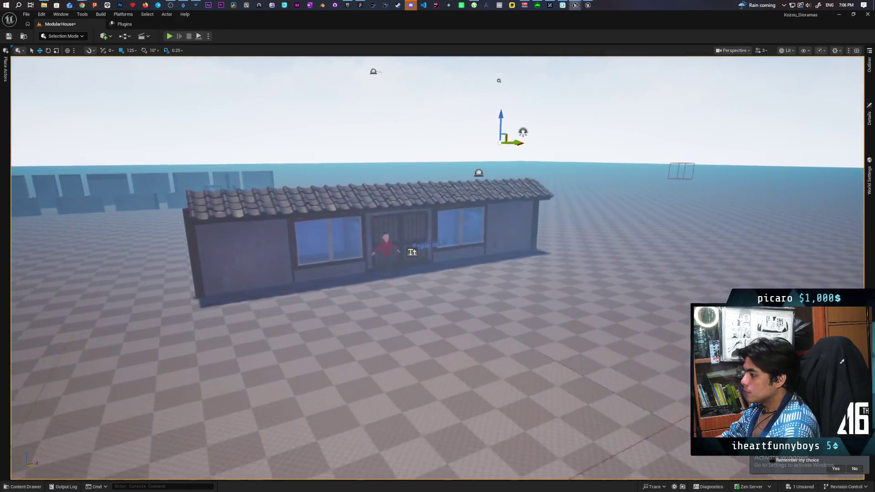
pyautogui.press('s')
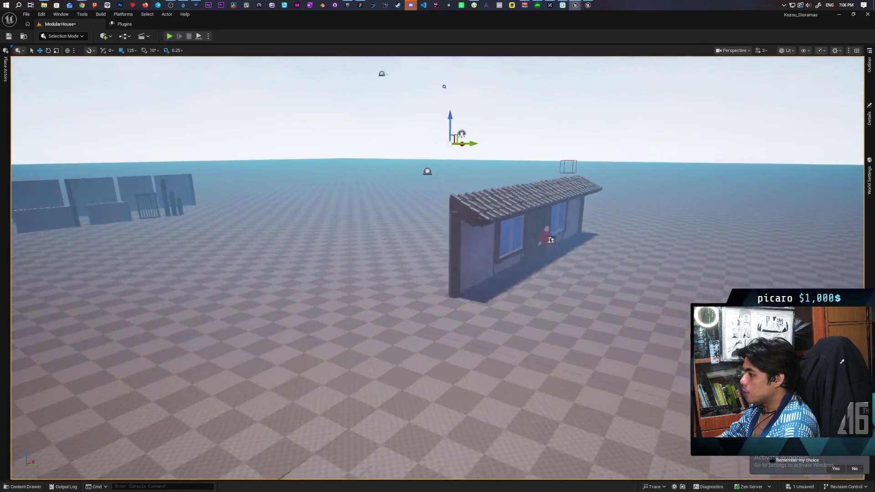
pyautogui.press('w')
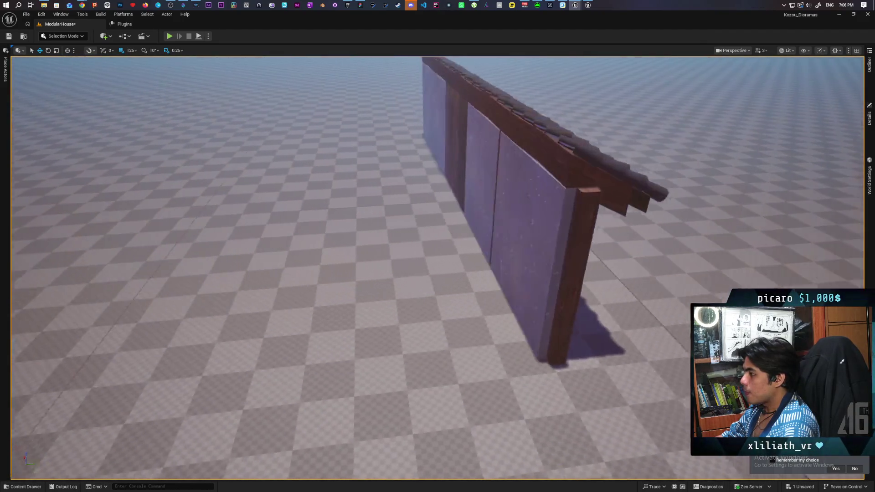
pyautogui.press('a')
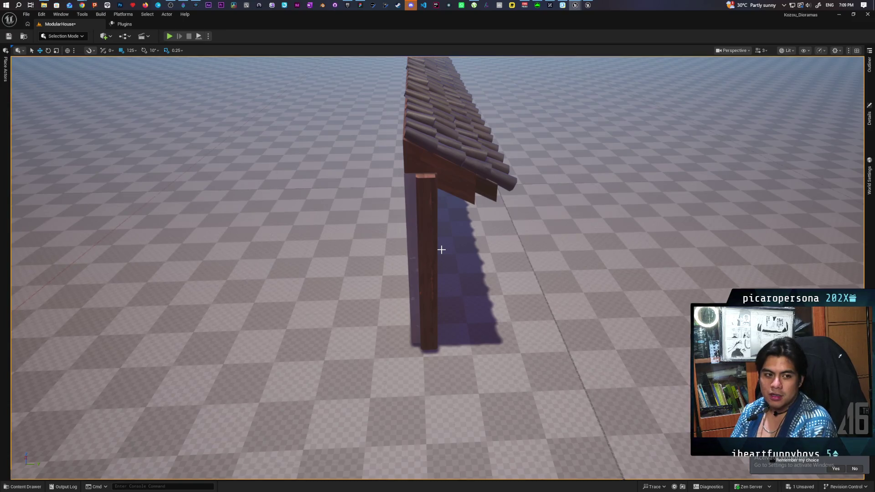
pyautogui.click(360, 5)
pyautogui.click(360, 5)
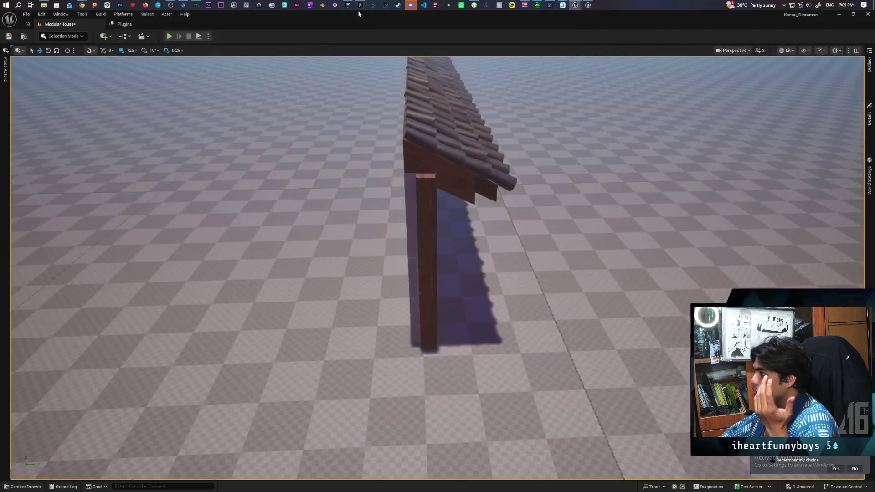
pyautogui.click(414, 6)
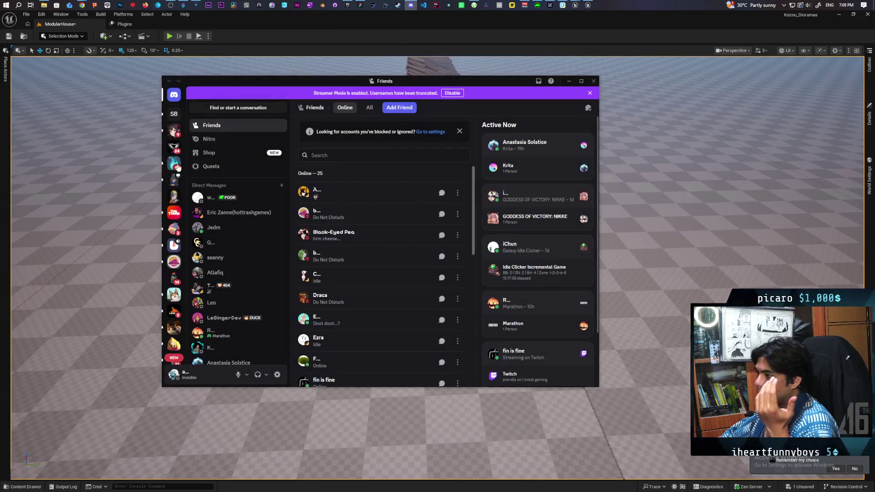
# Step: Browse the Aniflow Interactive server and view the #concept-art channel in Discord
pyautogui.click(173, 164)
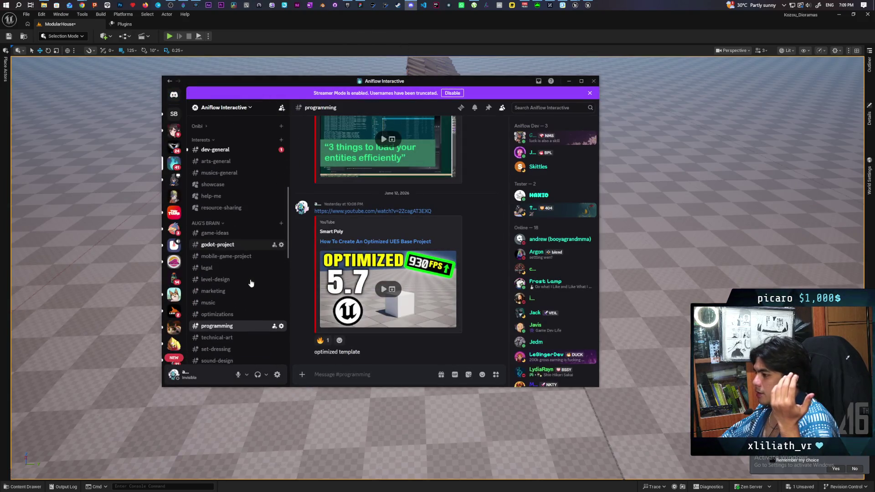
pyautogui.scroll(-5, 234, 263)
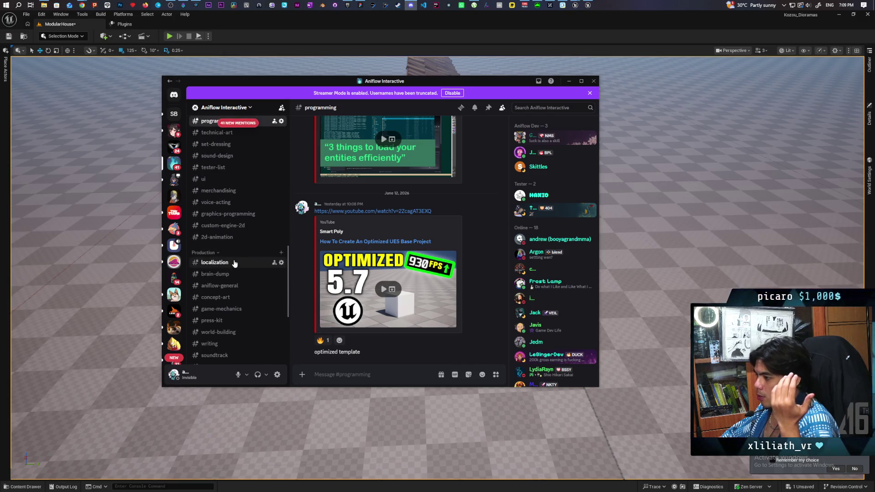
pyautogui.scroll(-1, 235, 274)
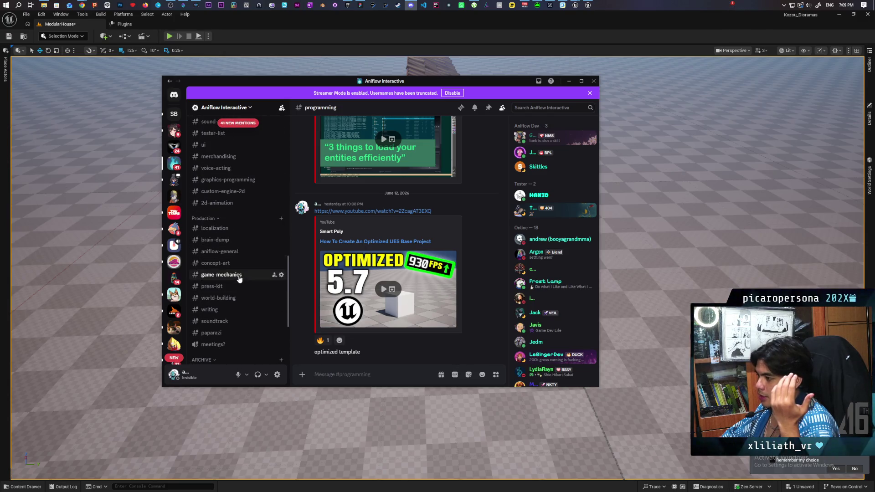
pyautogui.click(240, 265)
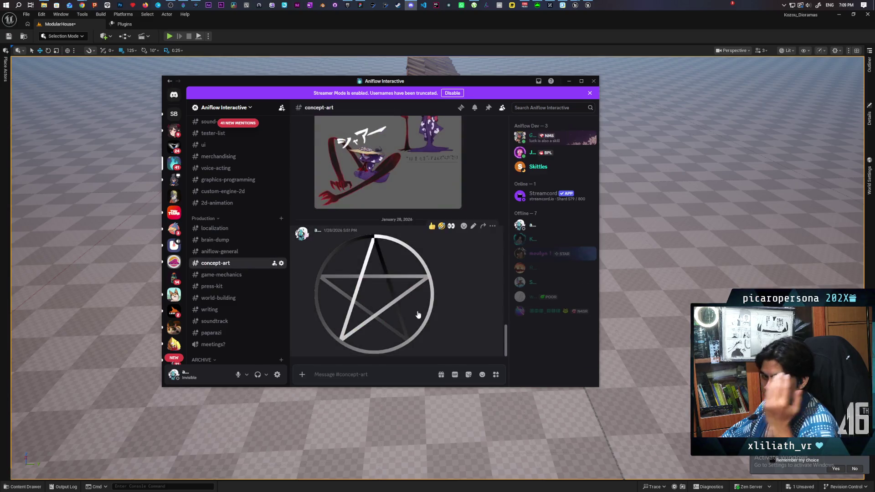
pyautogui.scroll(3, 417, 312)
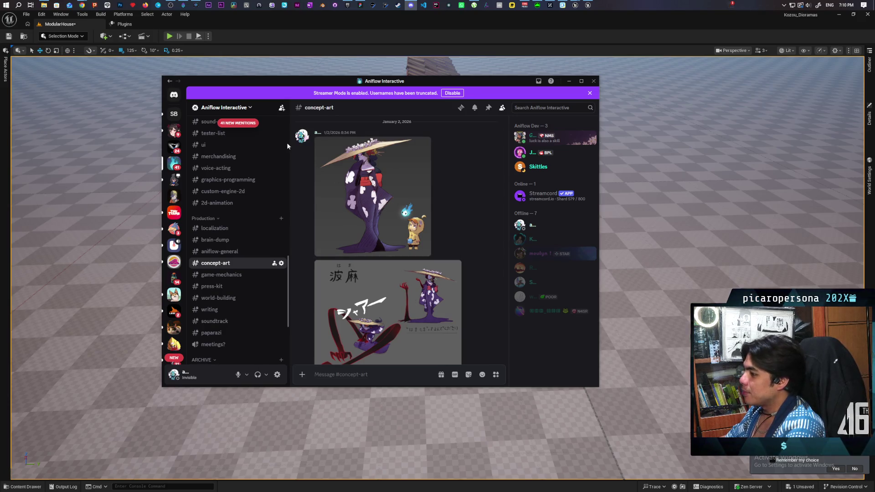
# Step: Mark the server as read and close the Discord window
pyautogui.rightClick(174, 166)
pyautogui.click(205, 174)
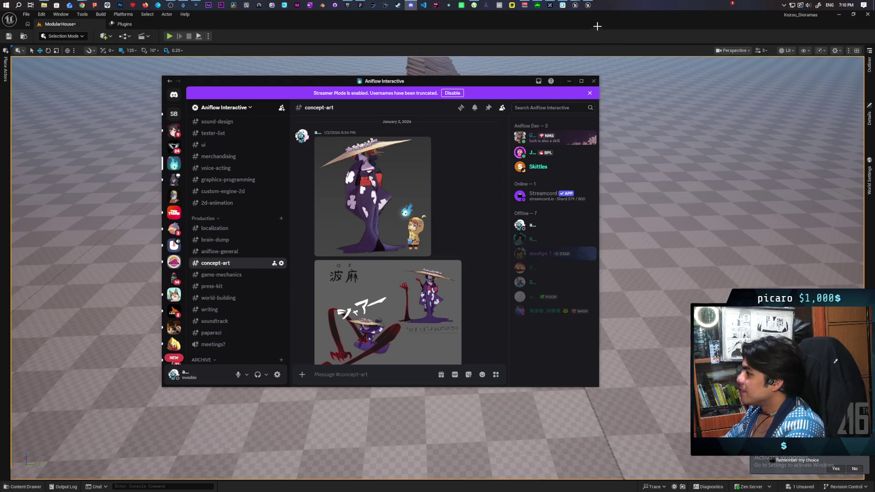
pyautogui.click(569, 81)
# Step: Switch to the StylizedJapaneseStreet editor and open the L_Showcase level from the Content Drawer
pyautogui.moveTo(629, 77); pyautogui.dragTo(629, 78)
pyautogui.moveTo(571, 8)
pyautogui.click(602, 36)
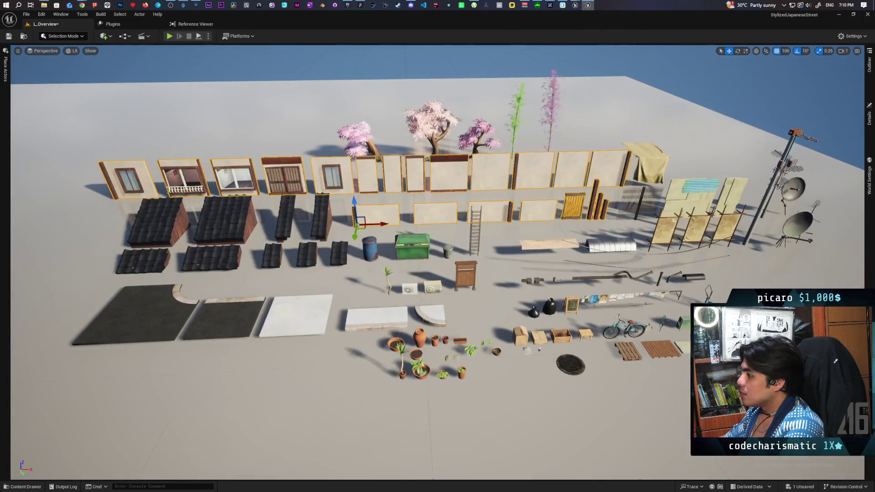
pyautogui.hotkey('ctrl', 'space')
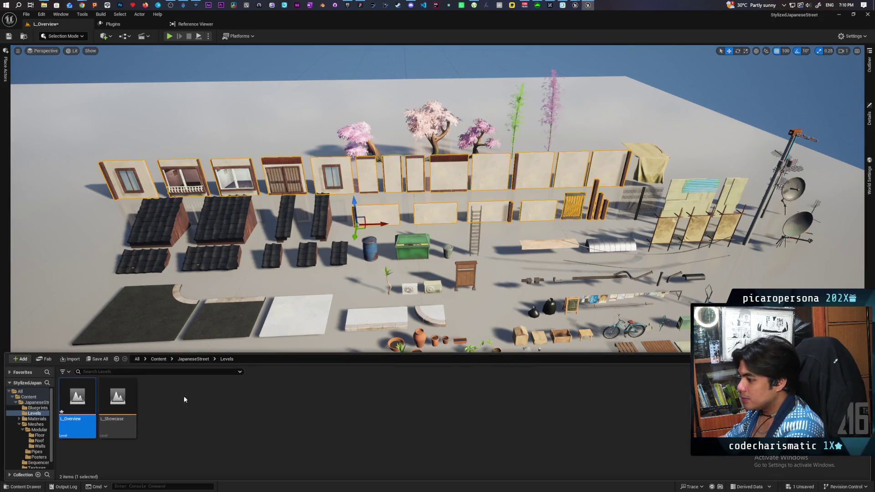
pyautogui.doubleClick(127, 400)
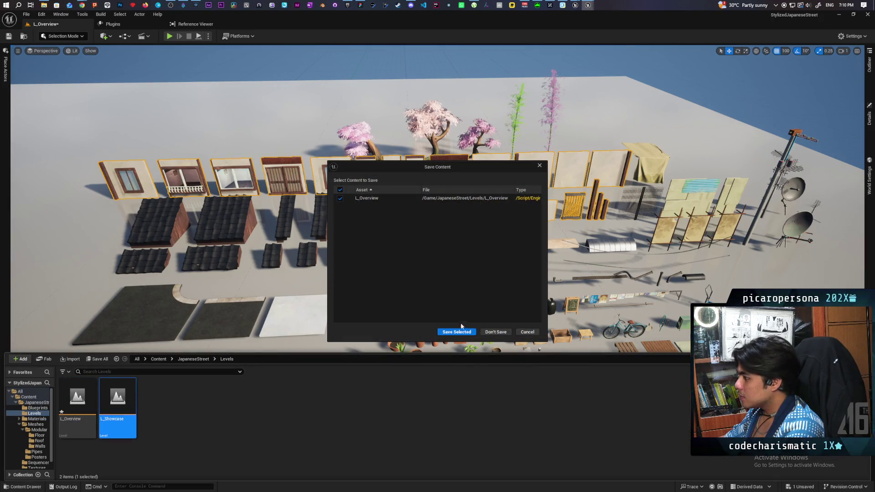
# Step: Discard changes to L_Overview, let L_Showcase load, and close the Message Log
pyautogui.click(496, 332)
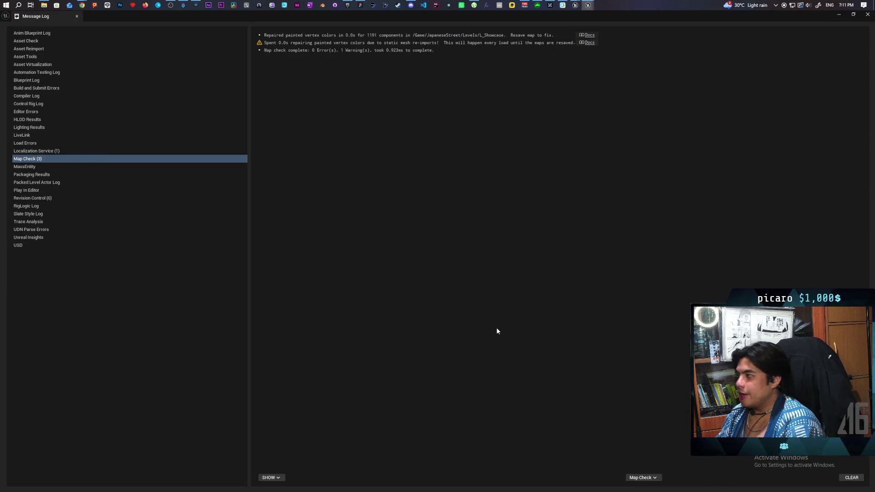
pyautogui.click(867, 14)
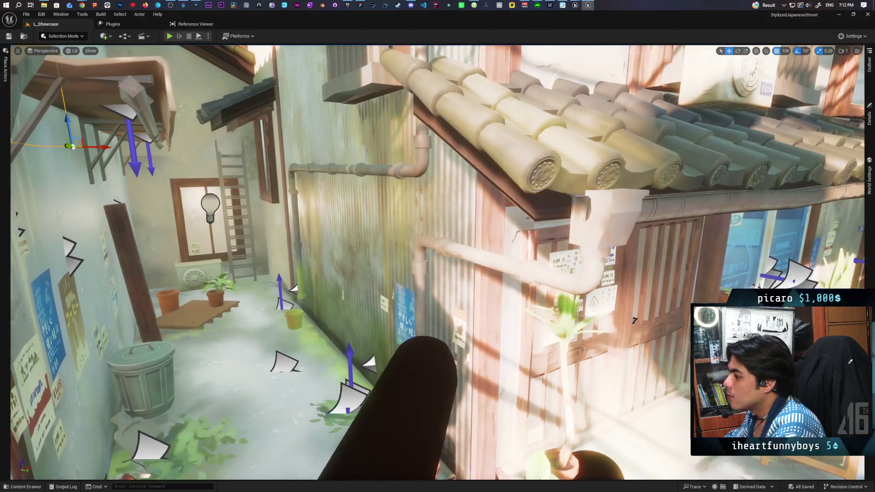
# Step: Fly along the L_Showcase alley to study its roofs, then return to the ModularHouse level
pyautogui.moveTo(624, 321)
pyautogui.mouseDown()
pyautogui.moveTo(637, 476)
pyautogui.moveTo(279, 223)
pyautogui.mouseUp()
pyautogui.moveTo(292, 290); pyautogui.dragTo(292, 289)
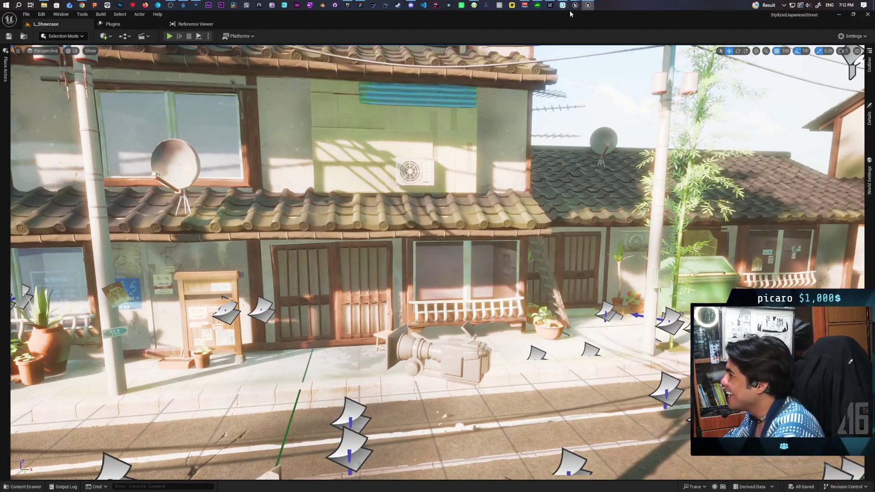
pyautogui.click(588, 5)
pyautogui.moveTo(353, 213); pyautogui.dragTo(234, 283)
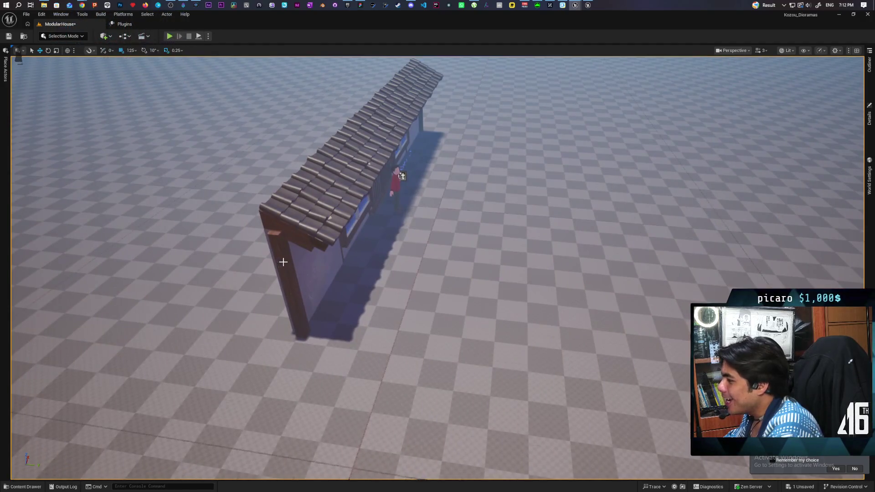
# Step: Duplicate the end wall with Ctrl+D into SM_BaseWall_9 and frame the new copy
pyautogui.click(313, 283)
pyautogui.moveTo(312, 284); pyautogui.dragTo(284, 265)
pyautogui.moveTo(437, 202)
pyautogui.mouseDown()
pyautogui.moveTo(437, 216)
pyautogui.moveTo(405, 219)
pyautogui.mouseUp()
pyautogui.moveTo(437, 246)
pyautogui.mouseDown()
pyautogui.moveTo(474, 250)
pyautogui.moveTo(442, 246)
pyautogui.mouseUp()
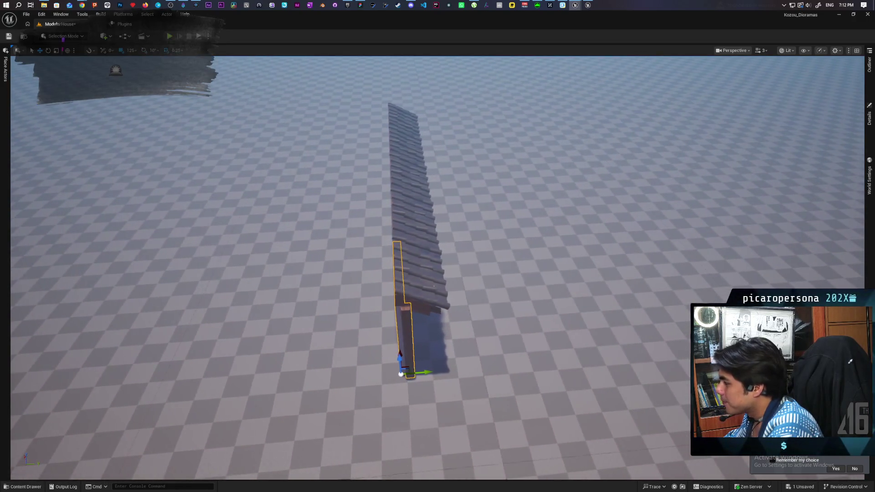
pyautogui.click(865, 63)
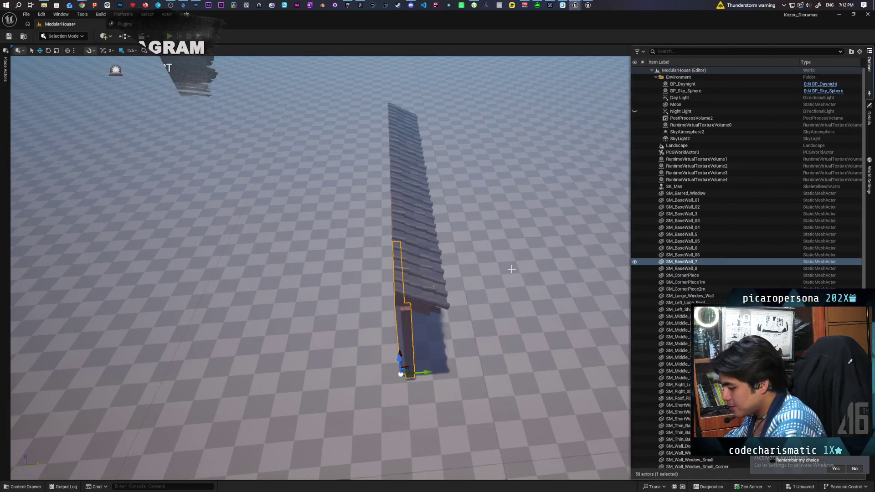
pyautogui.hotkey('ctrl', 'd')
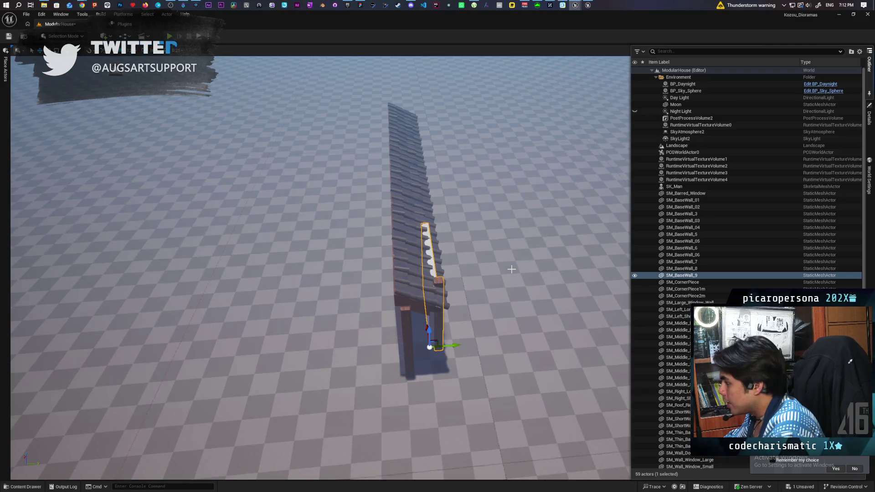
pyautogui.press('f')
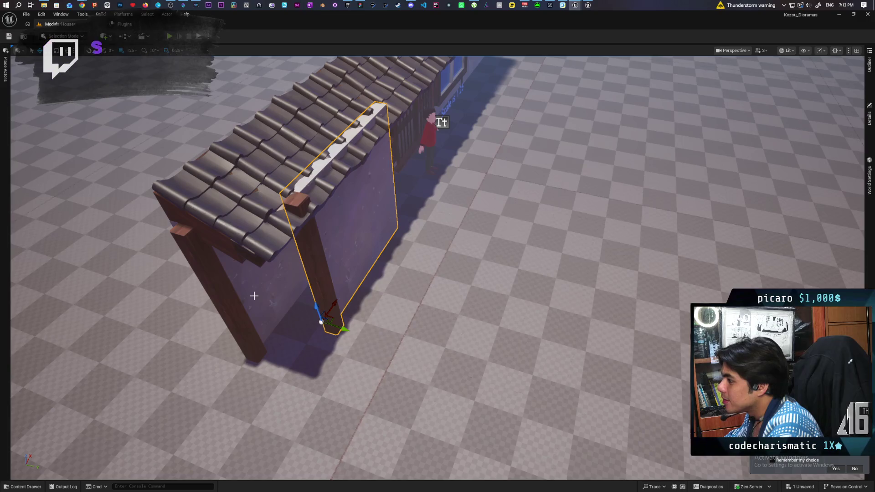
pyautogui.moveTo(256, 297); pyautogui.dragTo(255, 191)
pyautogui.moveTo(298, 236)
pyautogui.mouseDown()
pyautogui.moveTo(292, 215)
pyautogui.moveTo(298, 237)
pyautogui.moveTo(273, 259)
pyautogui.mouseUp()
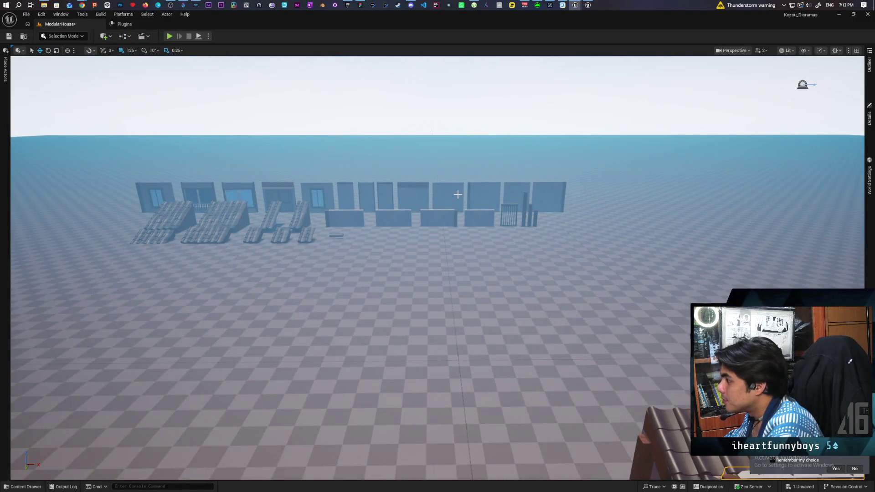
pyautogui.hotkey('ctrl', 'space')
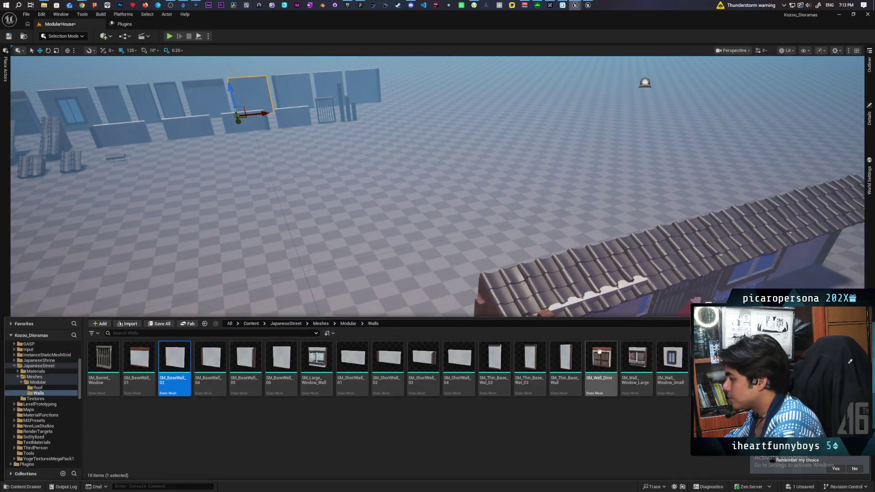
# Step: Place a plain SM_BaseWall_02 wall at the row's open end using Replace Selected Actors
pyautogui.moveTo(175, 360); pyautogui.dragTo(638, 321)
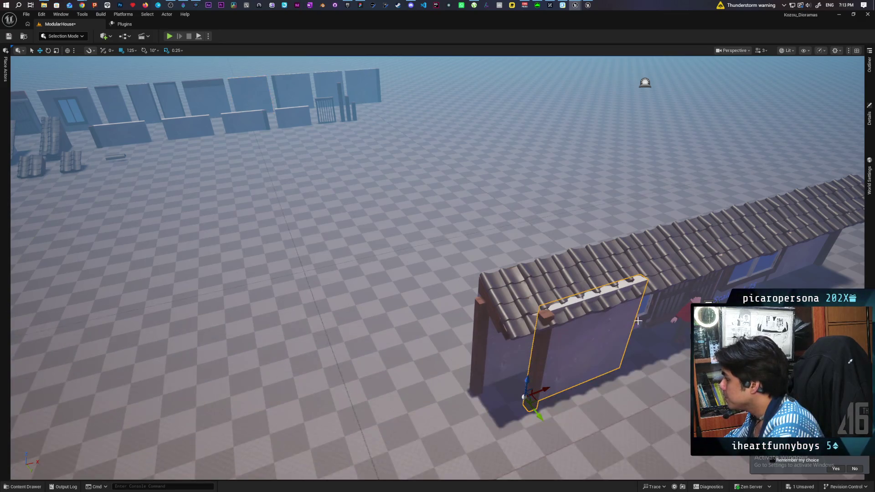
pyautogui.click(868, 68)
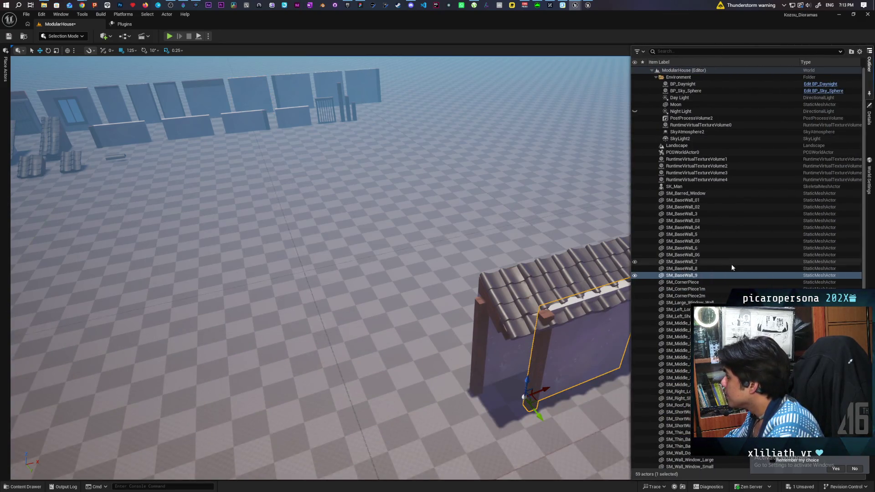
pyautogui.rightClick(690, 275)
pyautogui.moveTo(729, 89)
pyautogui.moveTo(684, 123)
pyautogui.click(714, 127)
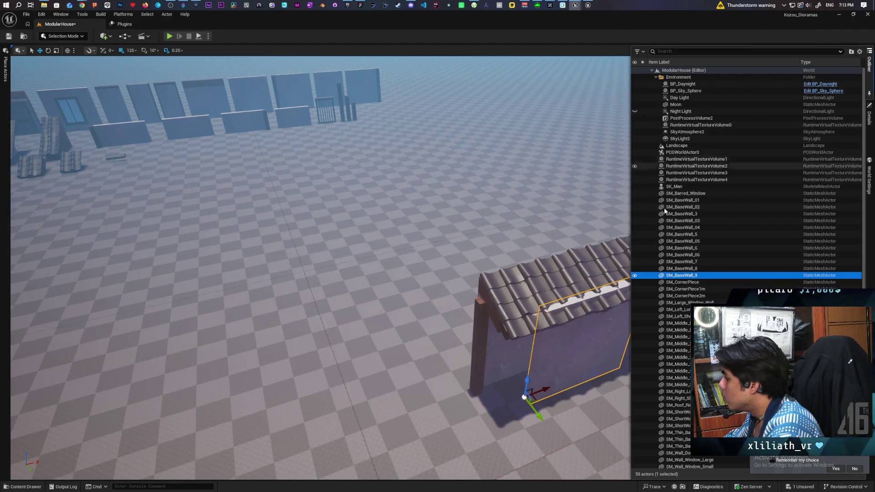
# Step: Move the new wall under the roof end and set its Z rotation to -90°
pyautogui.click(508, 352)
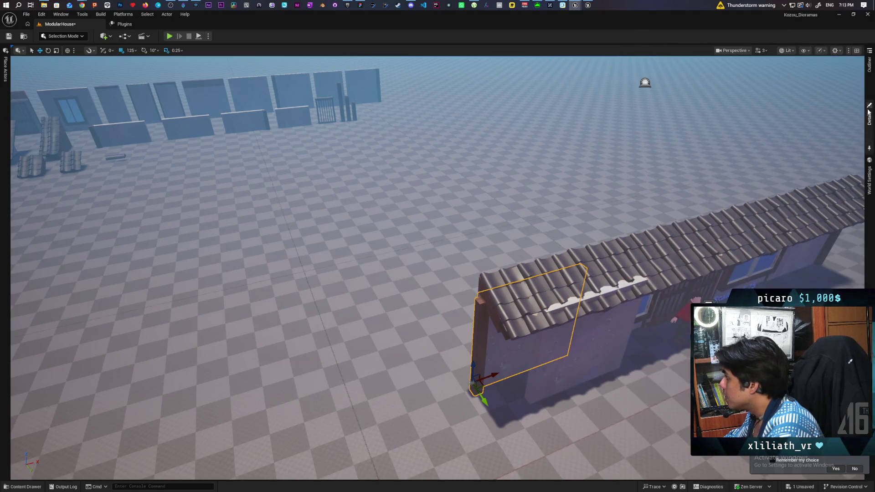
pyautogui.click(869, 117)
pyautogui.click(576, 335)
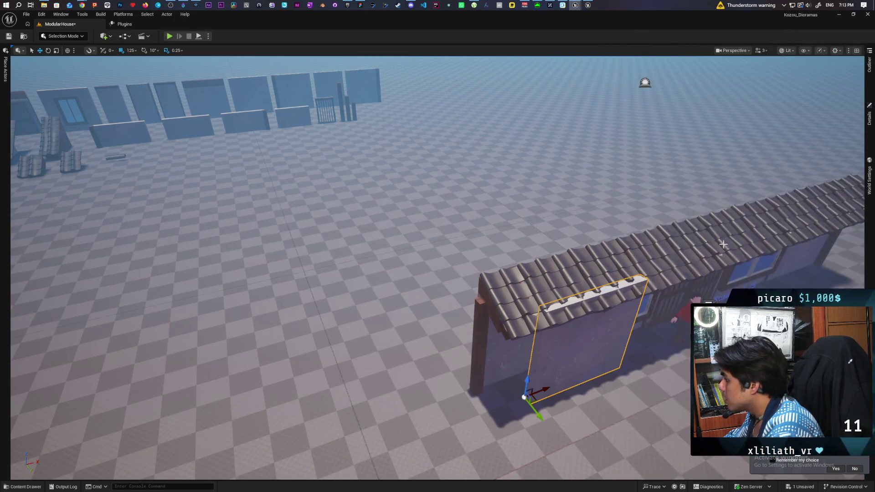
pyautogui.click(869, 116)
pyautogui.keyDown('shift'); pyautogui.click(675, 160); pyautogui.keyUp('shift')
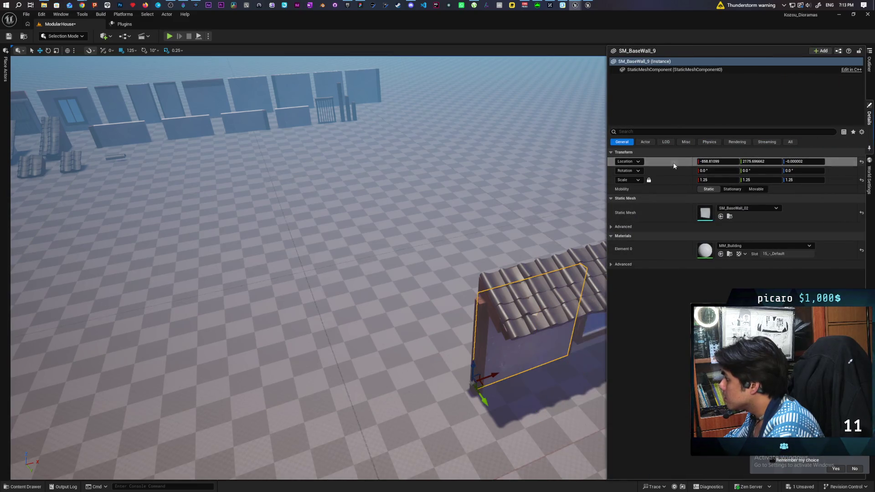
pyautogui.click(803, 171)
pyautogui.write('-65')
pyautogui.press('Return')
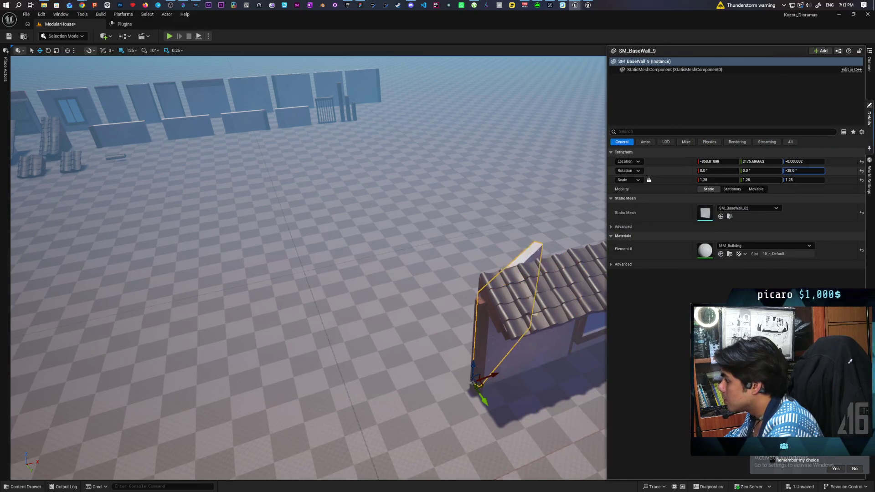
pyautogui.moveTo(803, 171); pyautogui.dragTo(794, 171)
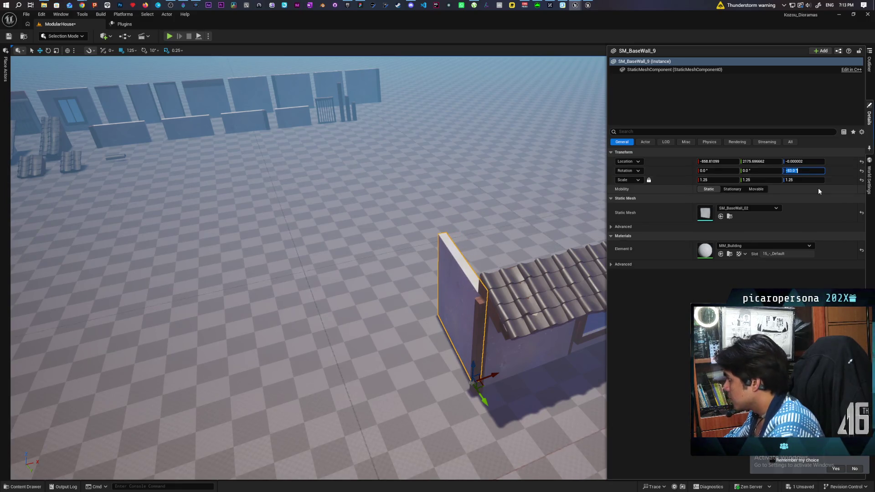
pyautogui.write('-90')
pyautogui.press('Return')
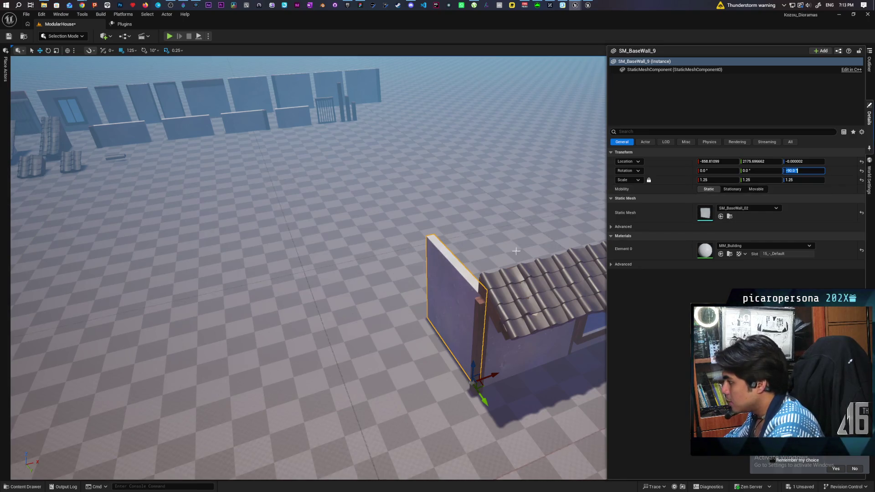
pyautogui.press('f')
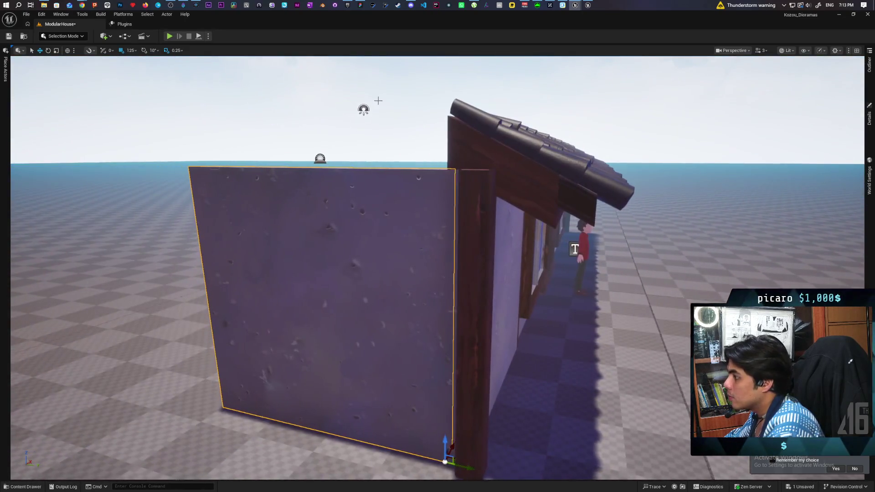
pyautogui.click(363, 110)
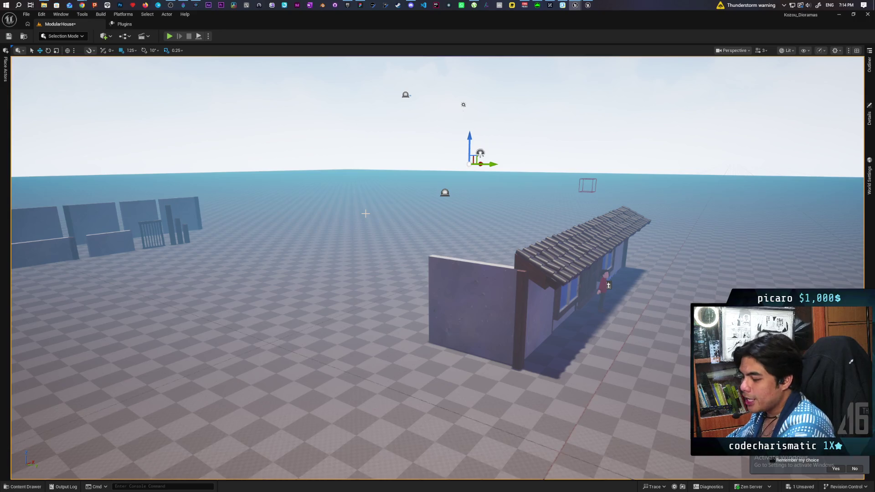
# Step: Alt-drag a copy of the side wall to the left, creating SM_BaseWall_10
pyautogui.moveTo(476, 354)
pyautogui.mouseDown()
pyautogui.moveTo(561, 335)
pyautogui.moveTo(446, 360)
pyautogui.mouseUp()
pyautogui.click(449, 330)
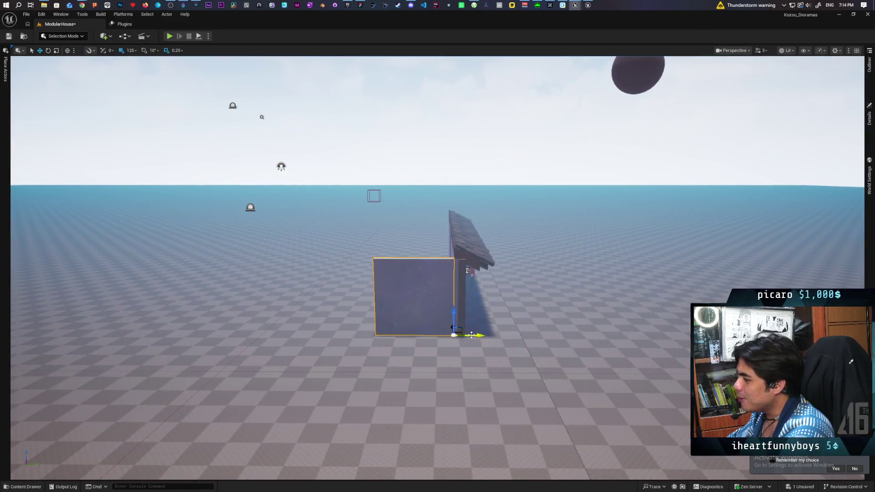
pyautogui.moveTo(461, 335); pyautogui.dragTo(388, 333)
pyautogui.scroll(10, 456, 386)
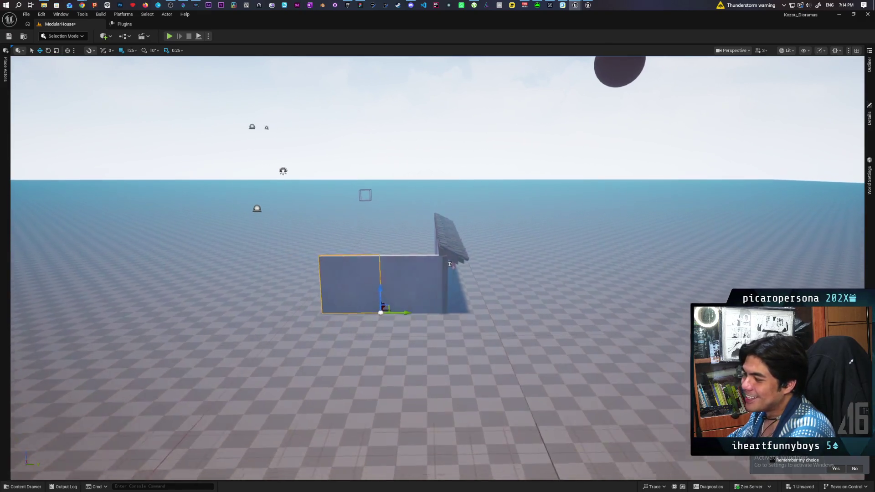
pyautogui.scroll(-8, 478, 266)
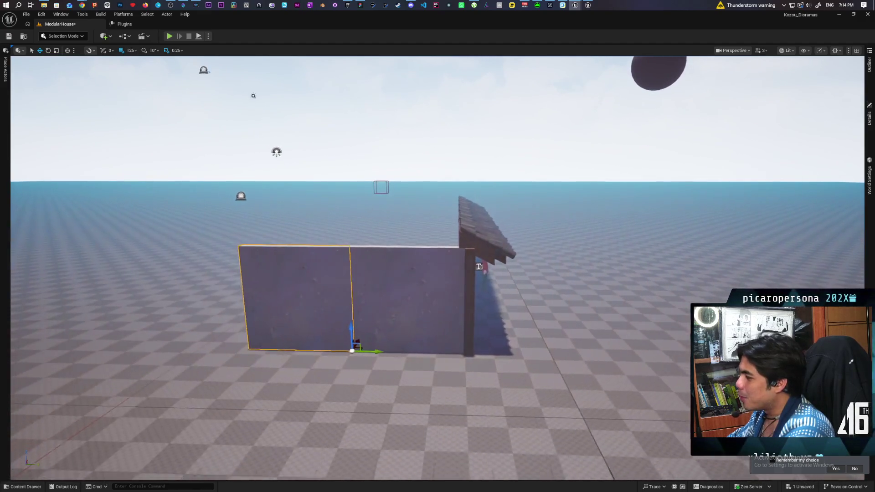
pyautogui.scroll(-3, 479, 266)
pyautogui.moveTo(471, 267)
pyautogui.mouseDown()
pyautogui.moveTo(485, 267)
pyautogui.moveTo(453, 268)
pyautogui.moveTo(483, 264)
pyautogui.mouseUp()
pyautogui.moveTo(403, 278); pyautogui.dragTo(453, 385)
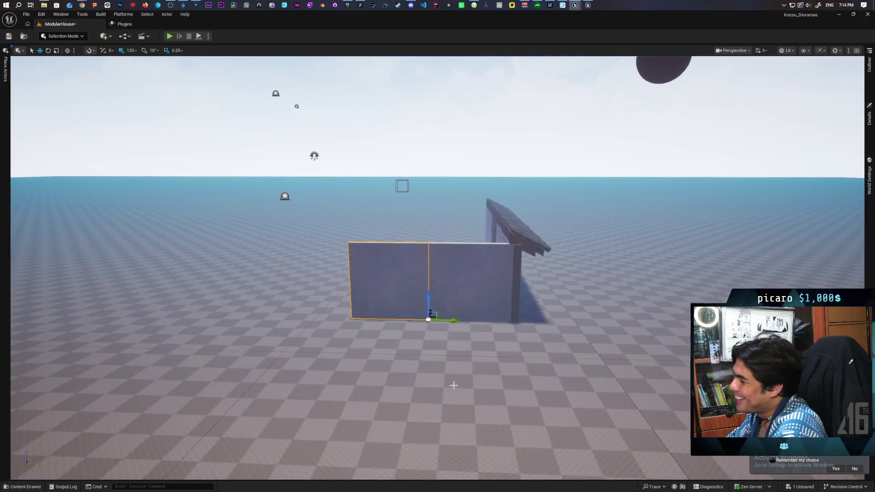
pyautogui.moveTo(489, 352); pyautogui.dragTo(440, 342)
# Step: Select the window wall module from the module rows and frame it beside the roofed wall
pyautogui.moveTo(127, 454)
pyautogui.mouseDown()
pyautogui.moveTo(193, 323)
pyautogui.moveTo(349, 224)
pyautogui.moveTo(407, 225)
pyautogui.moveTo(469, 264)
pyautogui.moveTo(296, 195)
pyautogui.mouseUp()
pyautogui.click(469, 264)
pyautogui.click(242, 127)
pyautogui.moveTo(348, 232)
pyautogui.mouseDown()
pyautogui.moveTo(81, 74)
pyautogui.moveTo(243, 192)
pyautogui.mouseUp()
pyautogui.press('f')
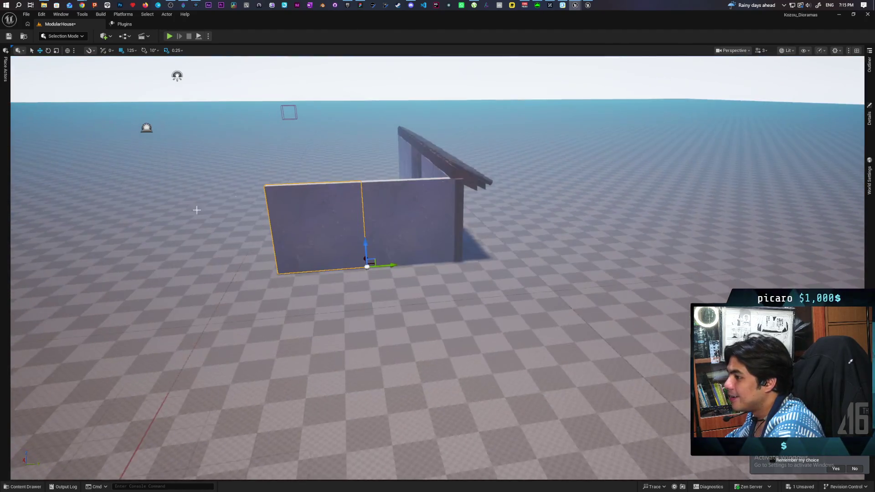
pyautogui.click(869, 63)
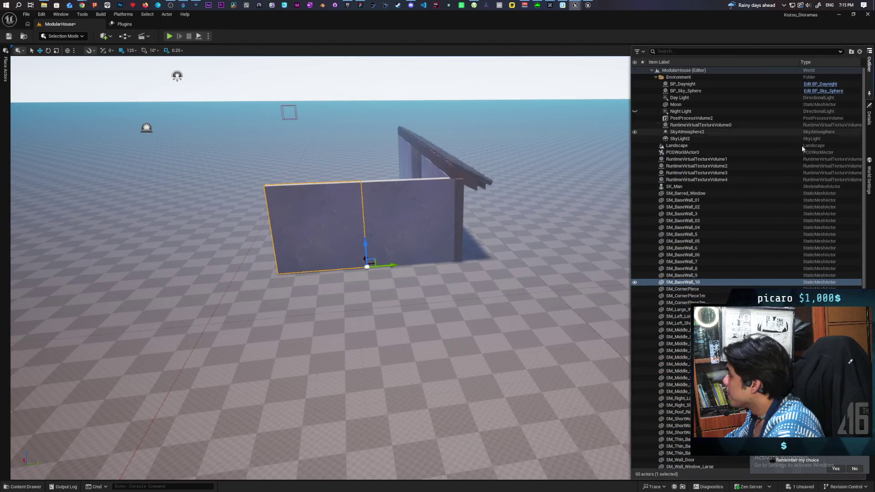
# Step: Frame the L-shaped side wall and open the left wall piece's properties in Details
pyautogui.rightClick(690, 285)
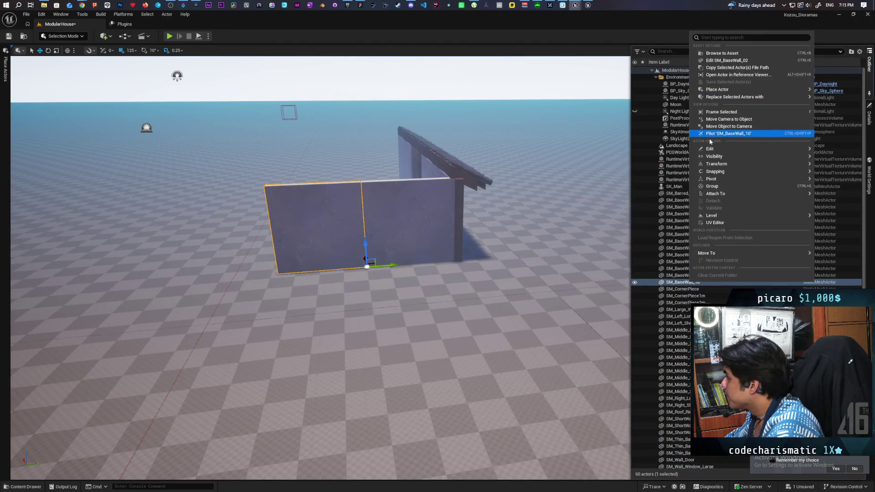
pyautogui.moveTo(742, 98)
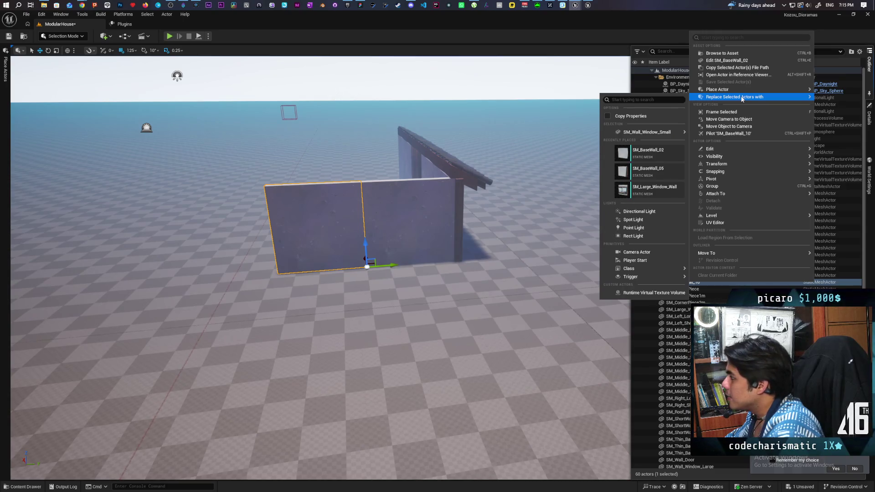
pyautogui.press('Escape')
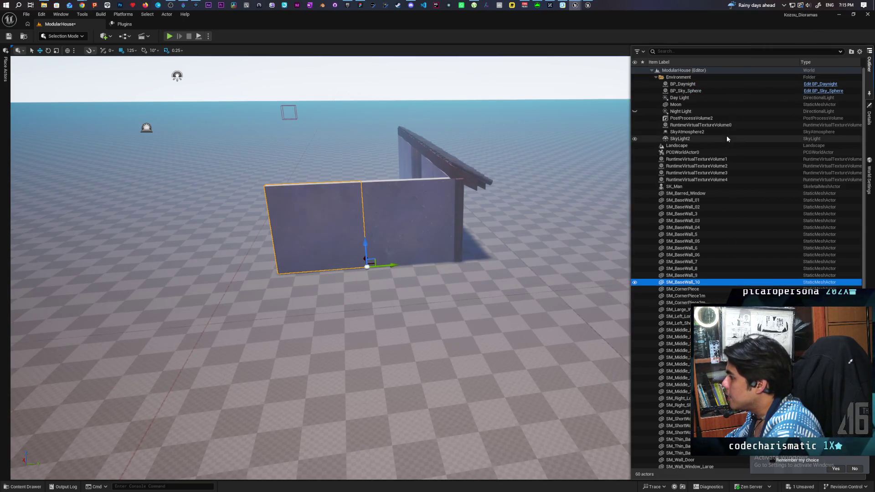
pyautogui.moveTo(445, 180)
pyautogui.mouseDown()
pyautogui.moveTo(401, 228)
pyautogui.moveTo(419, 249)
pyautogui.moveTo(351, 256)
pyautogui.mouseUp()
pyautogui.press('f')
pyautogui.scroll(-6, 438, 268)
pyautogui.moveTo(437, 246); pyautogui.dragTo(437, 216)
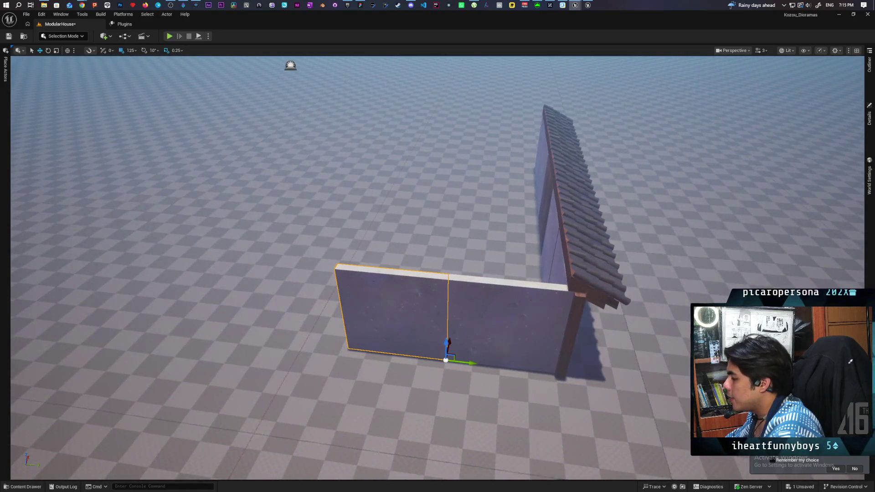
pyautogui.keyDown('ctrl'); pyautogui.click(509, 330); pyautogui.keyUp('ctrl')
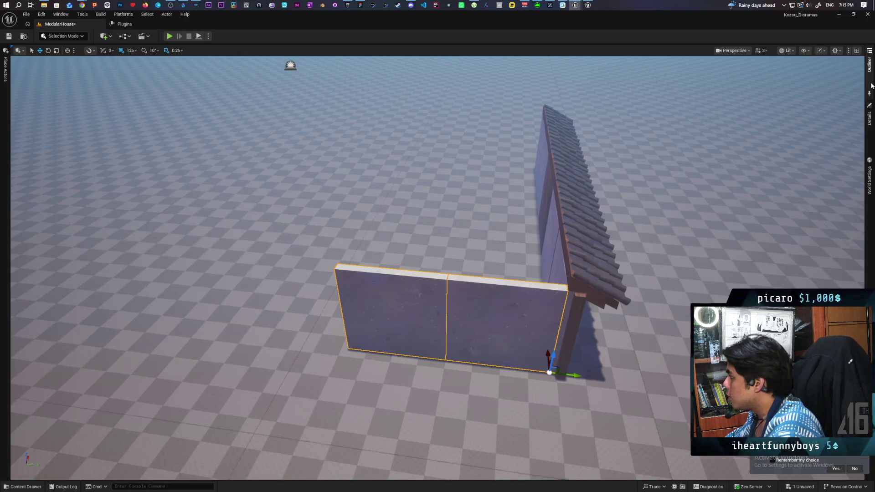
pyautogui.click(869, 64)
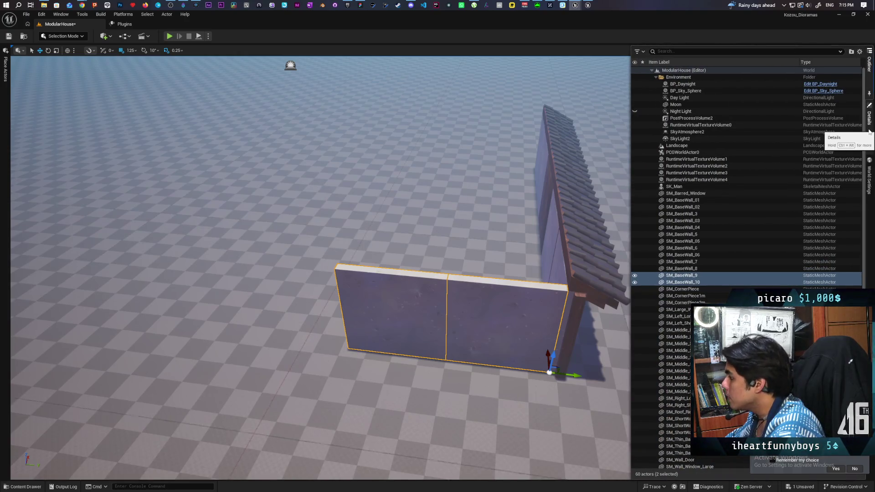
pyautogui.click(391, 307)
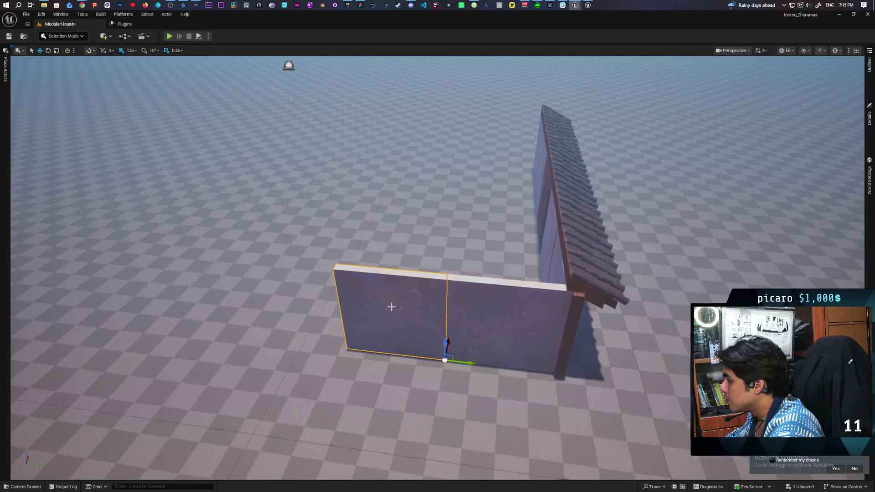
pyautogui.click(869, 115)
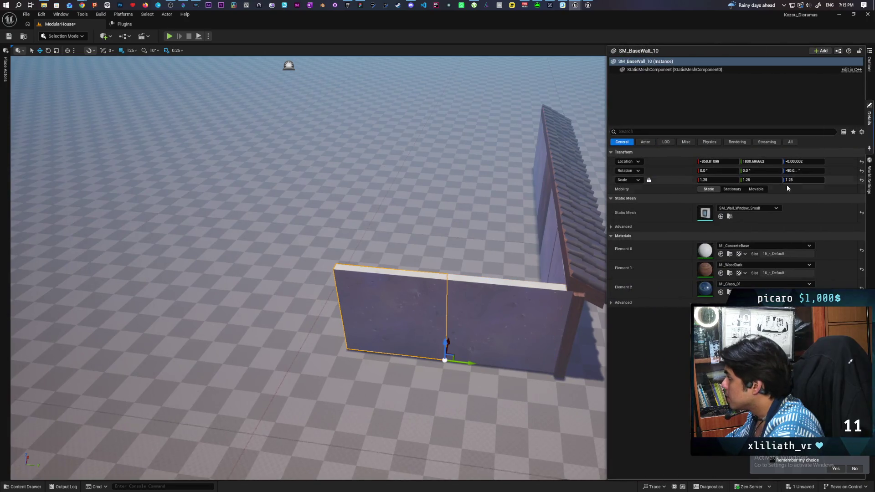
# Step: Adjust the wall's Z rotation, undoing a gizmo spin and leaving it at -90°
pyautogui.click(820, 172)
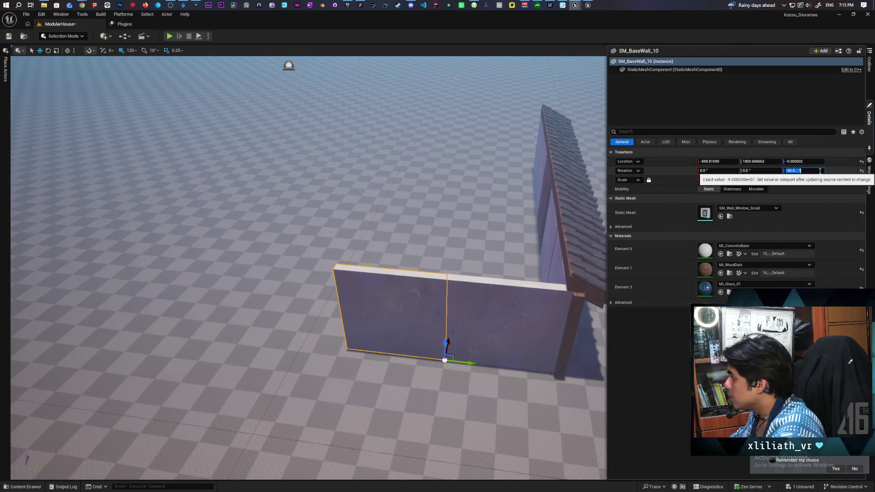
pyautogui.press('Delete')
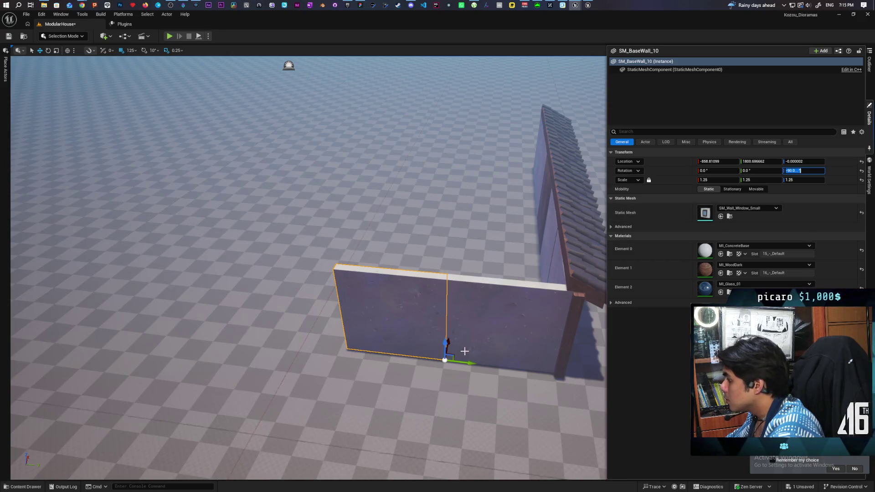
pyautogui.click(413, 310)
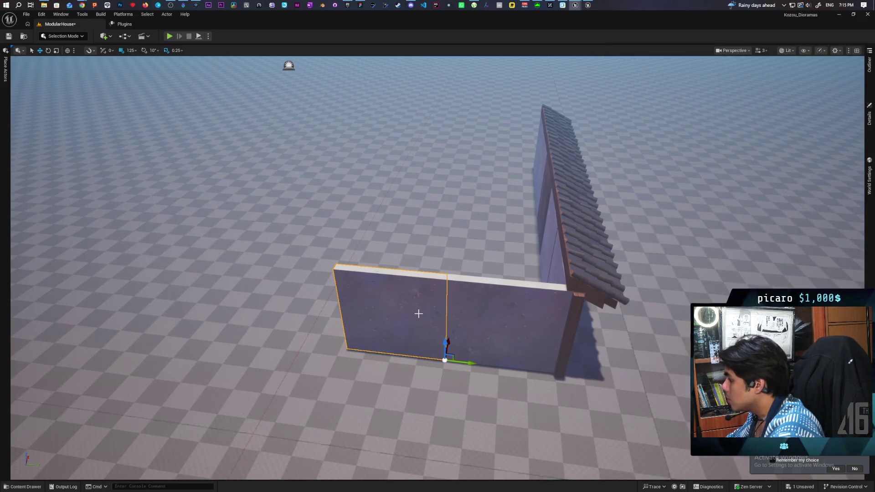
pyautogui.press('e')
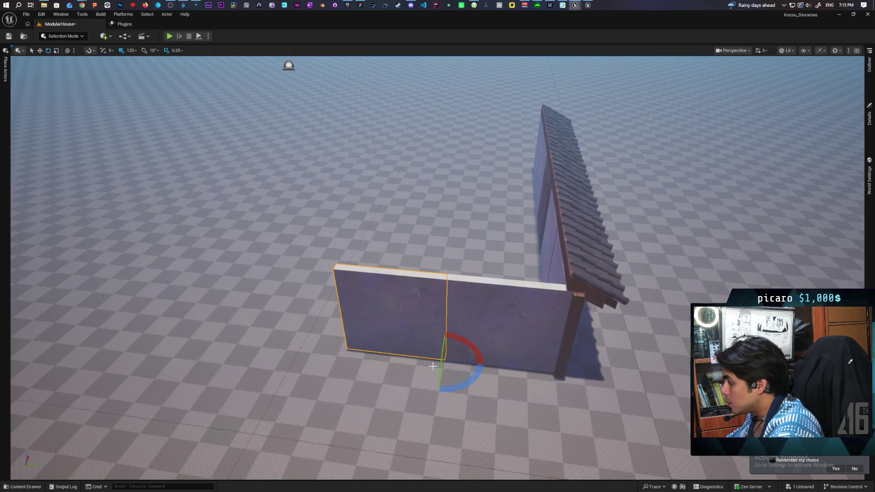
pyautogui.moveTo(466, 370); pyautogui.dragTo(362, 374)
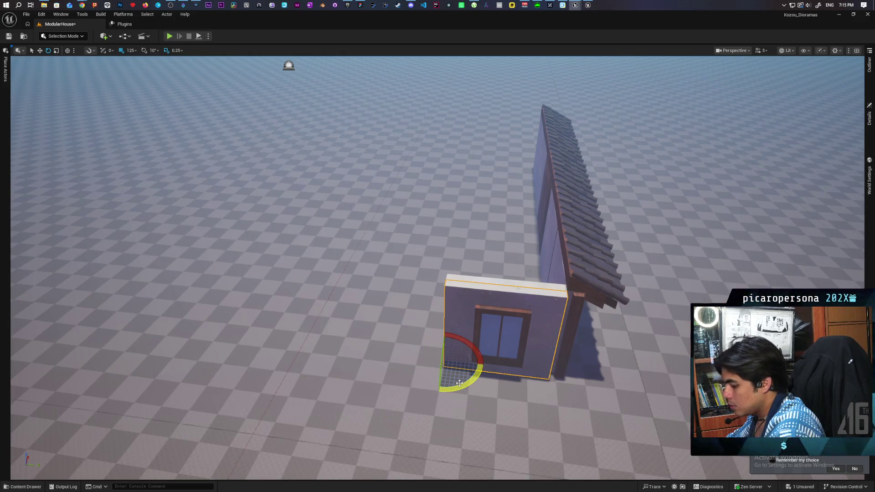
pyautogui.hotkey('ctrl', 'z')
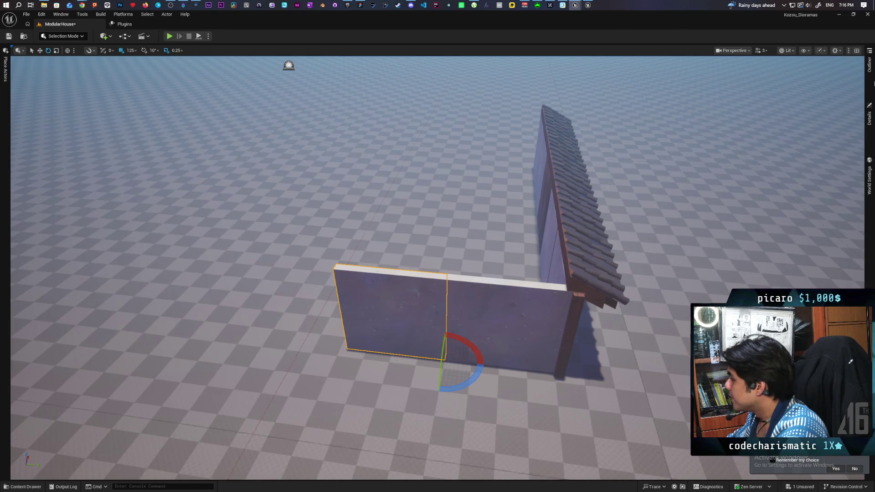
pyautogui.click(869, 116)
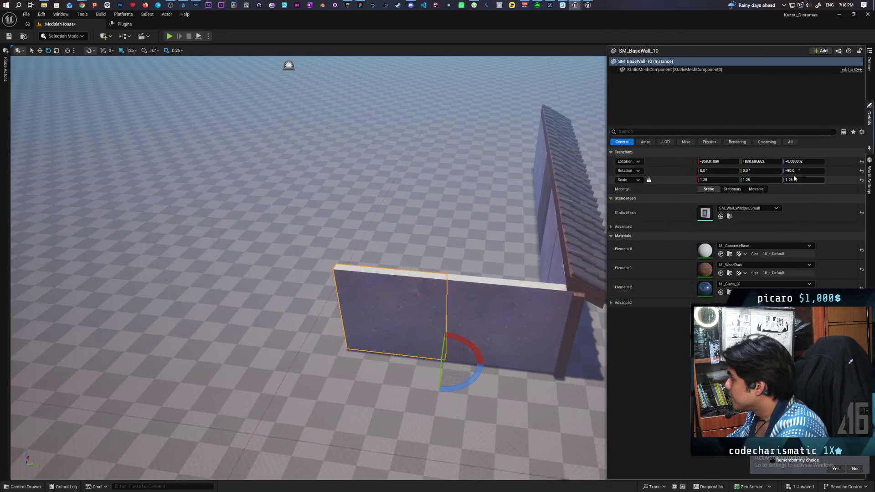
pyautogui.click(814, 173)
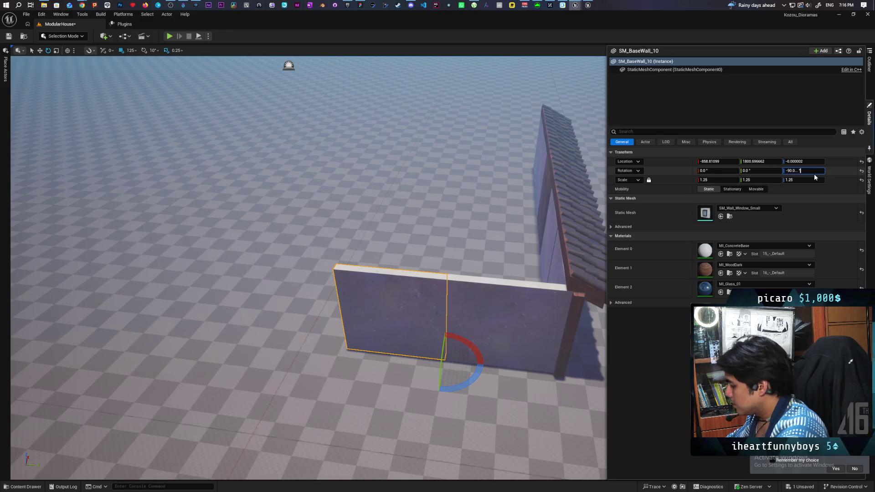
pyautogui.hotkey('ctrl', 'a')
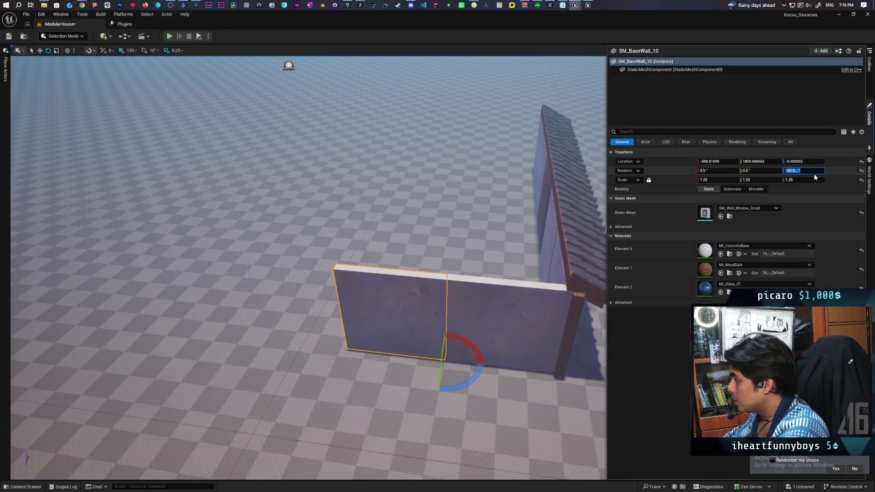
pyautogui.click(677, 173)
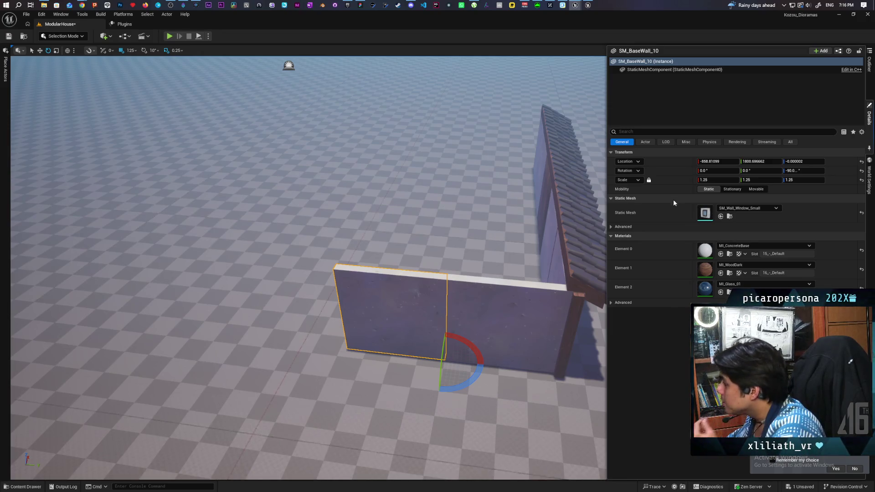
# Step: Rotate the window wall about its vertical axis and move it beside the back wall
pyautogui.moveTo(456, 228)
pyautogui.mouseDown()
pyautogui.moveTo(319, 228)
pyautogui.moveTo(246, 105)
pyautogui.mouseUp()
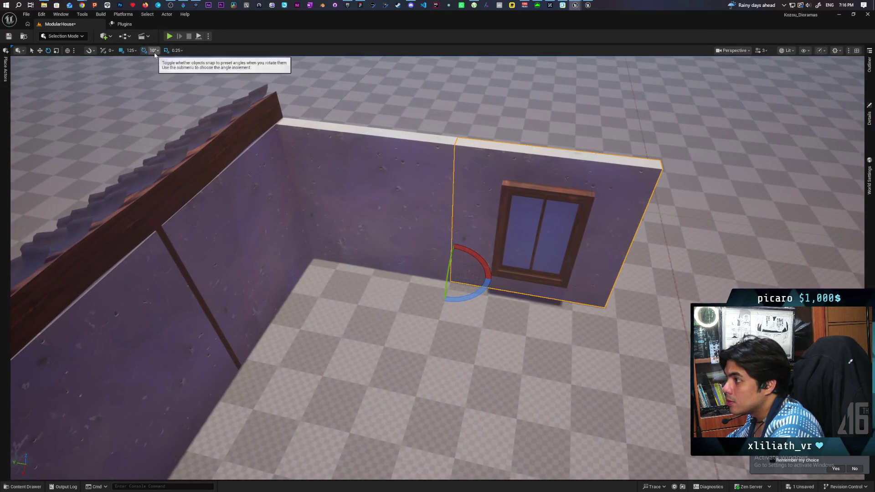
pyautogui.moveTo(476, 298)
pyautogui.mouseDown()
pyautogui.moveTo(493, 285)
pyautogui.moveTo(483, 255)
pyautogui.moveTo(460, 248)
pyautogui.moveTo(455, 278)
pyautogui.moveTo(482, 287)
pyautogui.moveTo(410, 259)
pyautogui.mouseUp()
pyautogui.moveTo(314, 119); pyautogui.dragTo(315, 120)
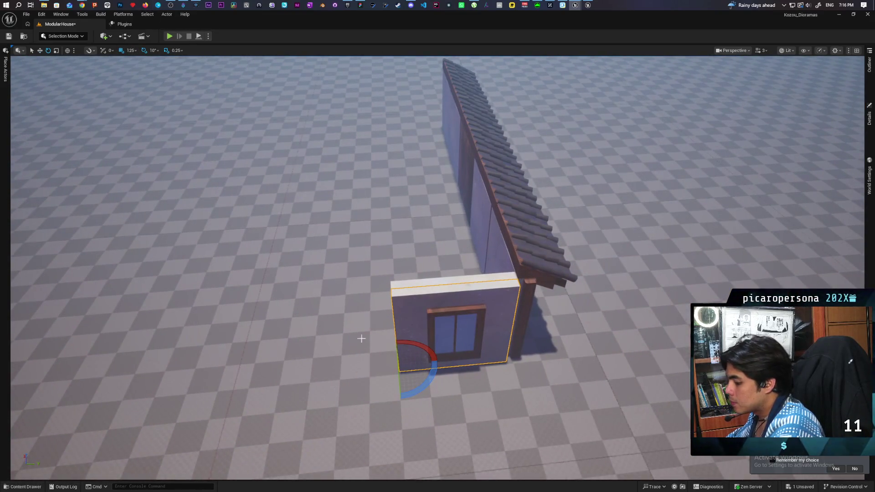
pyautogui.press('w')
pyautogui.moveTo(413, 361)
pyautogui.mouseDown()
pyautogui.moveTo(311, 366)
pyautogui.moveTo(400, 387)
pyautogui.mouseUp()
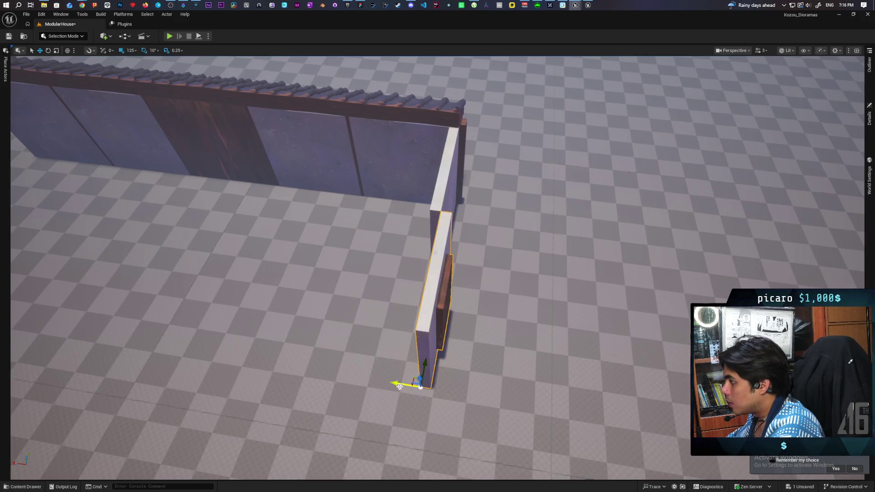
# Step: Try grid snap sizes 10 and 5 while nudging the window wall left along X
pyautogui.click(135, 51)
pyautogui.click(147, 91)
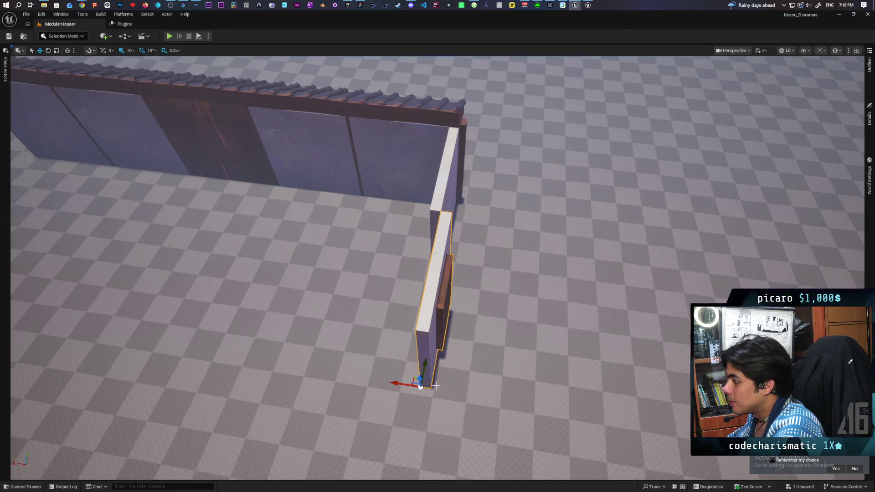
pyautogui.moveTo(399, 387); pyautogui.dragTo(388, 382)
pyautogui.moveTo(461, 369)
pyautogui.mouseDown()
pyautogui.moveTo(461, 319)
pyautogui.moveTo(461, 400)
pyautogui.moveTo(460, 364)
pyautogui.mouseUp()
pyautogui.scroll(3, 474, 274)
pyautogui.scroll(-5, 277, 120)
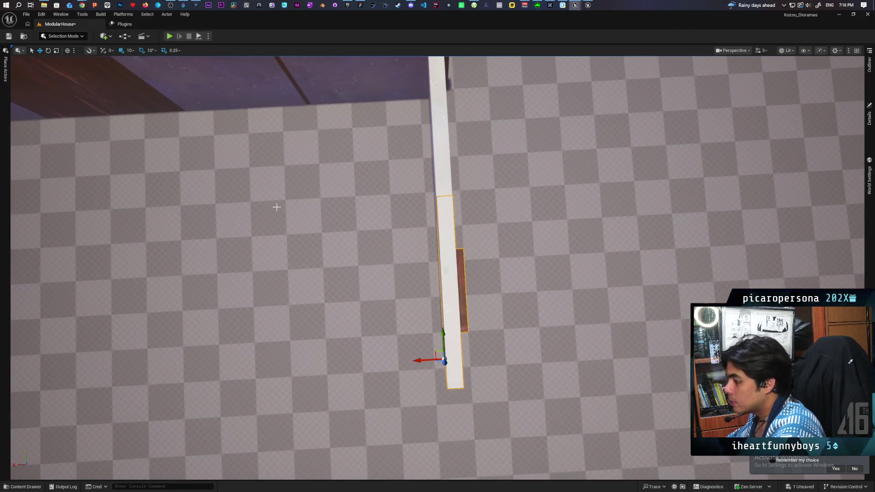
pyautogui.hotkey('ctrl', 'z')
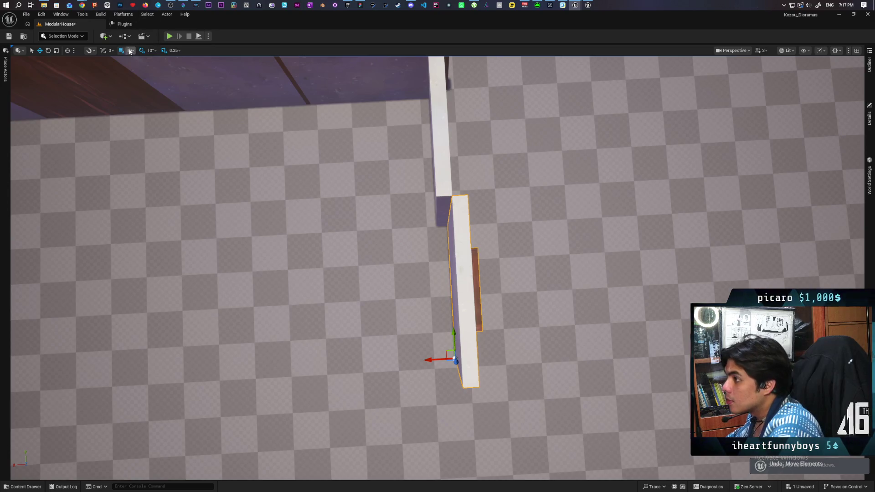
pyautogui.click(130, 50)
pyautogui.click(137, 89)
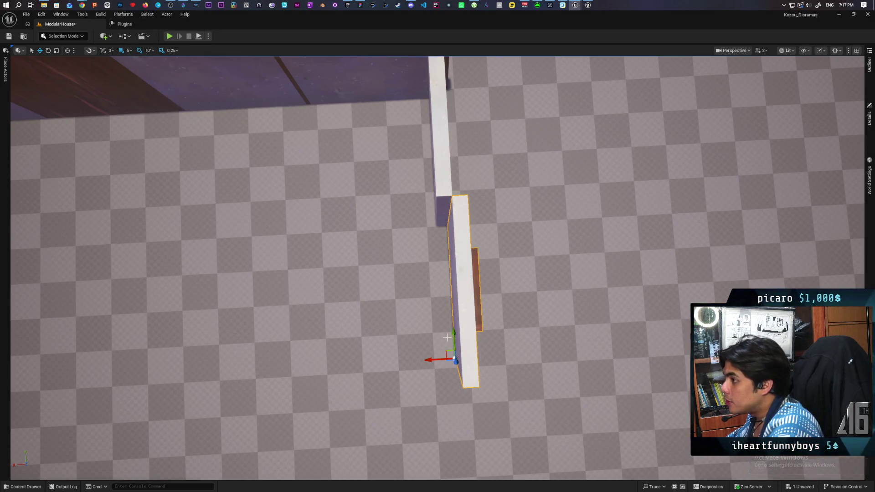
pyautogui.moveTo(429, 360); pyautogui.dragTo(419, 359)
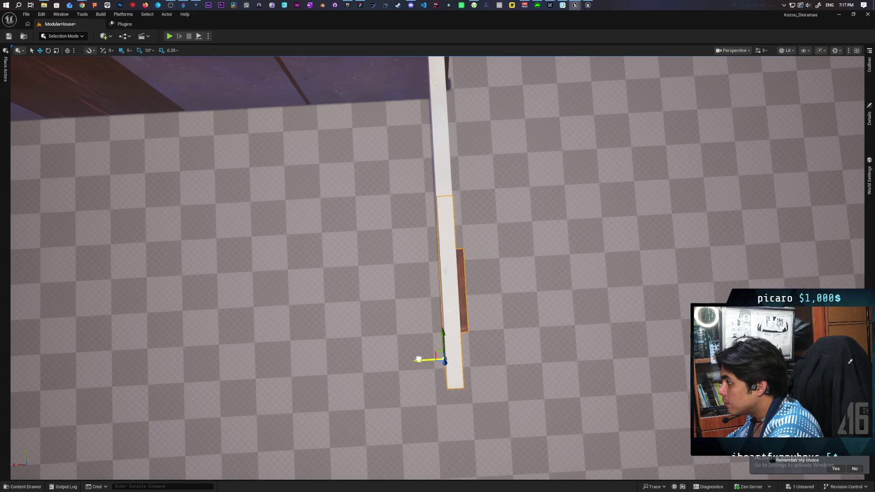
pyautogui.moveTo(492, 312)
pyautogui.mouseDown()
pyautogui.moveTo(492, 260)
pyautogui.moveTo(492, 319)
pyautogui.mouseUp()
pyautogui.scroll(5, 476, 283)
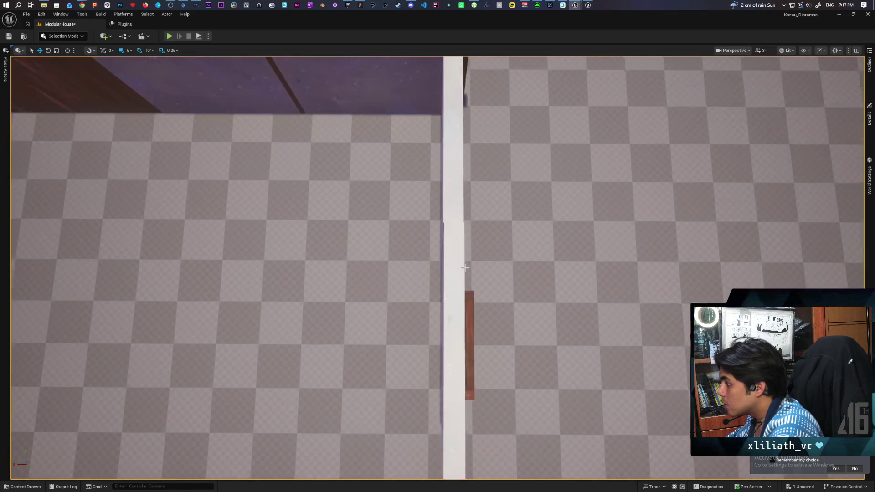
pyautogui.scroll(-5, 467, 261)
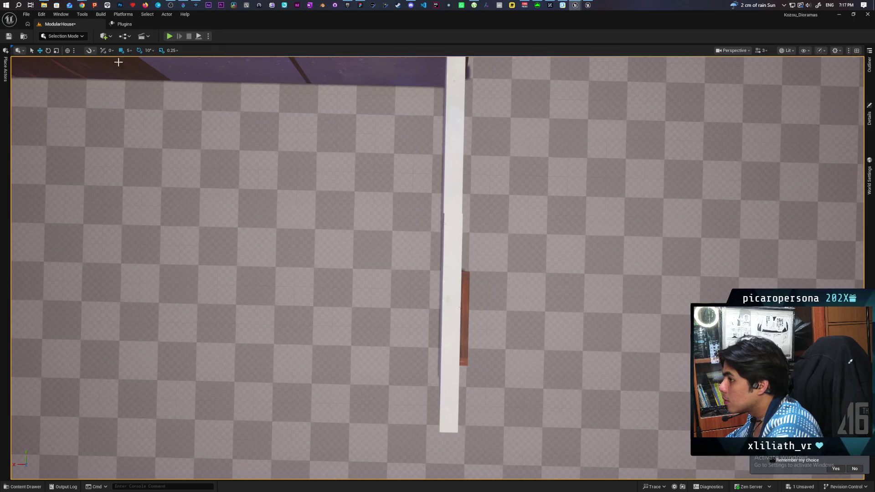
# Step: Set grid snap to 1 and fly around to inspect the wall tops and ends
pyautogui.click(130, 50)
pyautogui.click(137, 78)
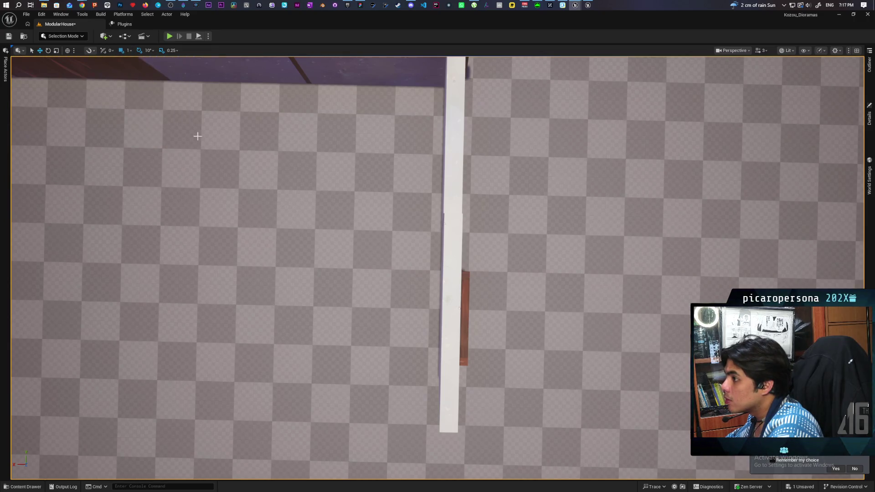
pyautogui.moveTo(195, 133); pyautogui.dragTo(237, 137)
pyautogui.moveTo(437, 269); pyautogui.dragTo(378, 225)
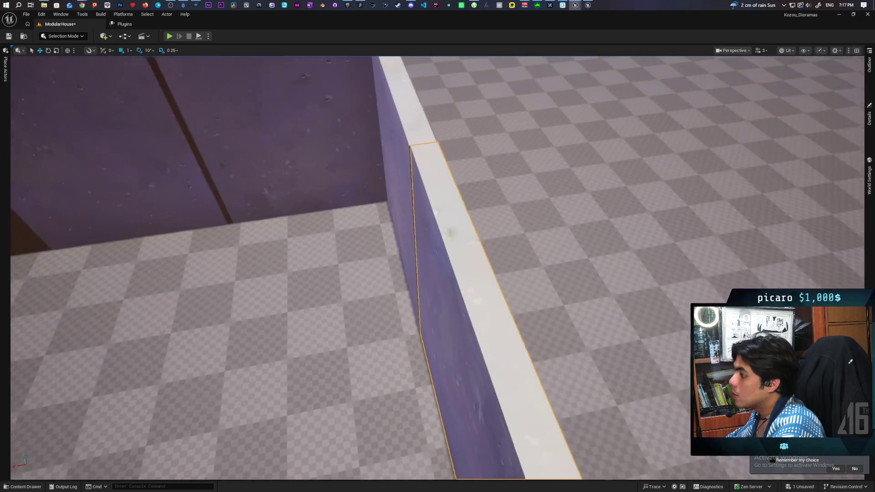
pyautogui.moveTo(450, 292); pyautogui.dragTo(450, 291)
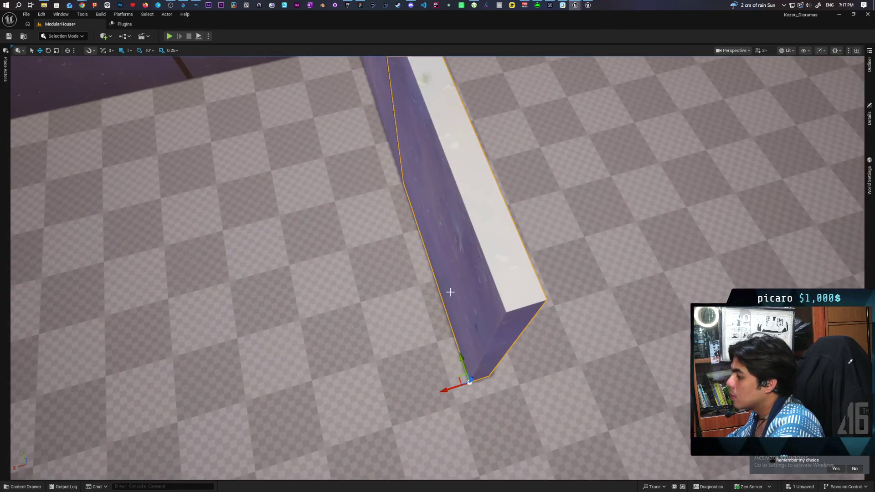
pyautogui.moveTo(450, 385); pyautogui.dragTo(450, 385)
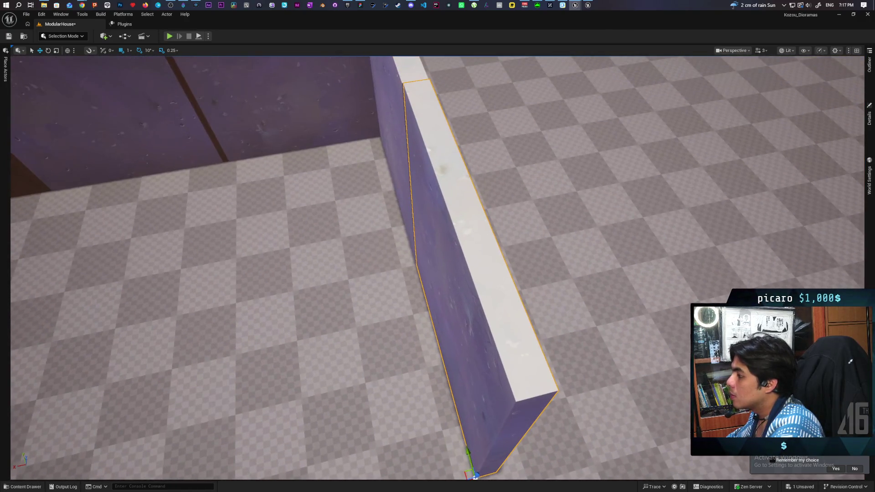
pyautogui.moveTo(439, 453)
pyautogui.mouseDown()
pyautogui.moveTo(443, 439)
pyautogui.moveTo(474, 446)
pyautogui.mouseUp()
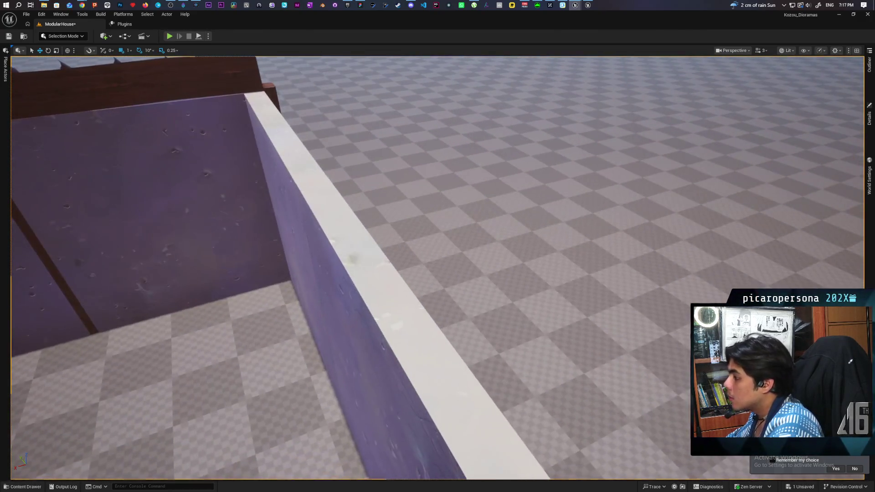
pyautogui.moveTo(474, 446); pyautogui.dragTo(474, 446)
pyautogui.moveTo(531, 291); pyautogui.dragTo(549, 295)
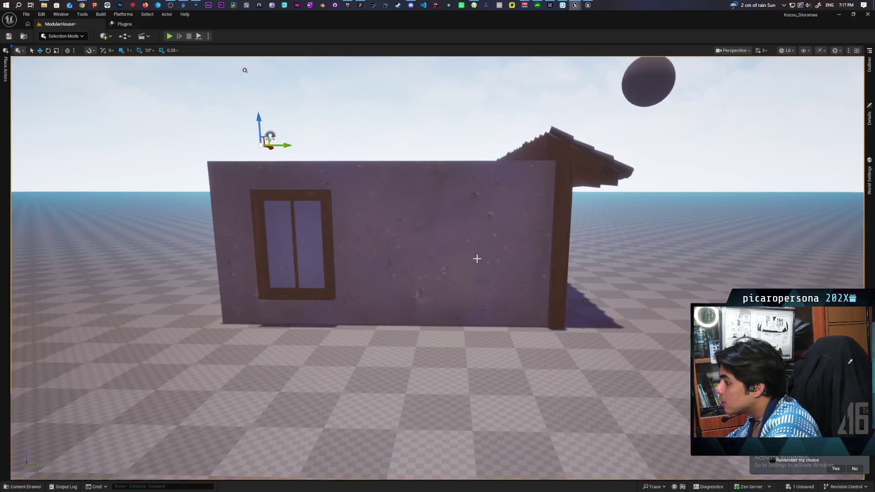
# Step: Delete the middle plain wall, then Alt-drag a second window wall SM_BaseWall_11 at 125 snap
pyautogui.click(503, 234)
pyautogui.press('Delete')
pyautogui.click(286, 162)
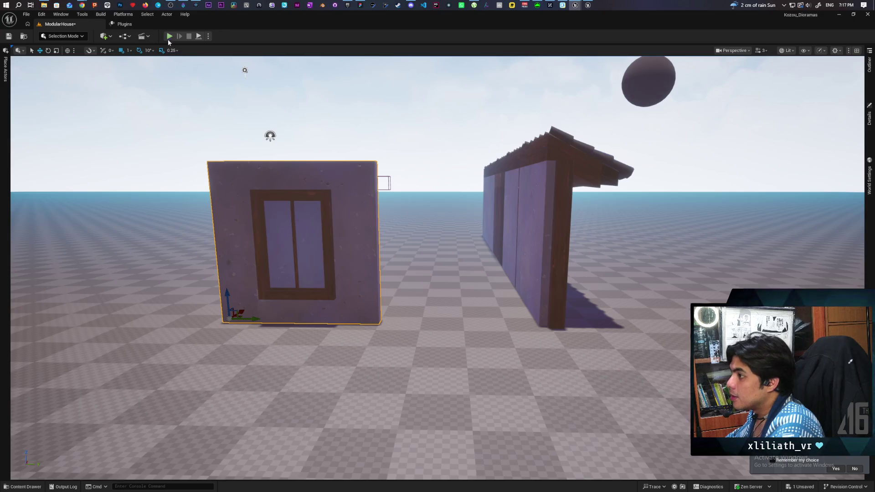
pyautogui.click(126, 52)
pyautogui.click(160, 142)
pyautogui.moveTo(257, 317)
pyautogui.mouseDown()
pyautogui.moveTo(428, 329)
pyautogui.moveTo(337, 326)
pyautogui.mouseUp()
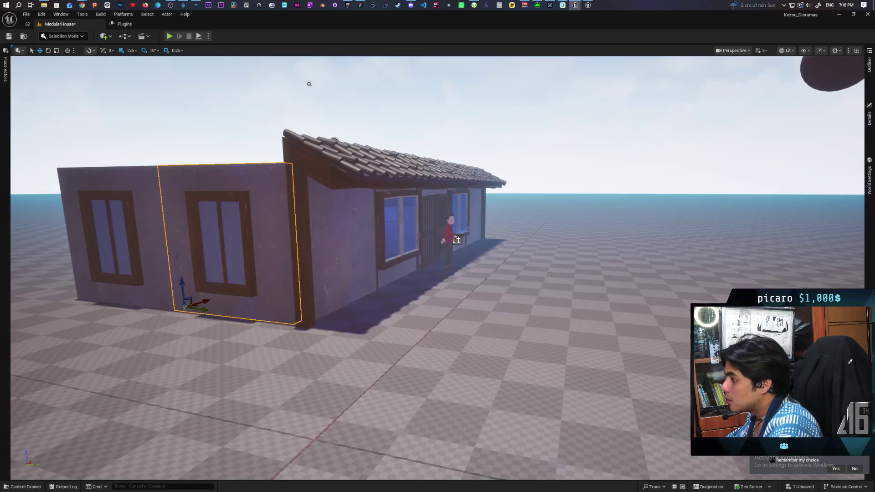
pyautogui.moveTo(494, 335)
pyautogui.mouseDown()
pyautogui.moveTo(313, 261)
pyautogui.moveTo(456, 227)
pyautogui.moveTo(538, 196)
pyautogui.mouseUp()
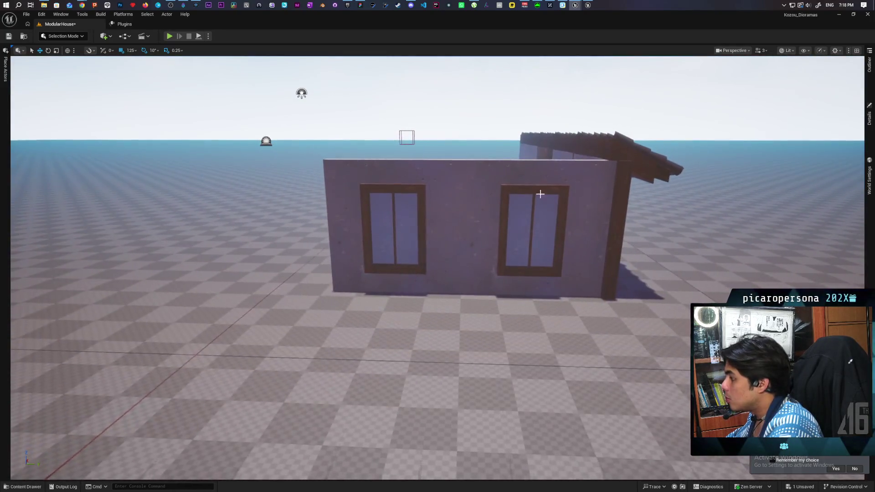
pyautogui.click(869, 64)
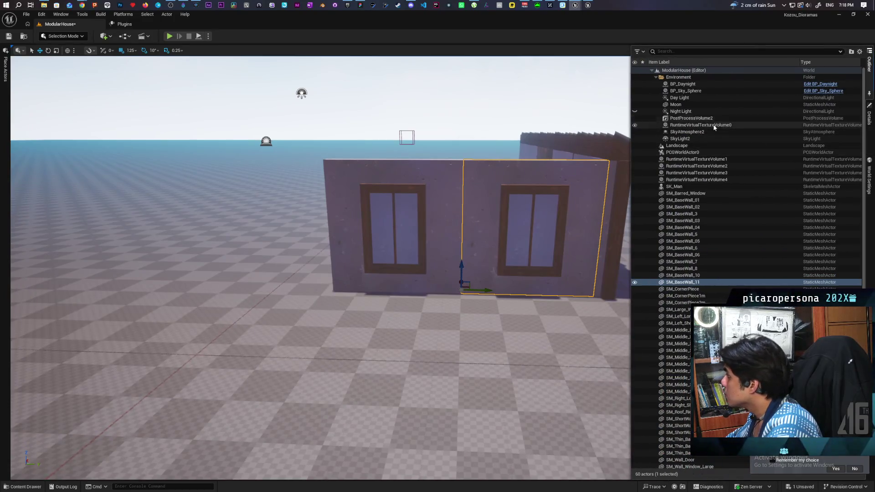
# Step: Select the duplicated window wall SM_BaseWall_11 and frame it in the viewport
pyautogui.rightClick(684, 285)
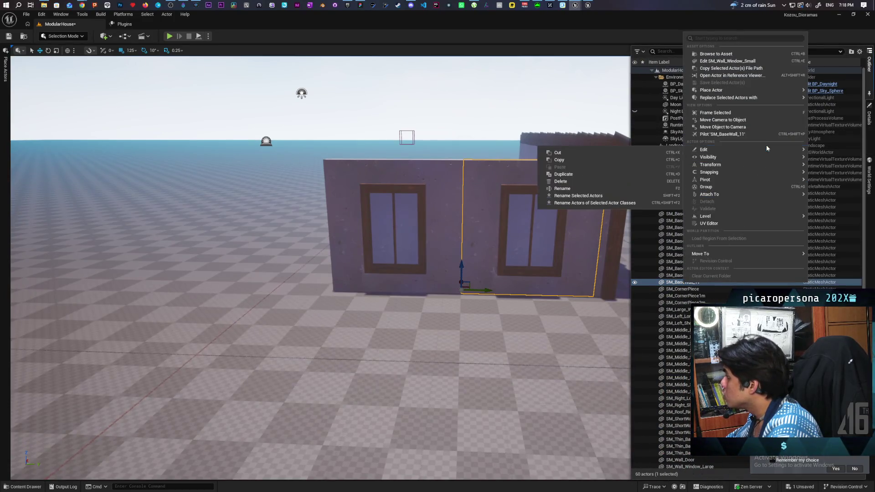
pyautogui.moveTo(715, 97)
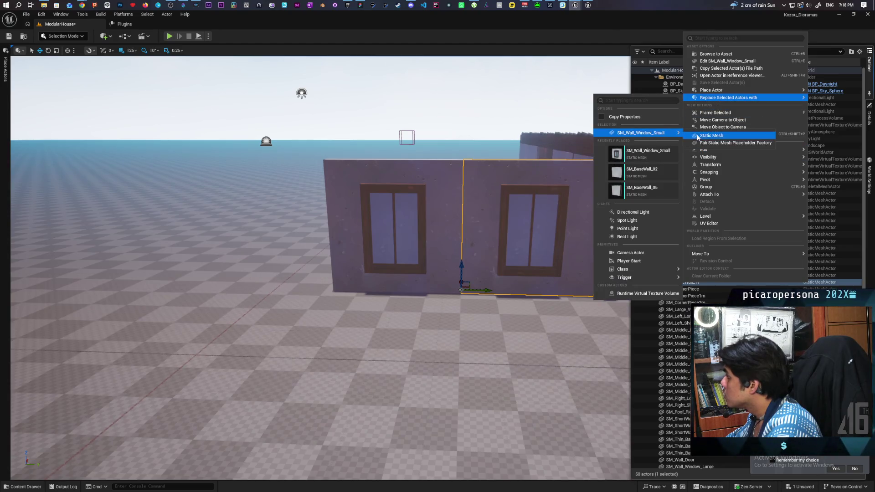
pyautogui.press('Escape')
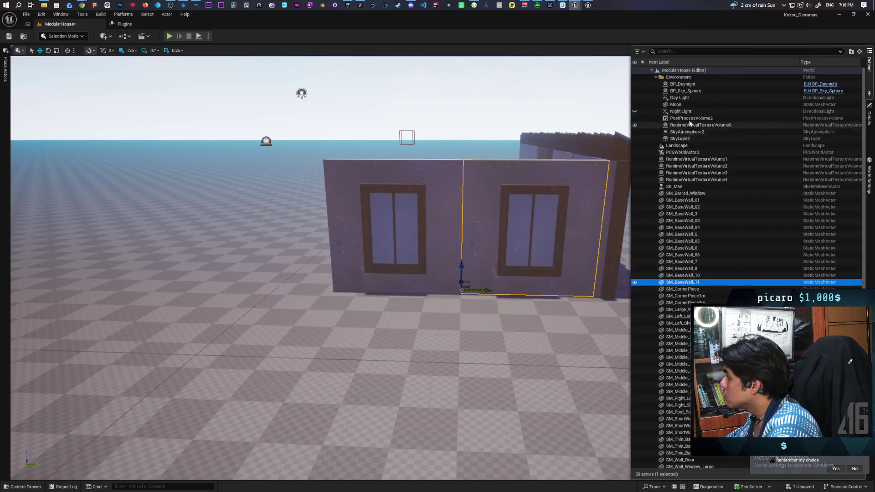
pyautogui.doubleClick(678, 111)
pyautogui.click(397, 118)
pyautogui.press('f')
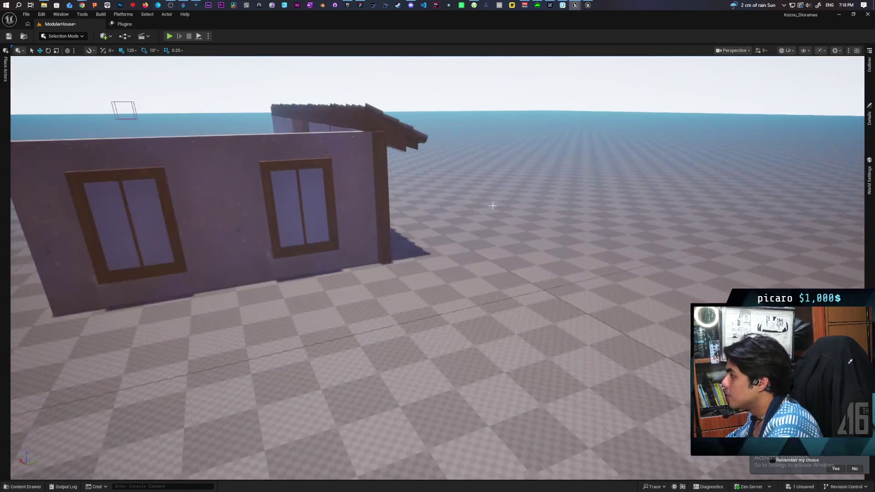
# Step: Replace SM_BaseWall_11 with the plain SM_BaseWall_02 wall mesh
pyautogui.click(869, 64)
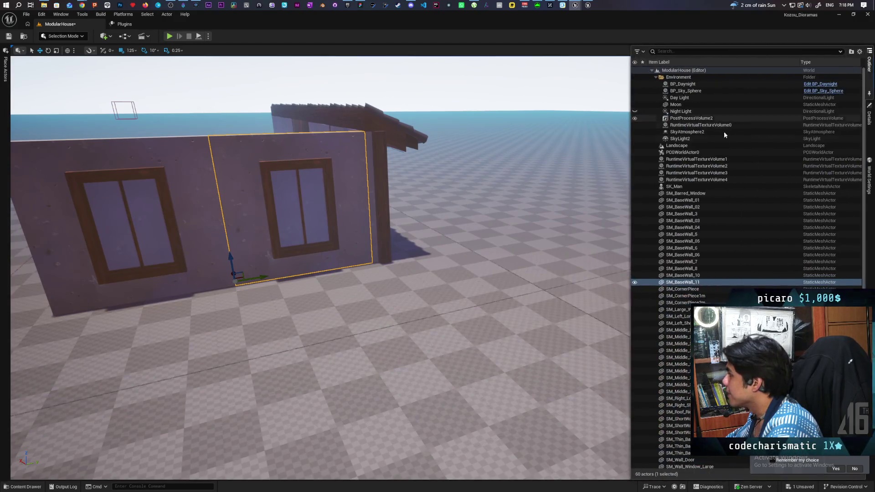
pyautogui.rightClick(682, 283)
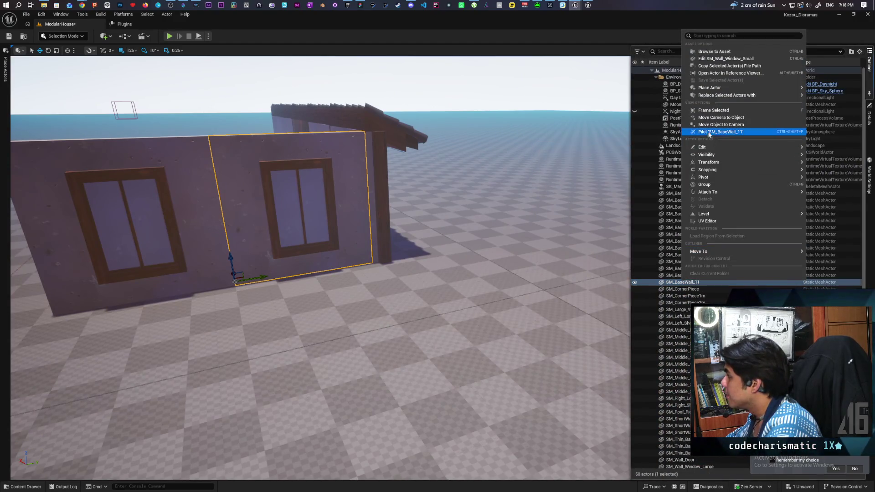
pyautogui.moveTo(704, 91)
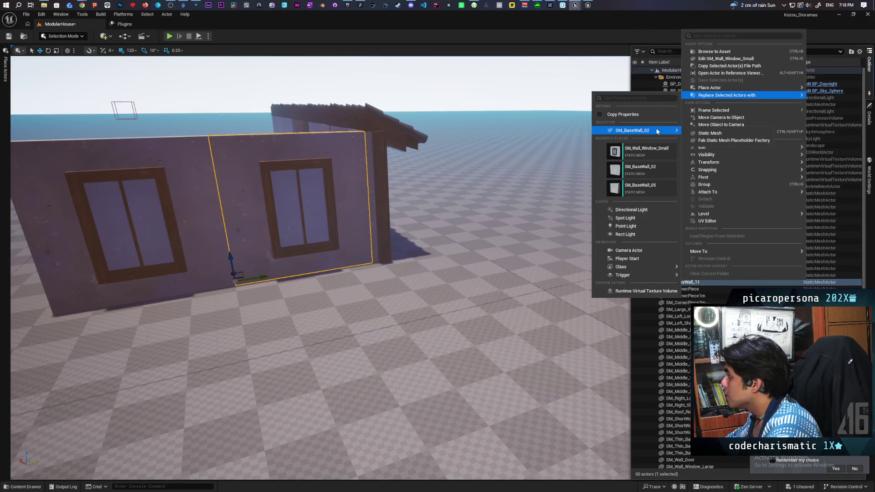
pyautogui.click(702, 133)
pyautogui.doubleClick(702, 133)
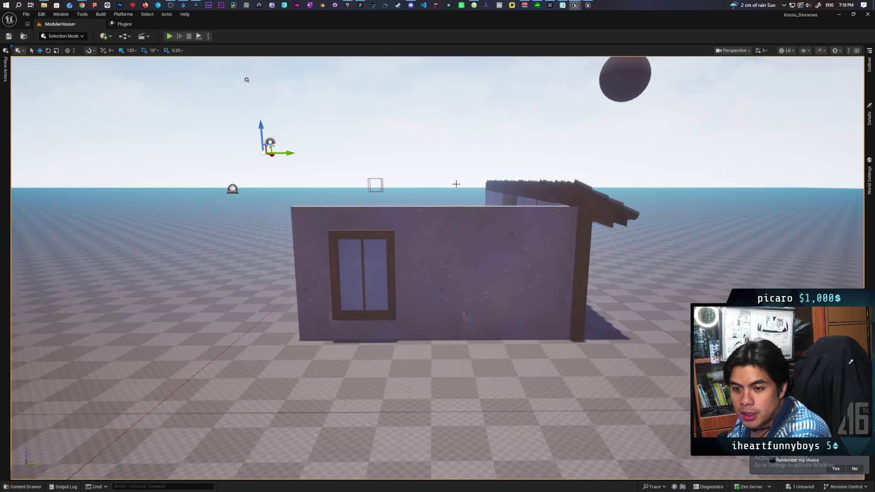
# Step: Slide the plain wall panel left along the side-wall row
pyautogui.moveTo(539, 239)
pyautogui.mouseDown()
pyautogui.moveTo(539, 256)
pyautogui.moveTo(524, 228)
pyautogui.moveTo(483, 214)
pyautogui.mouseUp()
pyautogui.moveTo(524, 310)
pyautogui.mouseDown()
pyautogui.moveTo(524, 319)
pyautogui.moveTo(483, 319)
pyautogui.moveTo(506, 259)
pyautogui.mouseUp()
pyautogui.click(488, 285)
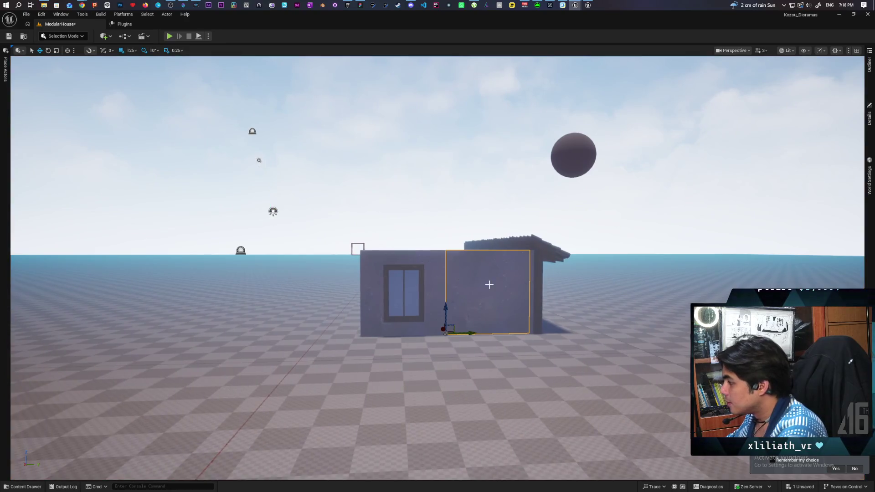
pyautogui.moveTo(469, 334)
pyautogui.mouseDown()
pyautogui.moveTo(307, 336)
pyautogui.moveTo(390, 401)
pyautogui.mouseUp()
# Step: Select the window wall panel and move the view along the wall row
pyautogui.click(330, 384)
pyautogui.click(209, 224)
pyautogui.scroll(3, 209, 225)
pyautogui.scroll(1, 437, 268)
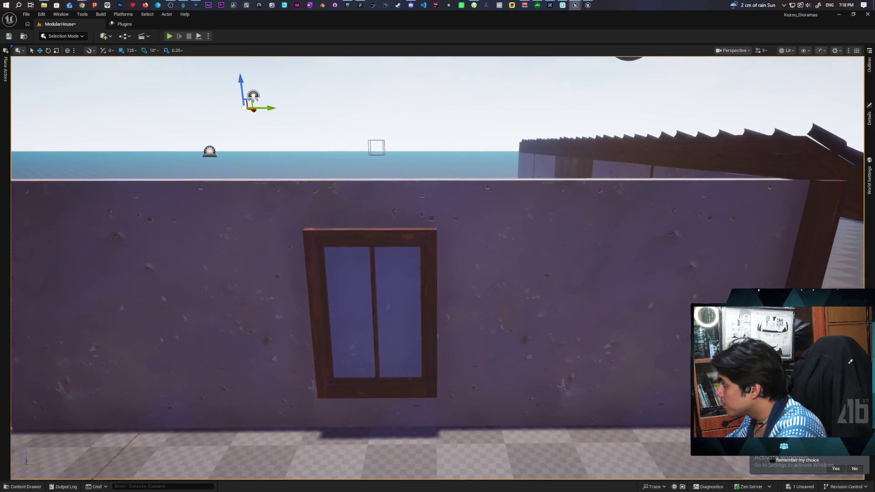
pyautogui.press('a')
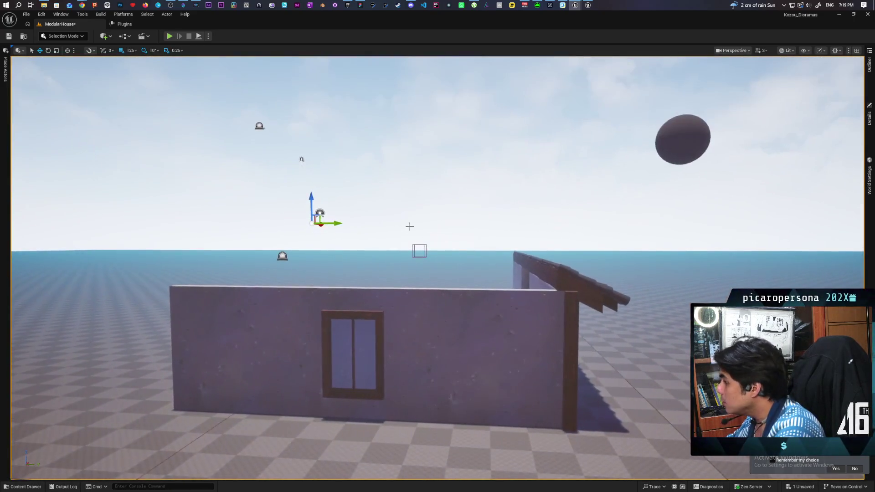
pyautogui.press('d')
# Step: Stack an Alt-dragged copy of the right wall on top, then switch to StylizedJapaneseStreet
pyautogui.click(475, 330)
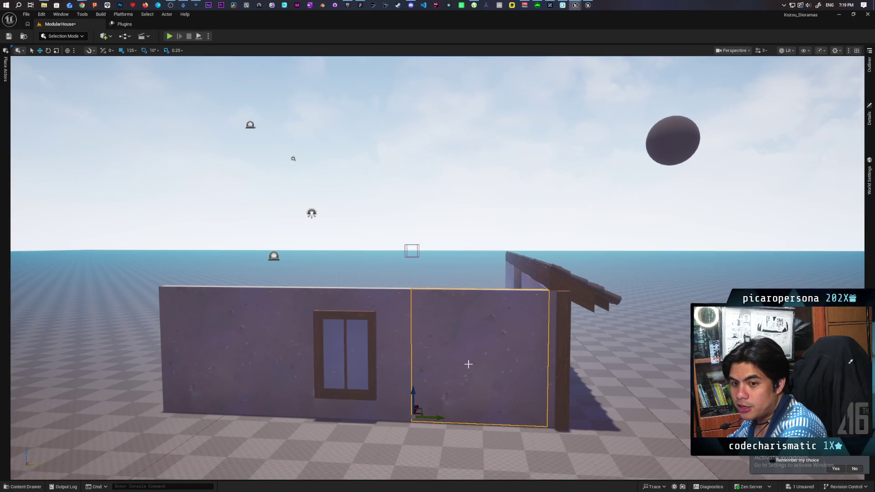
pyautogui.moveTo(412, 394); pyautogui.dragTo(412, 285)
pyautogui.scroll(-5, 433, 325)
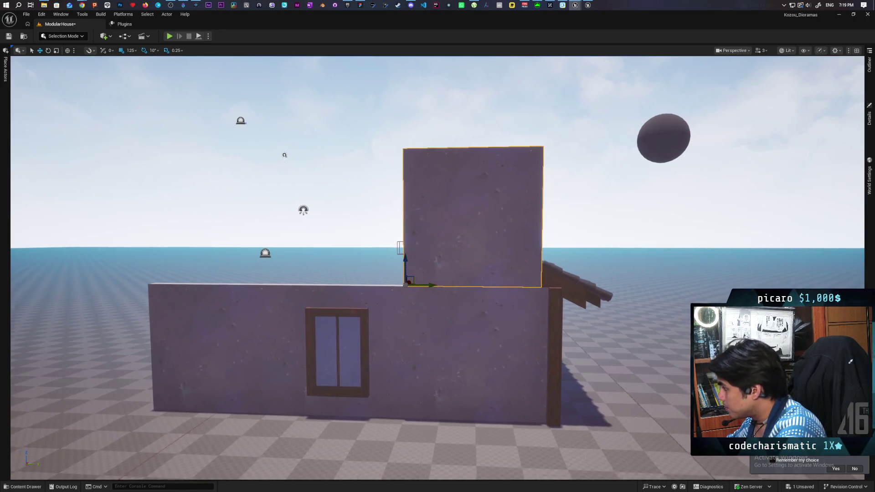
pyautogui.press('a')
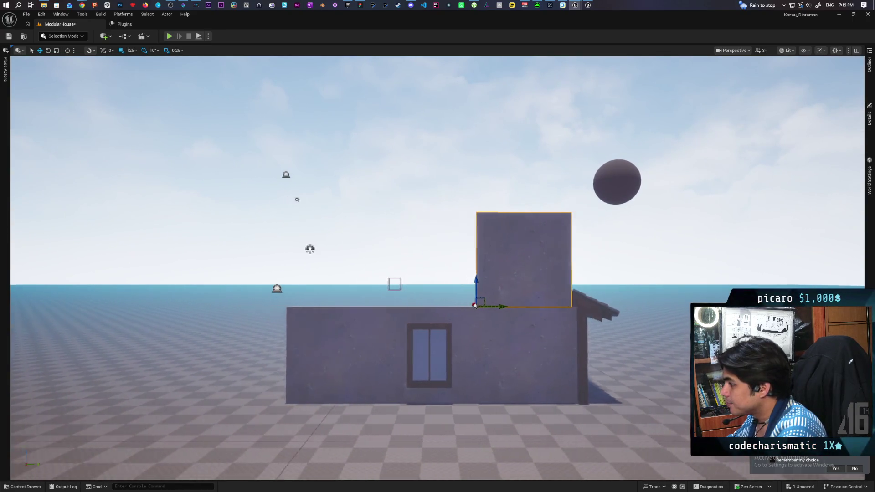
pyautogui.click(587, 4)
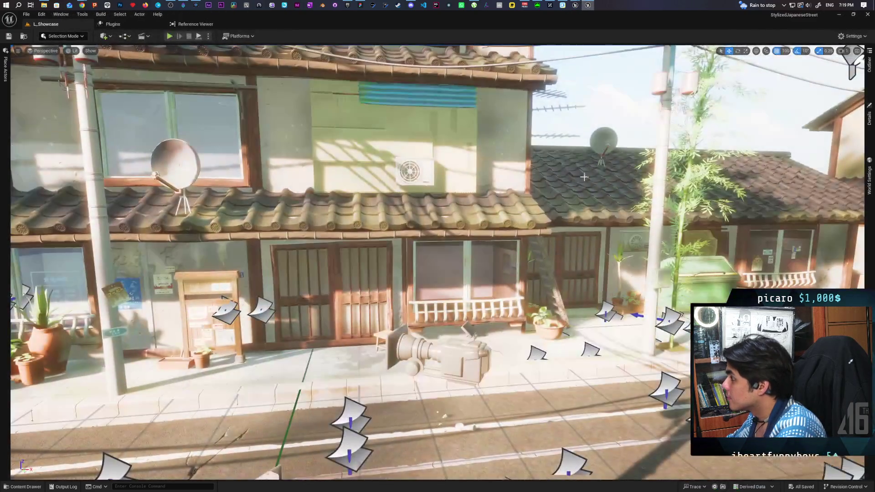
pyautogui.press('w')
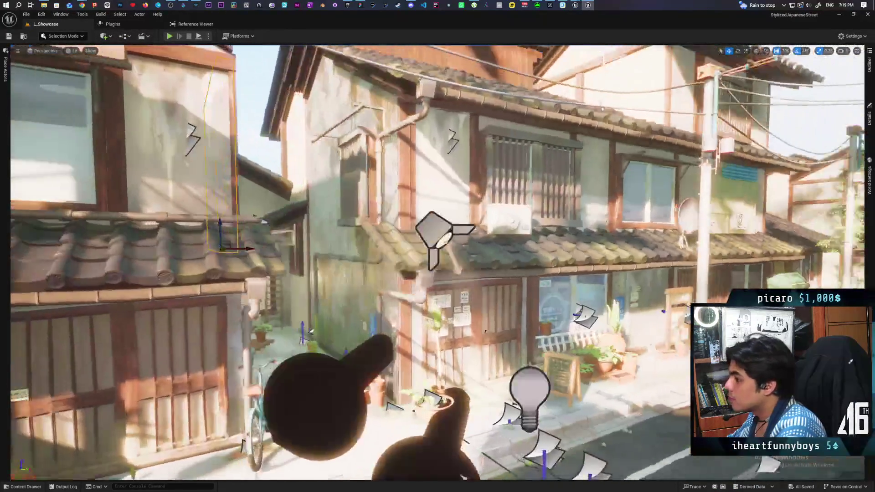
pyautogui.press('w')
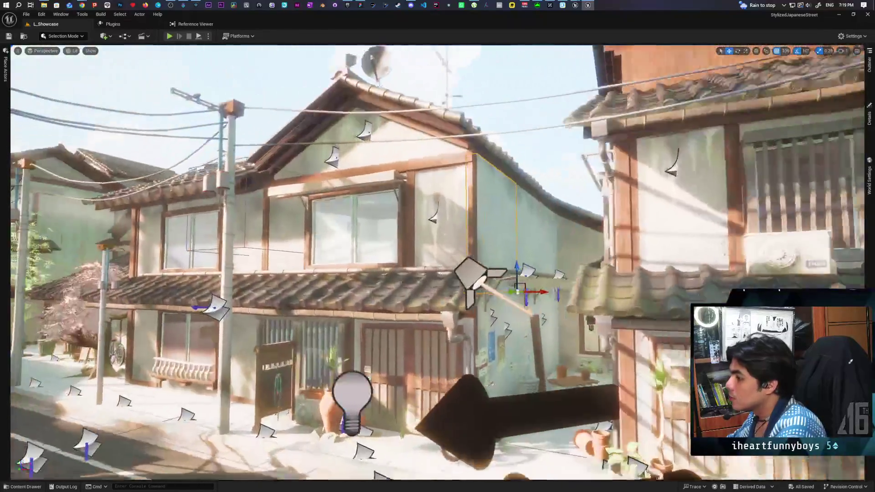
pyautogui.press('f')
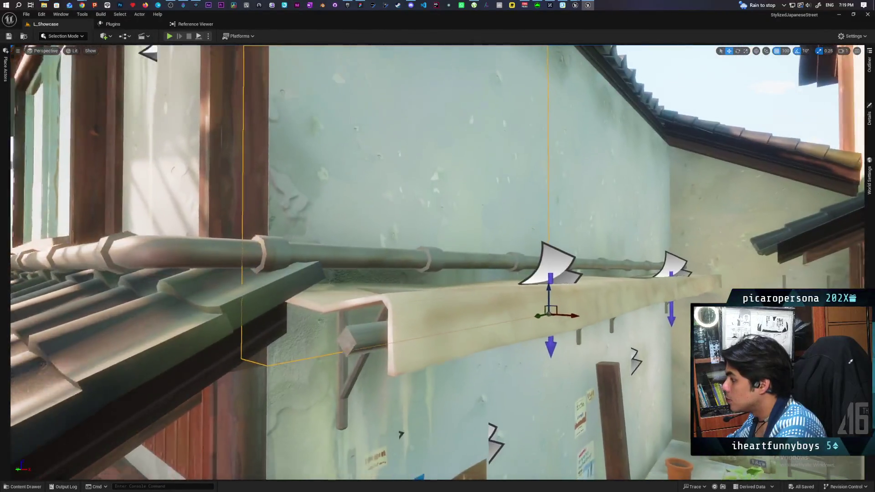
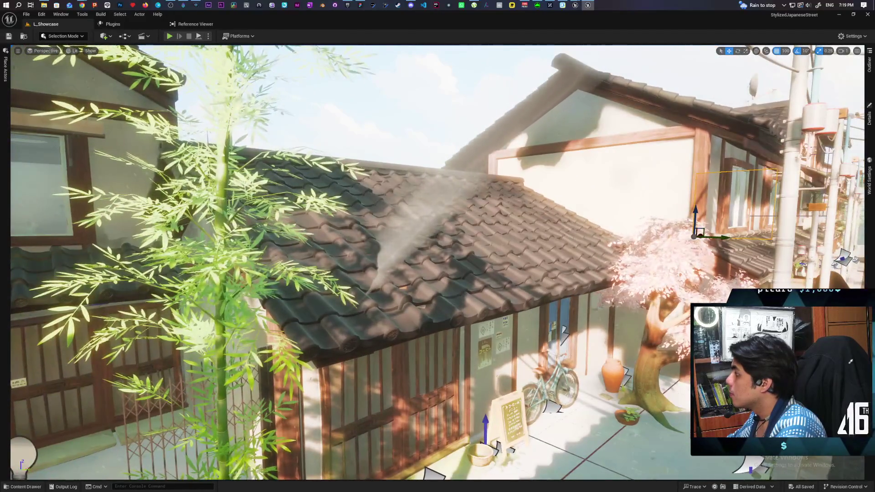
# Step: Fly through the street showcase, looking at the side alley, bamboo plant and tall house
pyautogui.press('w')
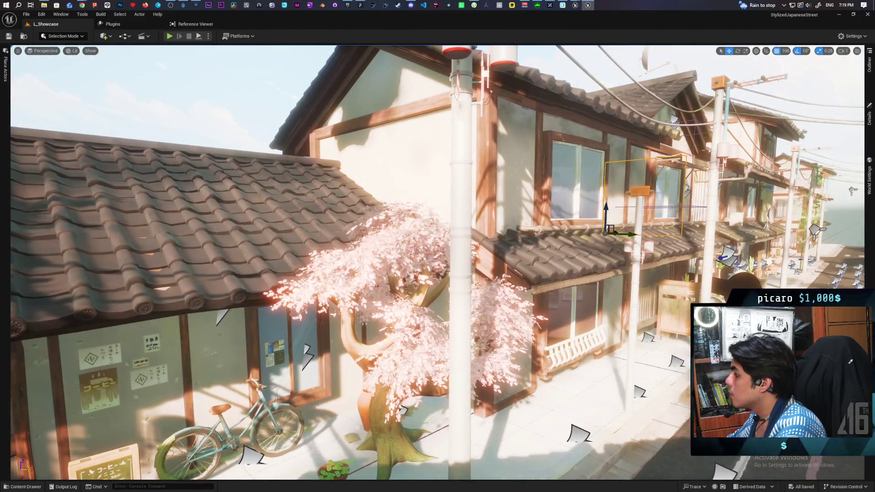
pyautogui.press('a')
pyautogui.press('w')
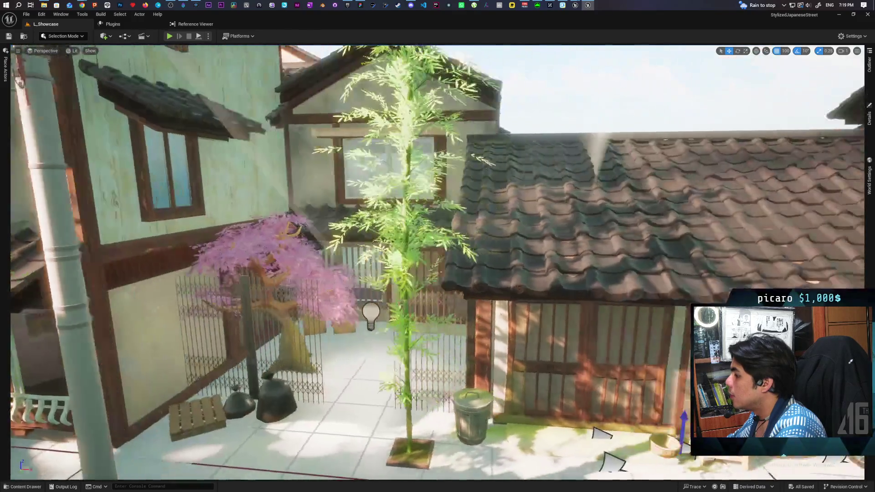
pyautogui.press('s')
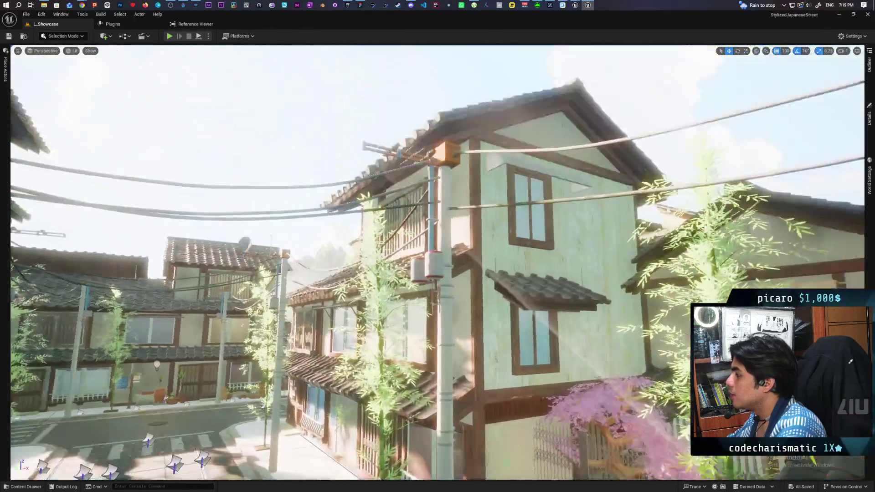
pyautogui.press('w')
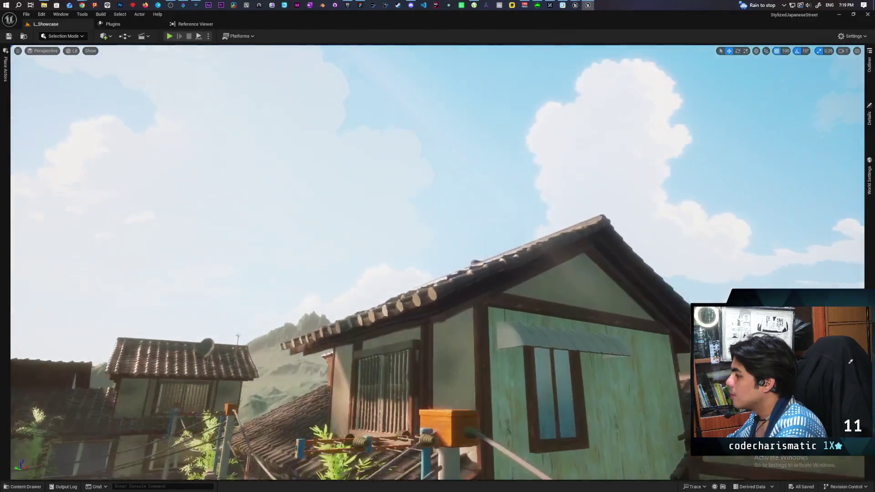
pyautogui.press('s')
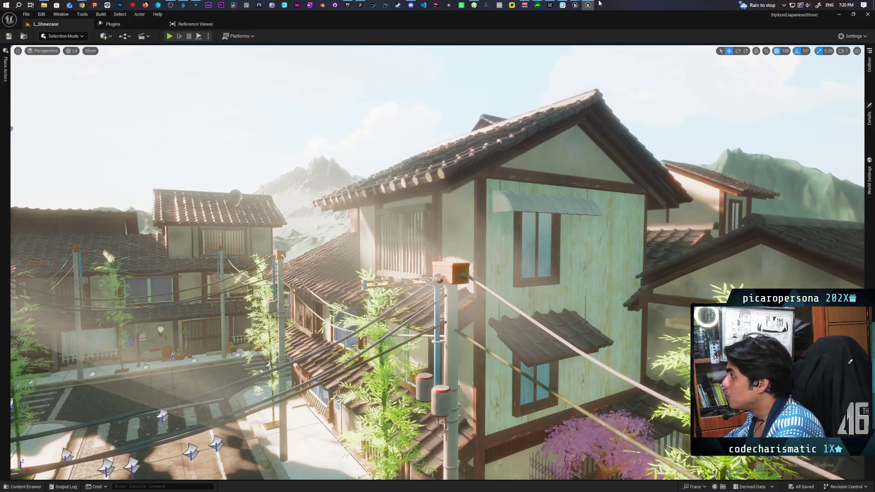
# Step: Switch to the ModularHouse editor and orbit toward the rows of spare roof and wall pieces
pyautogui.moveTo(576, 5)
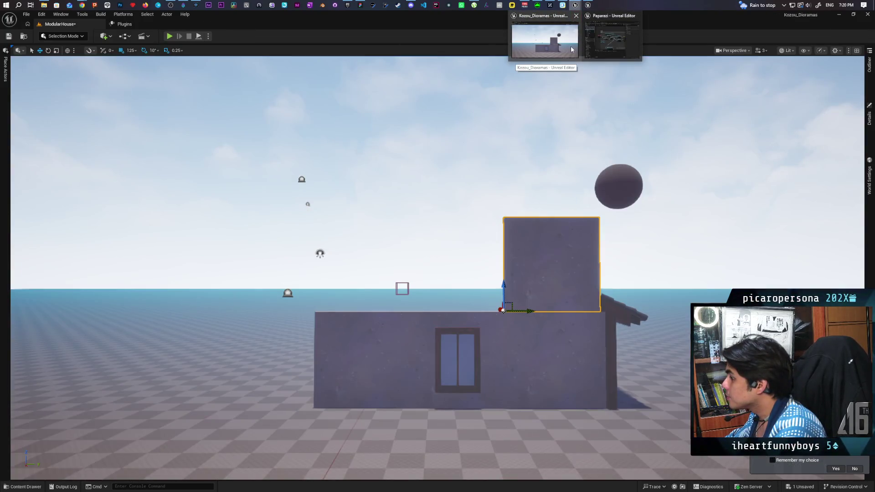
pyautogui.click(571, 49)
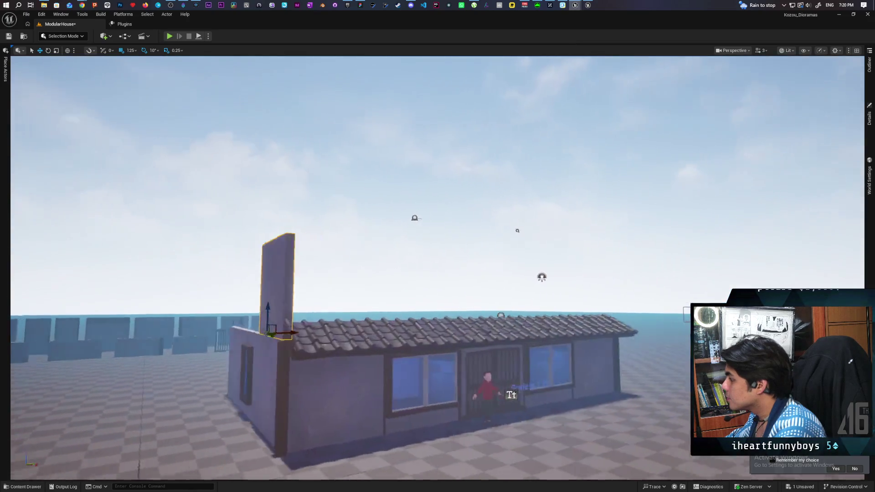
pyautogui.moveTo(437, 247); pyautogui.dragTo(523, 238)
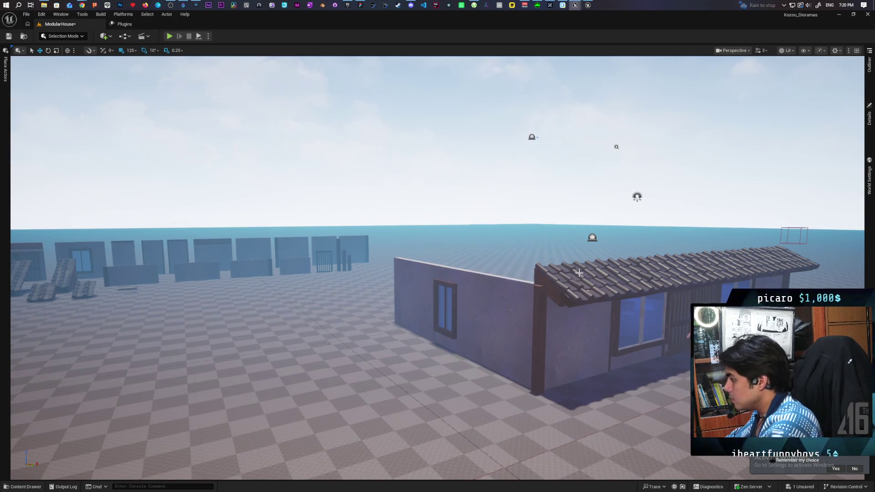
pyautogui.moveTo(346, 332)
pyautogui.mouseDown()
pyautogui.moveTo(319, 346)
pyautogui.moveTo(298, 313)
pyautogui.moveTo(319, 319)
pyautogui.moveTo(309, 314)
pyautogui.moveTo(323, 333)
pyautogui.mouseUp()
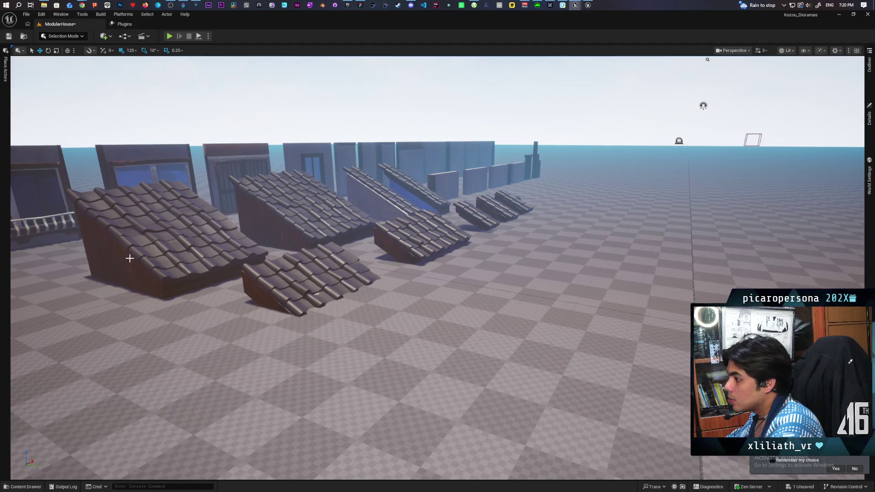
pyautogui.moveTo(257, 278)
pyautogui.mouseDown()
pyautogui.moveTo(204, 253)
pyautogui.moveTo(216, 246)
pyautogui.moveTo(210, 256)
pyautogui.moveTo(233, 258)
pyautogui.mouseUp()
# Step: Briefly check the street showcase window, then return to the ModularHouse editor
pyautogui.click(588, 5)
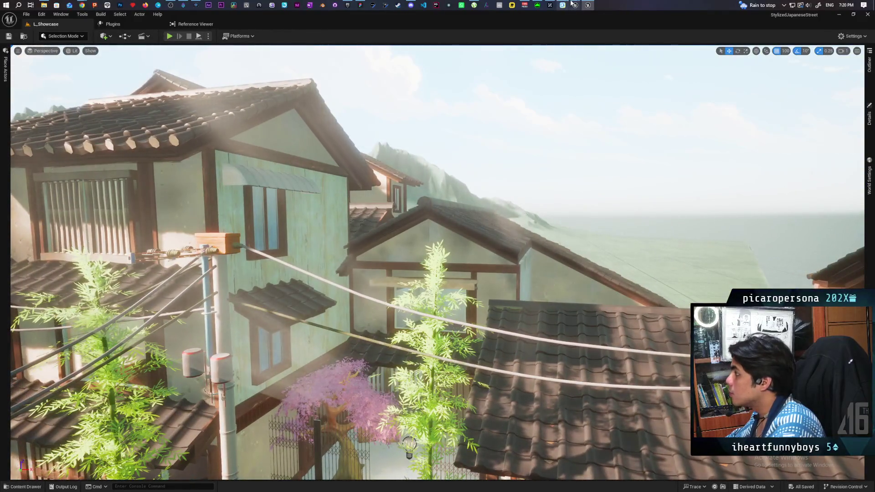
pyautogui.moveTo(572, 3)
pyautogui.click(613, 36)
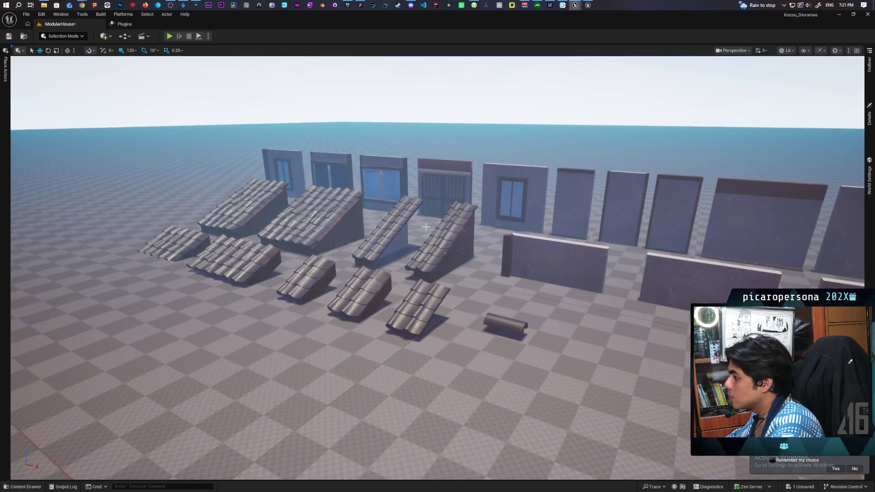
# Step: Trace all four long roof pieces to their Roof folder meshes, including SM_Left_Long_Roof
pyautogui.click(311, 233)
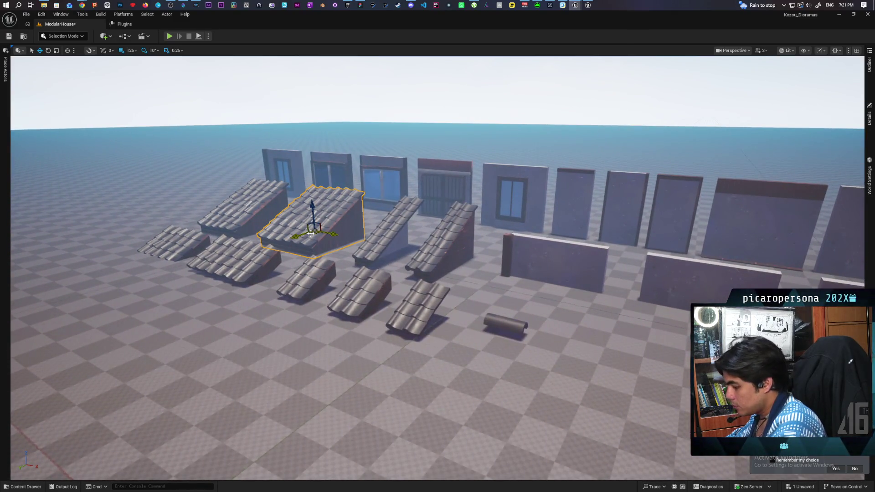
pyautogui.hotkey('ctrl', 'b')
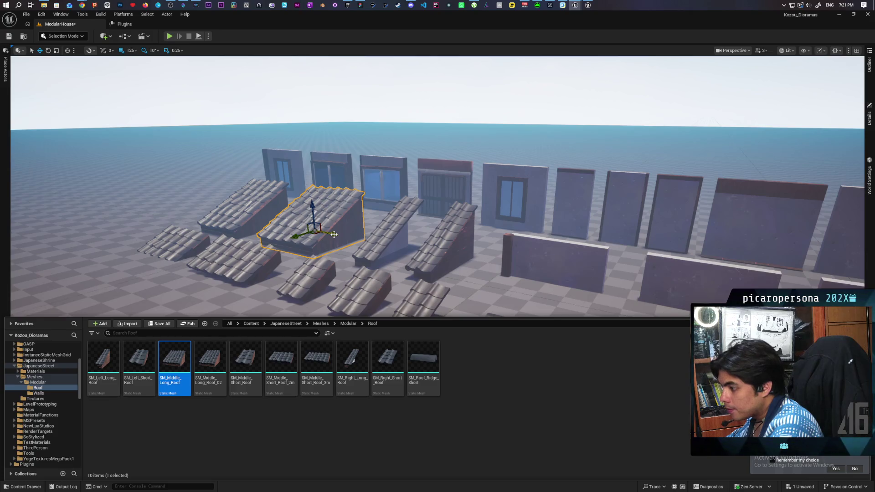
pyautogui.click(246, 212)
pyautogui.hotkey('ctrl', 'b')
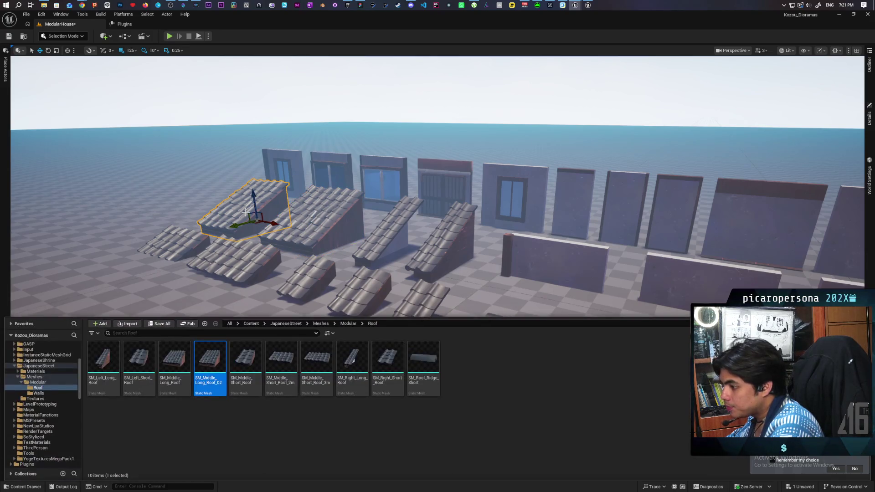
pyautogui.click(394, 226)
pyautogui.hotkey('ctrl', 'b')
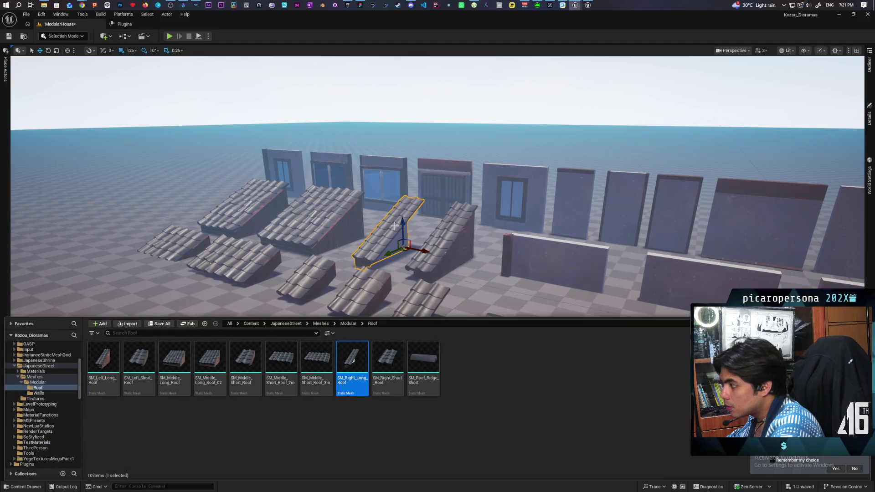
pyautogui.click(448, 239)
pyautogui.hotkey('ctrl', 'b')
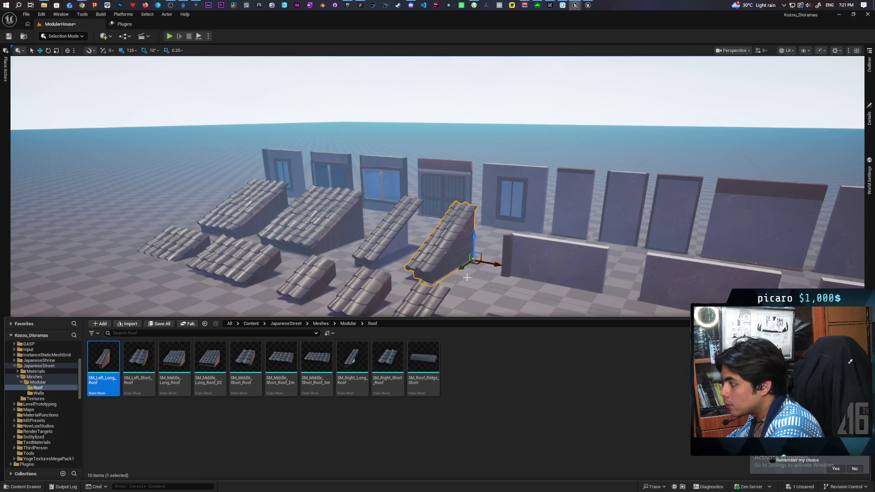
pyautogui.moveTo(472, 282)
pyautogui.mouseDown()
pyautogui.moveTo(472, 319)
pyautogui.moveTo(432, 351)
pyautogui.mouseUp()
# Step: Lift the house's wall panel up onto the top of the front wall, above the window
pyautogui.moveTo(430, 280); pyautogui.dragTo(421, 280)
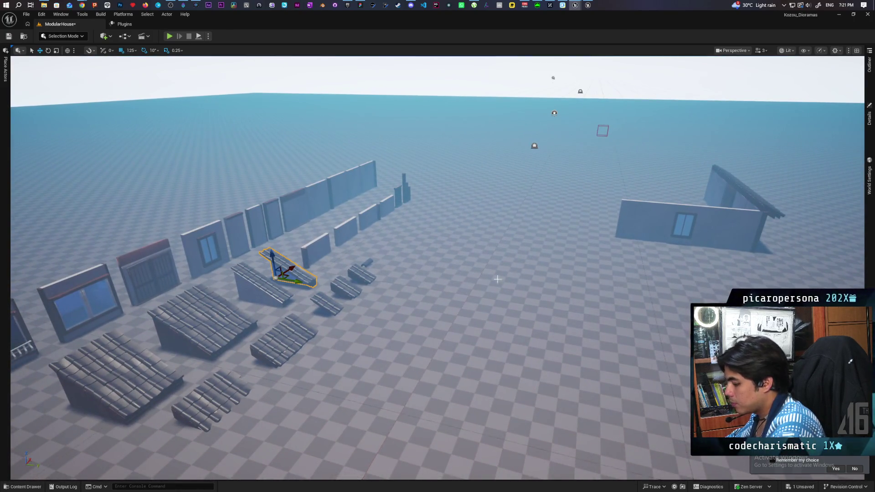
pyautogui.click(724, 232)
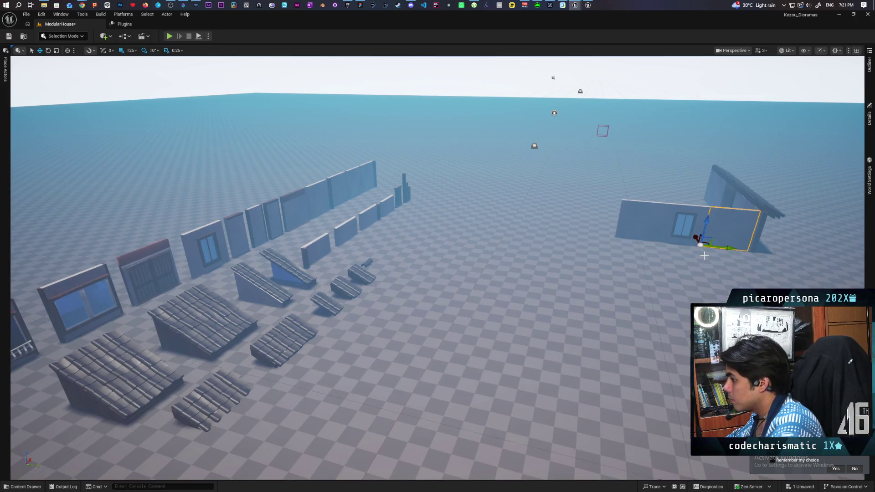
pyautogui.moveTo(707, 222); pyautogui.dragTo(707, 215)
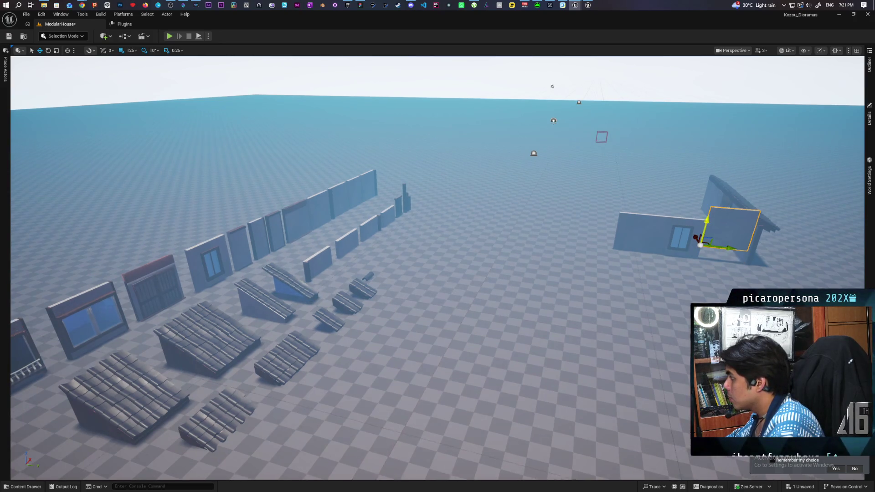
pyautogui.hotkey('ctrl', 'z')
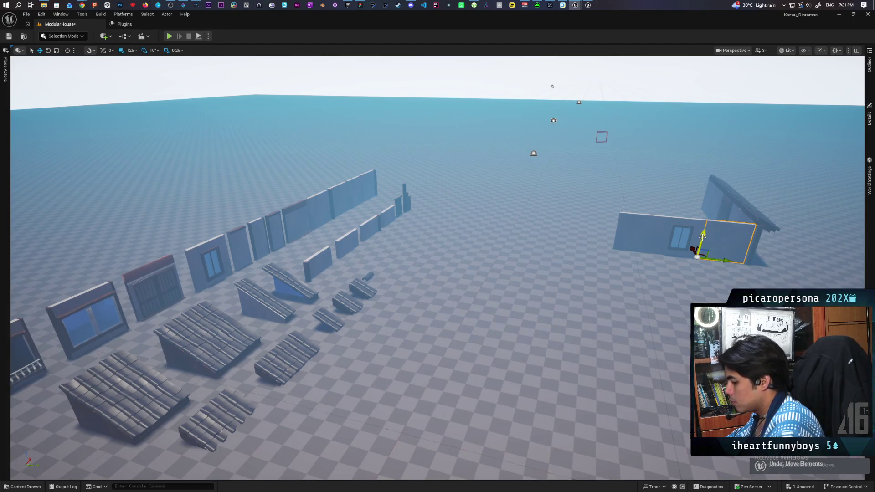
pyautogui.moveTo(702, 236); pyautogui.dragTo(718, 201)
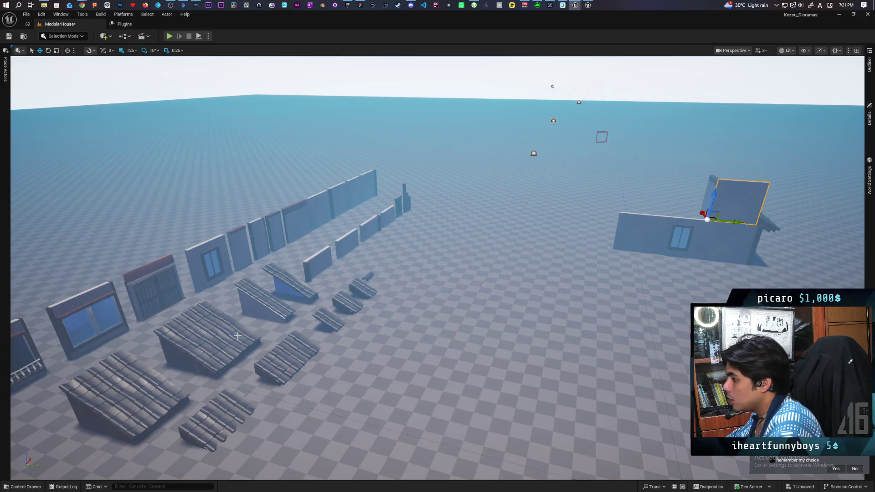
pyautogui.moveTo(291, 291)
pyautogui.mouseDown()
pyautogui.moveTo(291, 242)
pyautogui.moveTo(264, 186)
pyautogui.moveTo(246, 187)
pyautogui.moveTo(303, 178)
pyautogui.mouseUp()
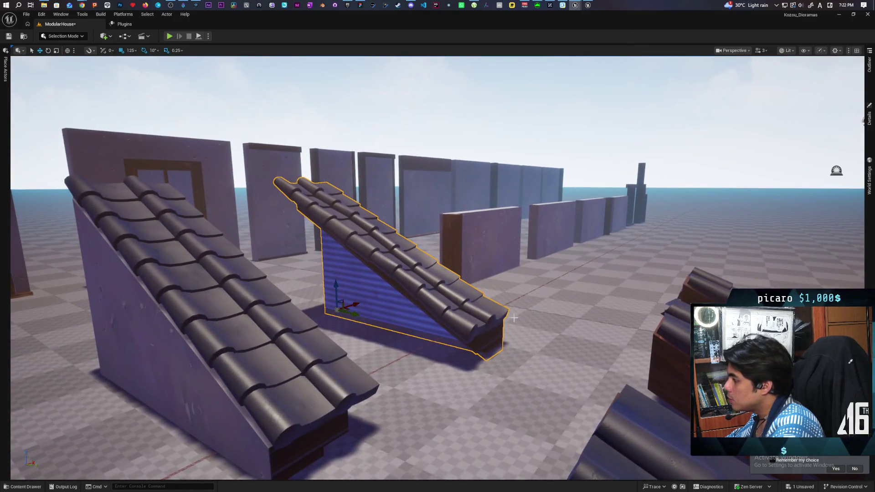
pyautogui.scroll(-10, 514, 318)
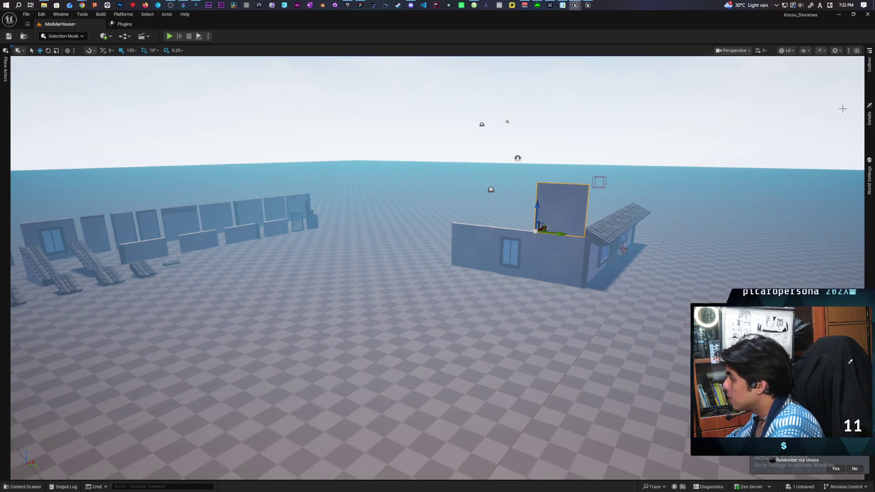
# Step: Replace wall SM_BaseWall_13 with the SM_Left_Long_Roof mesh and set its Z rotation to 0
pyautogui.click(869, 64)
pyautogui.rightClick(681, 298)
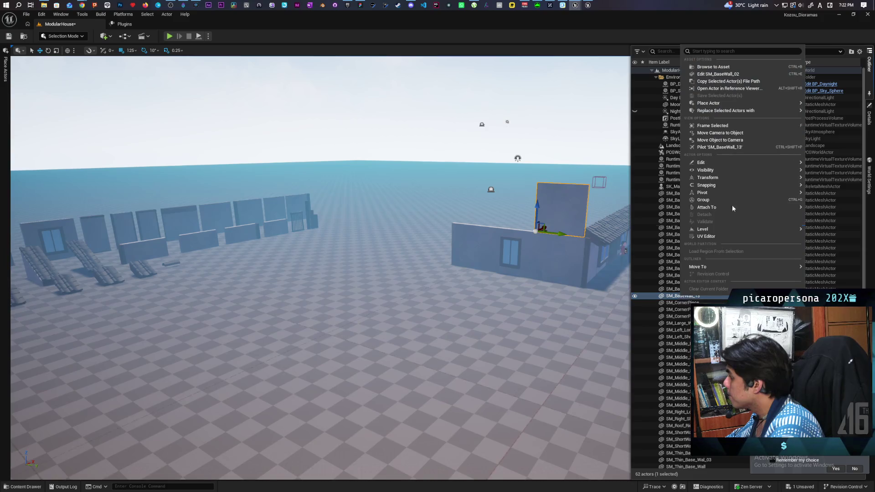
pyautogui.moveTo(708, 108)
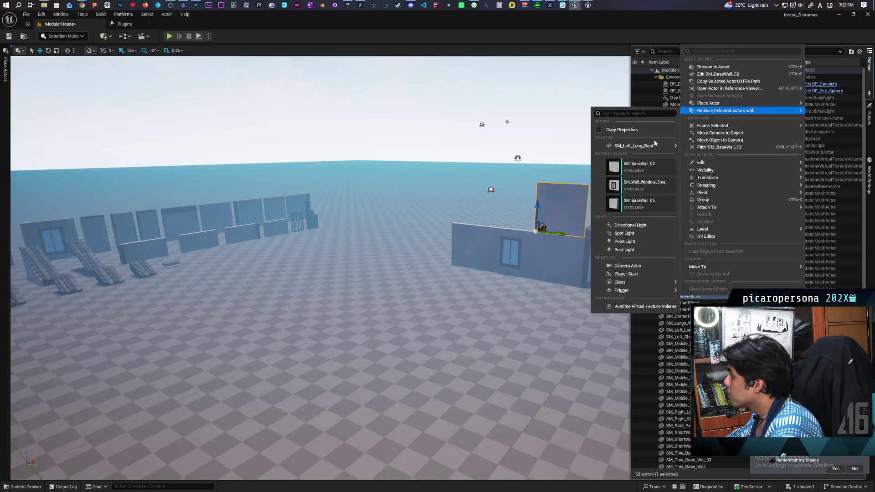
pyautogui.click(655, 144)
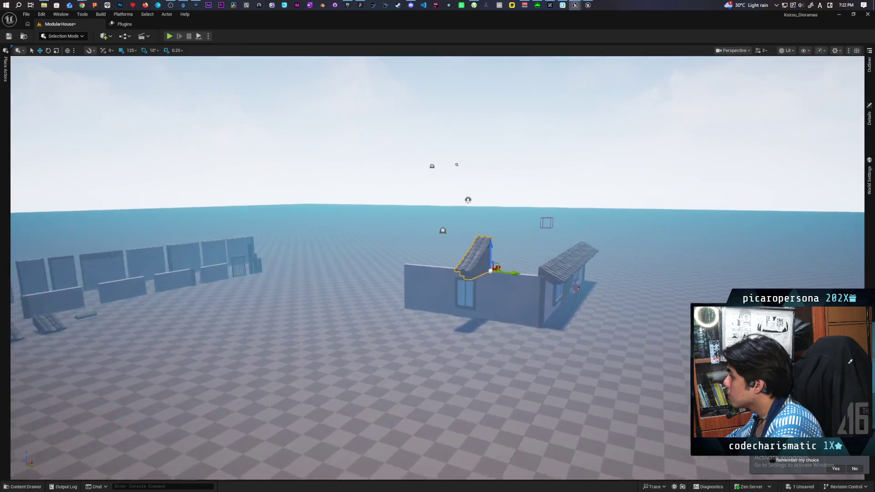
pyautogui.press('f')
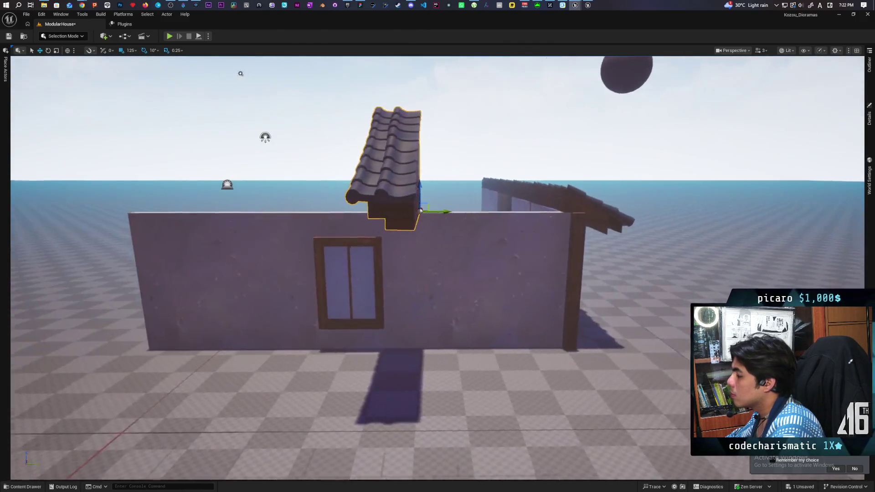
pyautogui.click(869, 111)
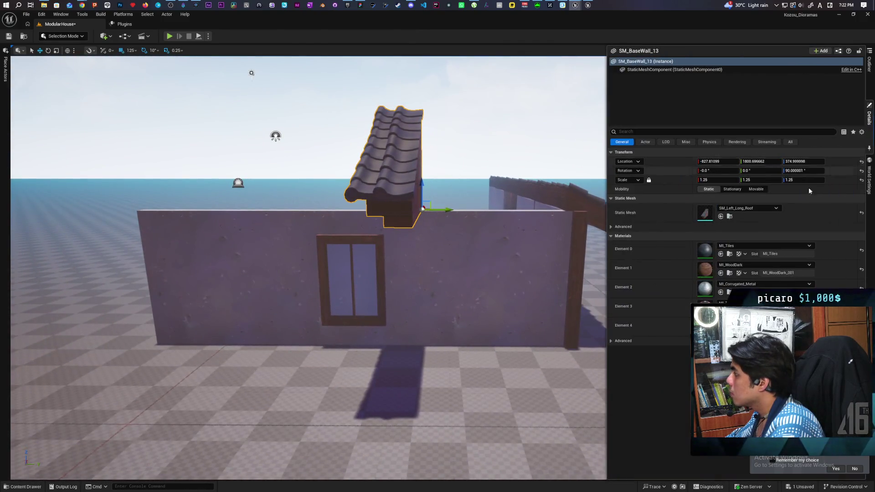
pyautogui.write('0')
pyautogui.press('Return')
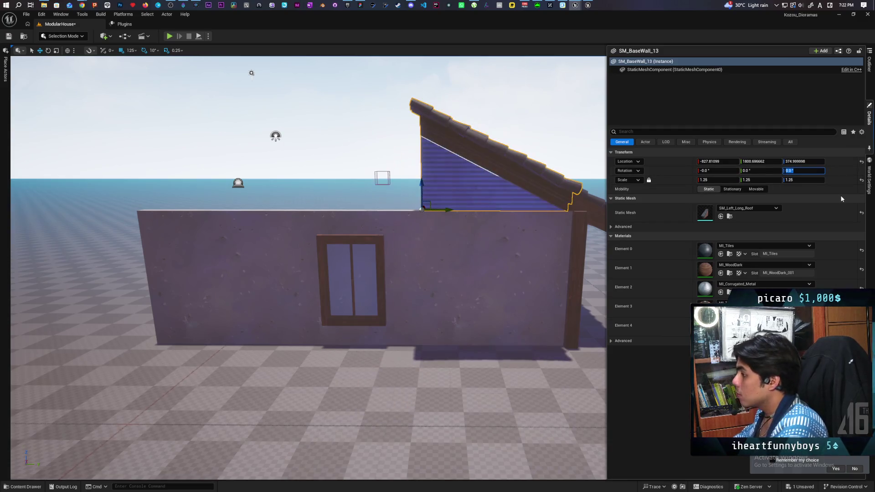
# Step: Fly around the new roof piece and open the Content Drawer on the Roof folder
pyautogui.moveTo(547, 228)
pyautogui.mouseDown()
pyautogui.moveTo(401, 228)
pyautogui.moveTo(389, 219)
pyautogui.mouseUp()
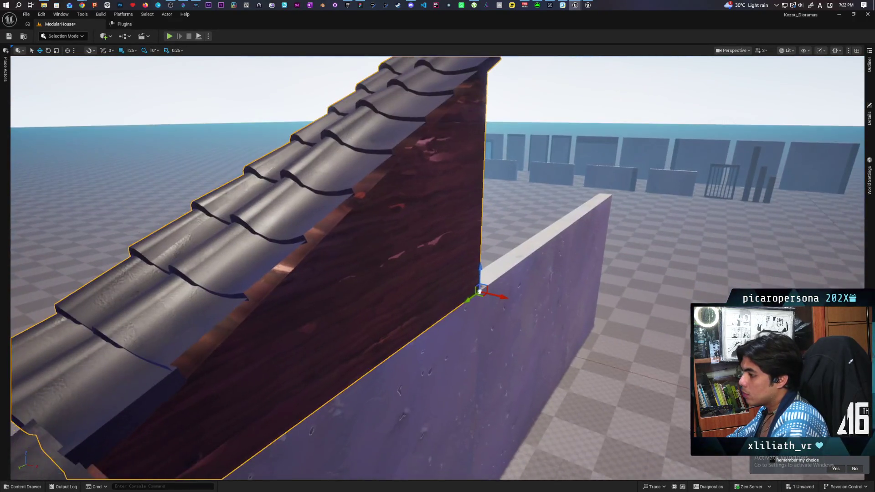
pyautogui.scroll(-5, 437, 268)
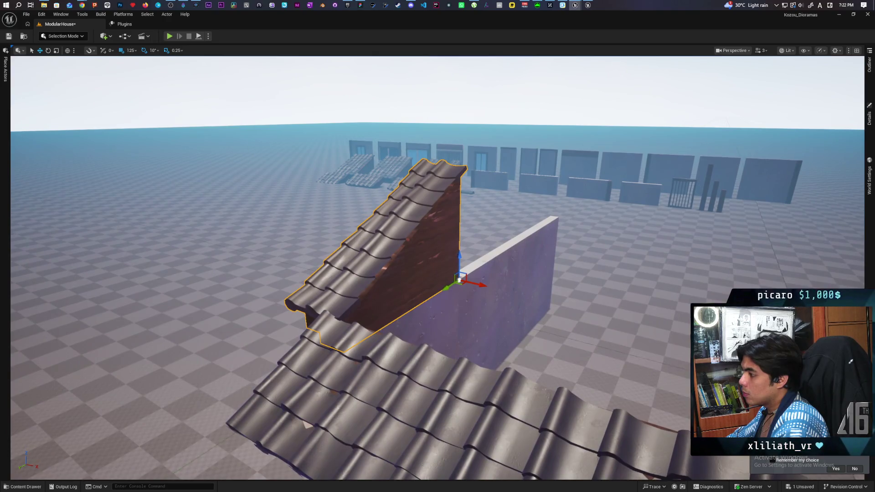
pyautogui.moveTo(483, 264); pyautogui.dragTo(497, 264)
pyautogui.hotkey('ctrl', 'space')
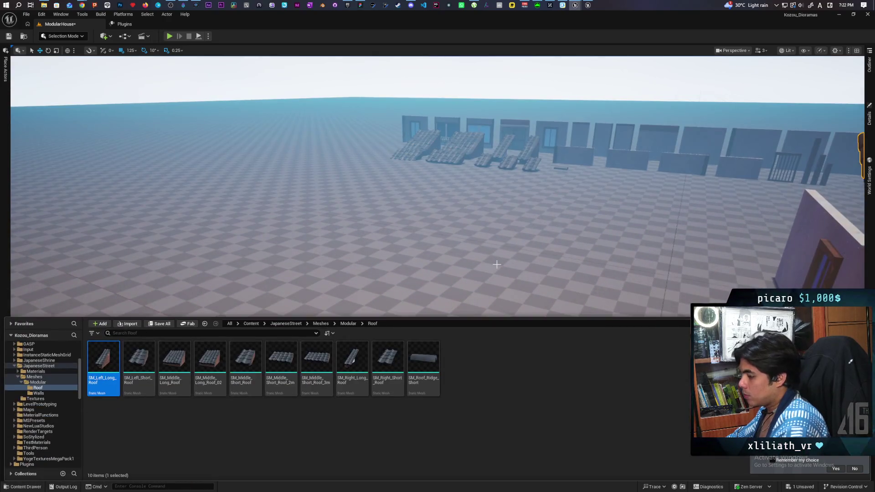
pyautogui.moveTo(543, 249)
pyautogui.mouseDown()
pyautogui.moveTo(537, 237)
pyautogui.moveTo(540, 248)
pyautogui.mouseUp()
pyautogui.scroll(5, 437, 269)
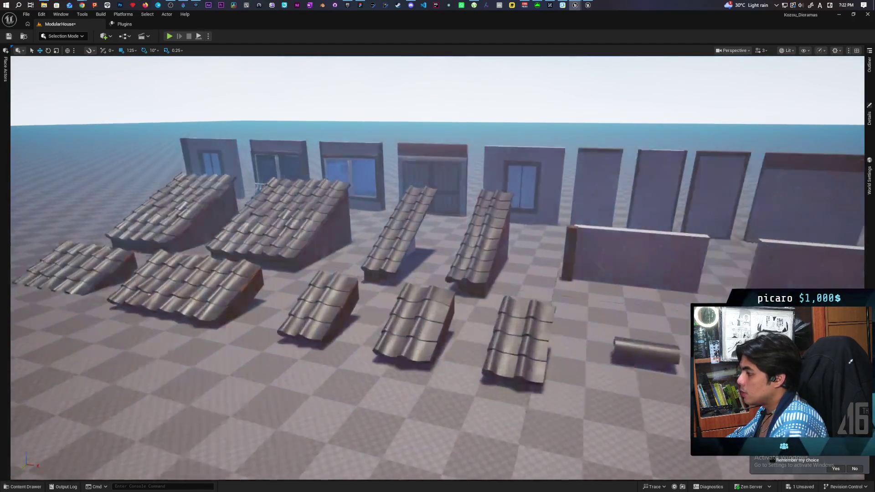
pyautogui.moveTo(490, 264)
pyautogui.mouseDown()
pyautogui.moveTo(483, 273)
pyautogui.moveTo(483, 255)
pyautogui.moveTo(487, 263)
pyautogui.mouseUp()
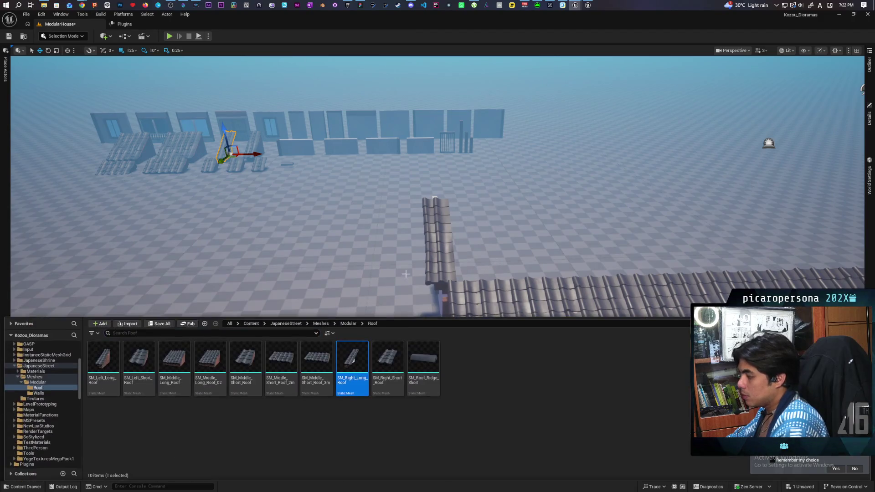
# Step: Swap the upright roof piece for SM_Right_Long_Roof, then bring up the StylizedJapaneseStreet project
pyautogui.click(447, 230)
pyautogui.click(868, 64)
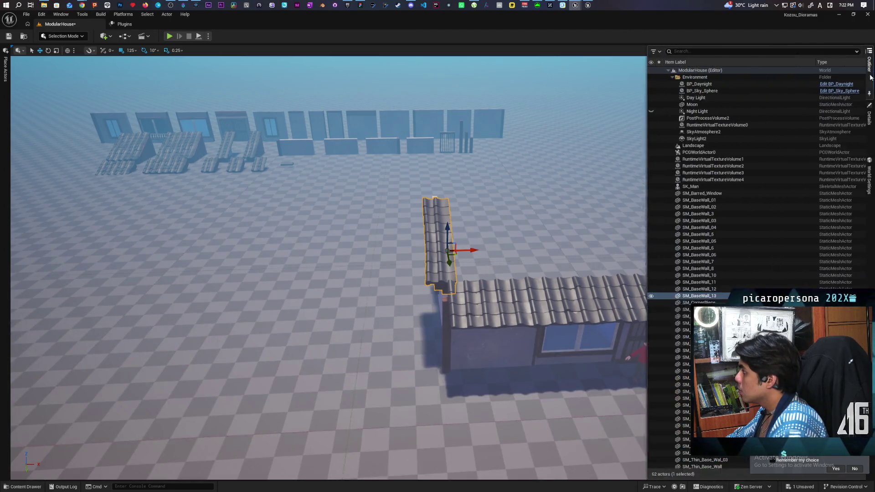
pyautogui.rightClick(668, 301)
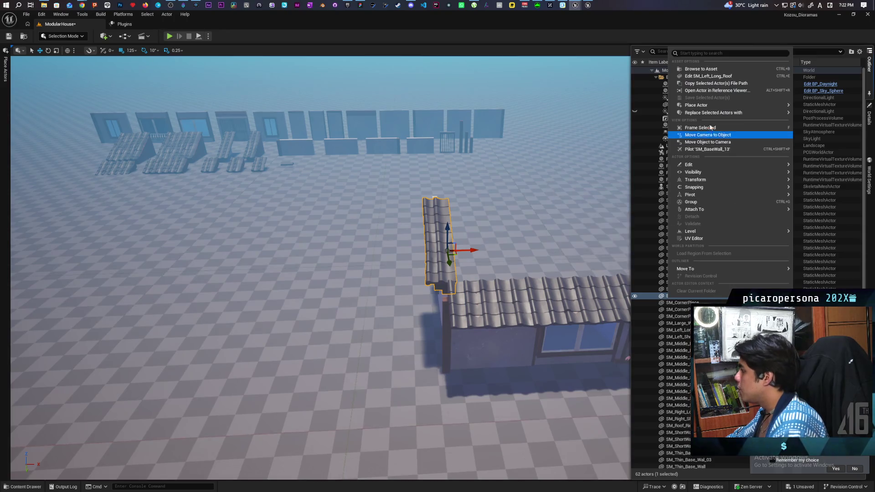
pyautogui.moveTo(710, 112)
pyautogui.moveTo(635, 150)
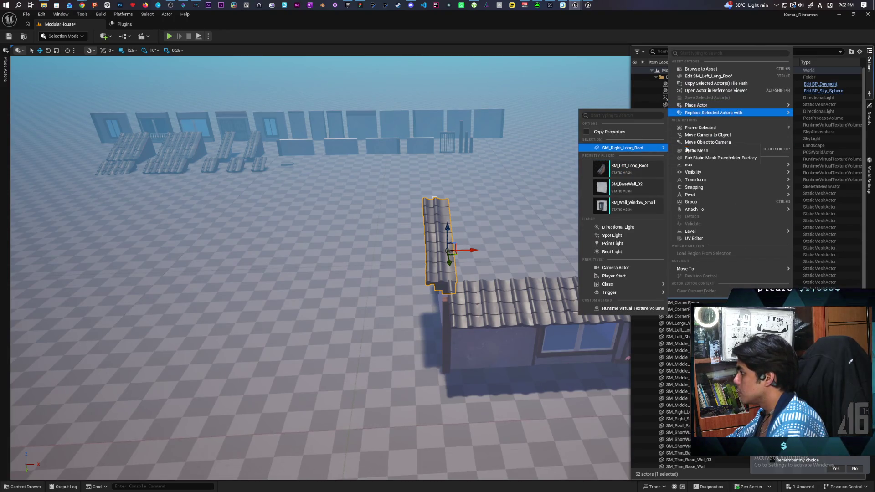
pyautogui.click(698, 152)
pyautogui.press('f')
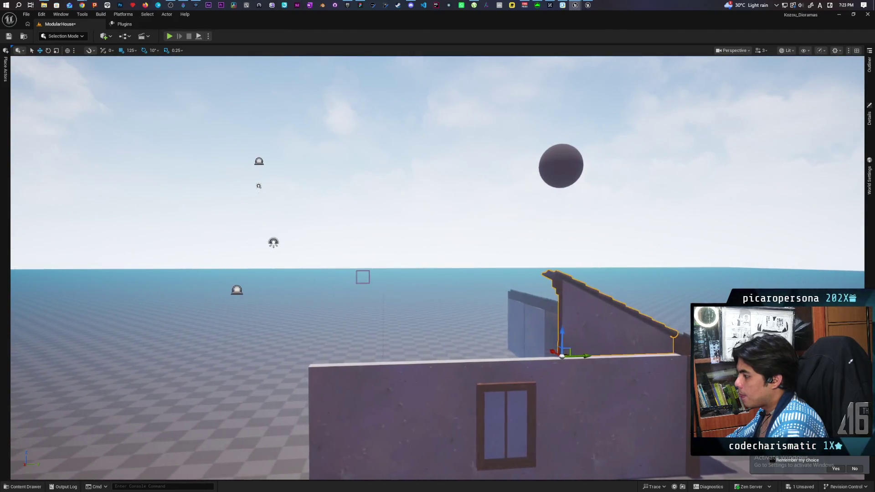
pyautogui.click(589, 5)
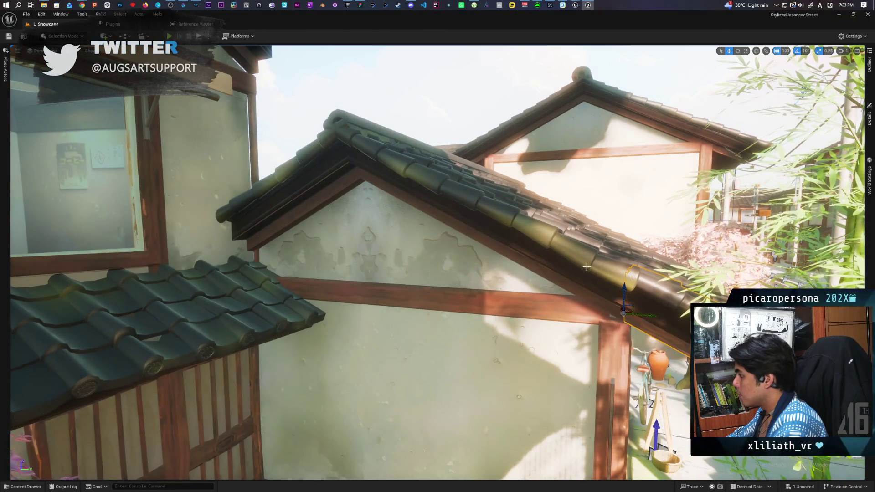
# Step: Inspect the reference gable roof left_long_roof28: SM_Left_Long_Roof mirrored with X scale -1
pyautogui.click(586, 267)
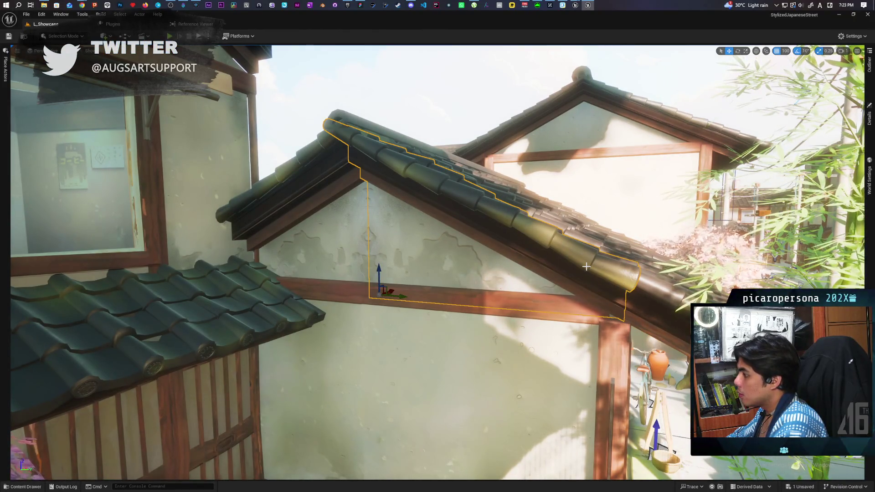
pyautogui.hotkey('ctrl', 'space')
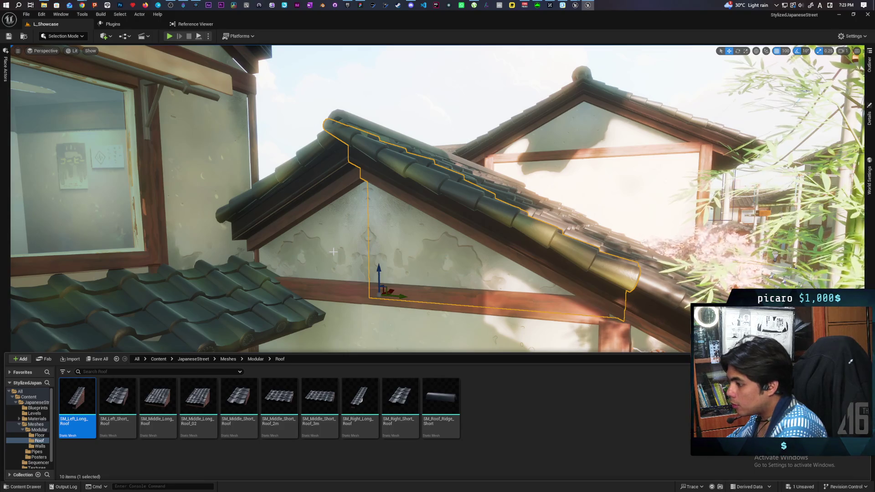
pyautogui.hotkey('ctrl', 'z')
pyautogui.hotkey('ctrl', 'space')
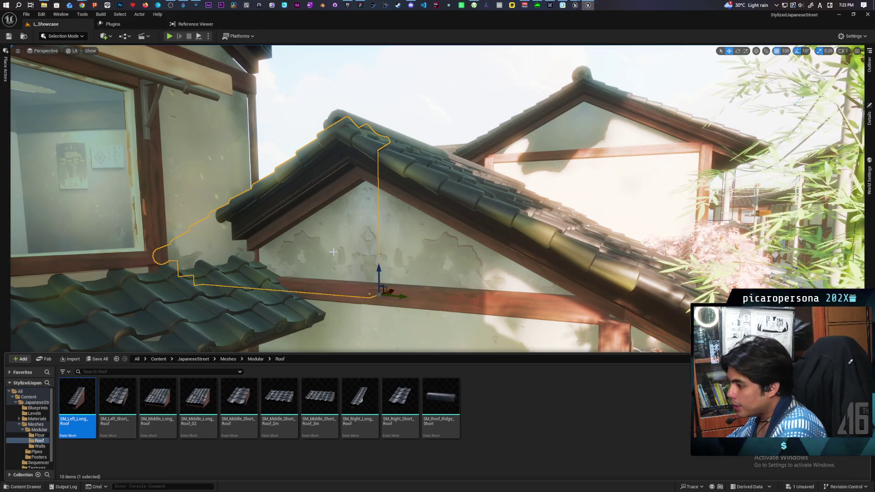
pyautogui.press('f')
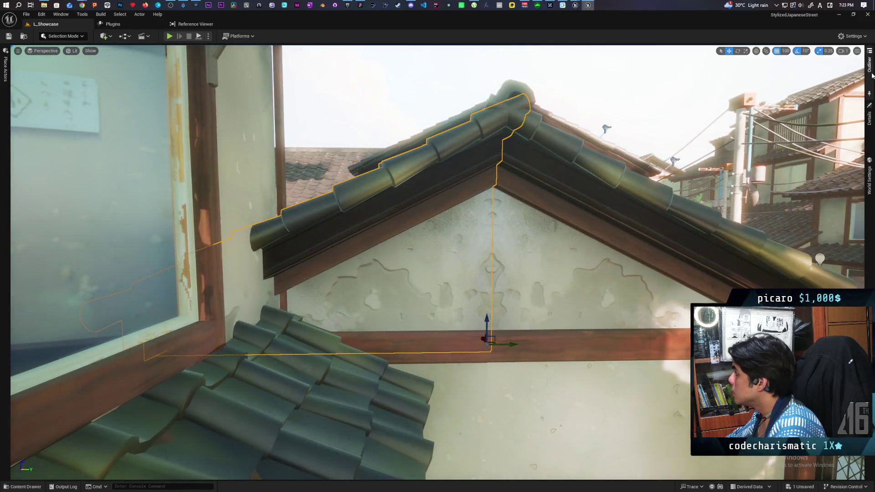
pyautogui.click(871, 74)
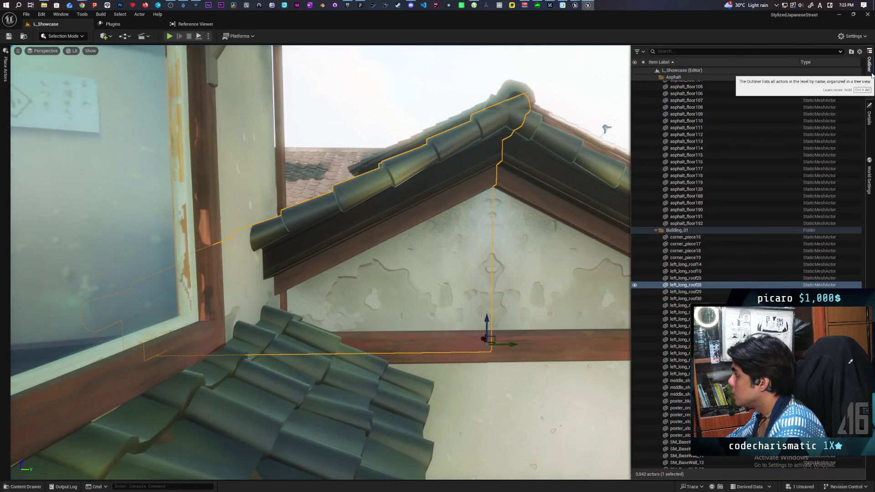
pyautogui.click(871, 119)
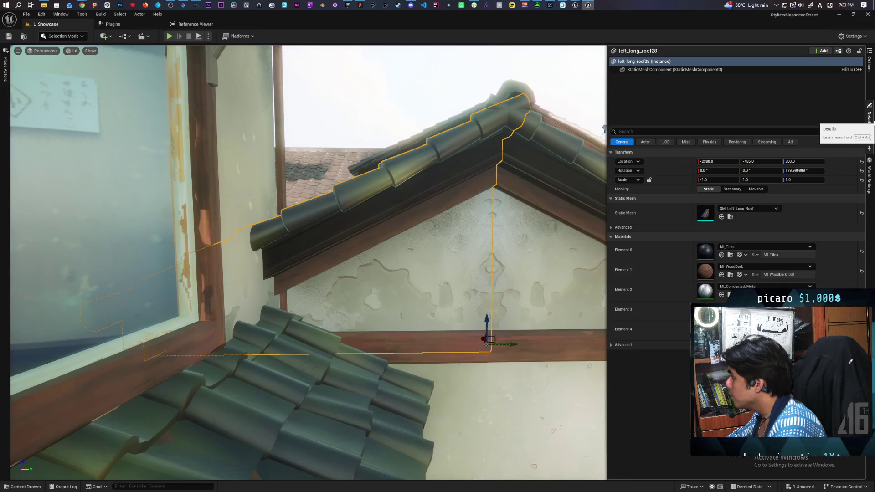
pyautogui.scroll(-10, 604, 129)
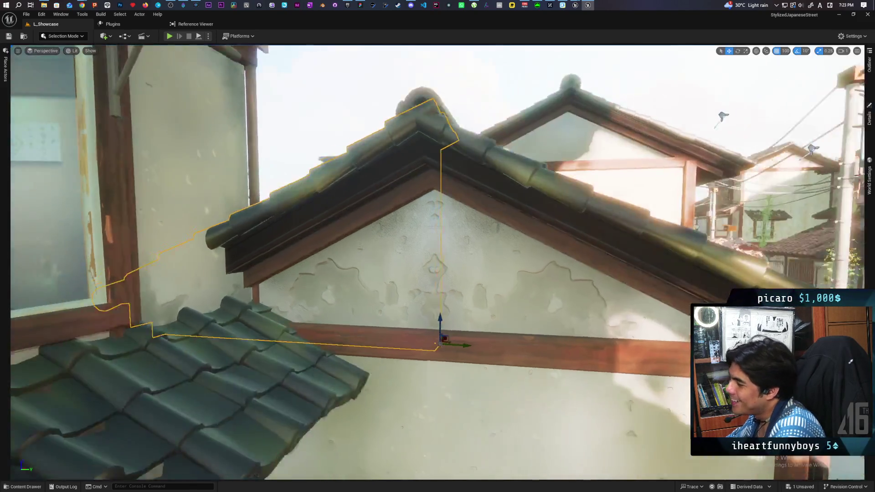
pyautogui.scroll(-5, 604, 129)
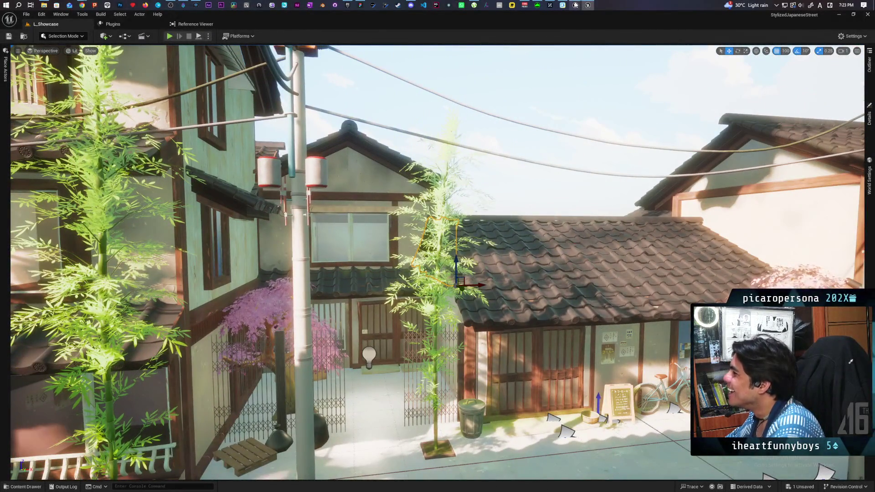
# Step: Return to the ModularHouse project and turn the view toward the gable wall
pyautogui.moveTo(587, 5)
pyautogui.click(564, 41)
pyautogui.moveTo(565, 136); pyautogui.dragTo(392, 130)
pyautogui.scroll(-4, 438, 292)
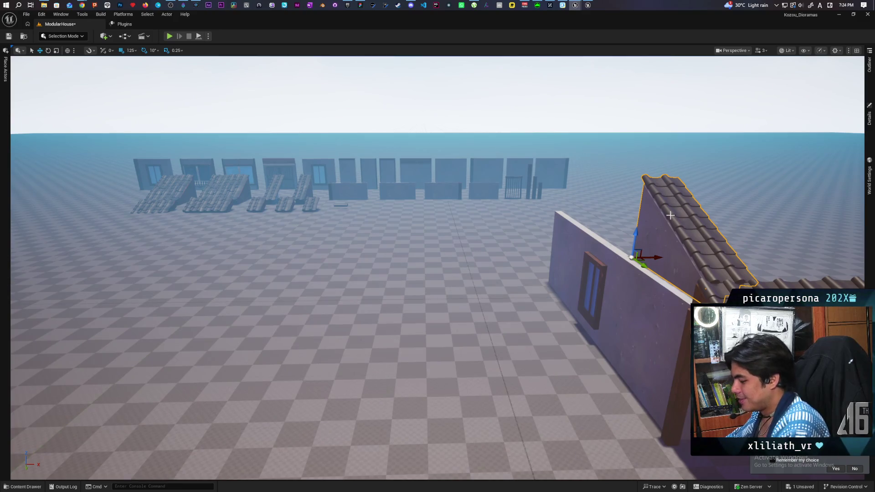
# Step: Undo the roof replacement and check SM_BaseWall_13's static mesh in the Details panel
pyautogui.hotkey('ctrl', 'z')
pyautogui.moveTo(670, 214); pyautogui.dragTo(699, 214)
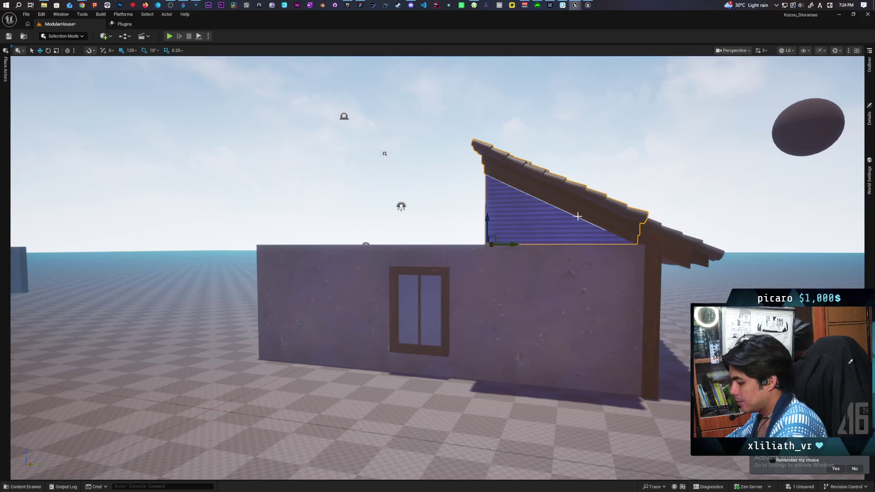
pyautogui.hotkey('ctrl', 'space')
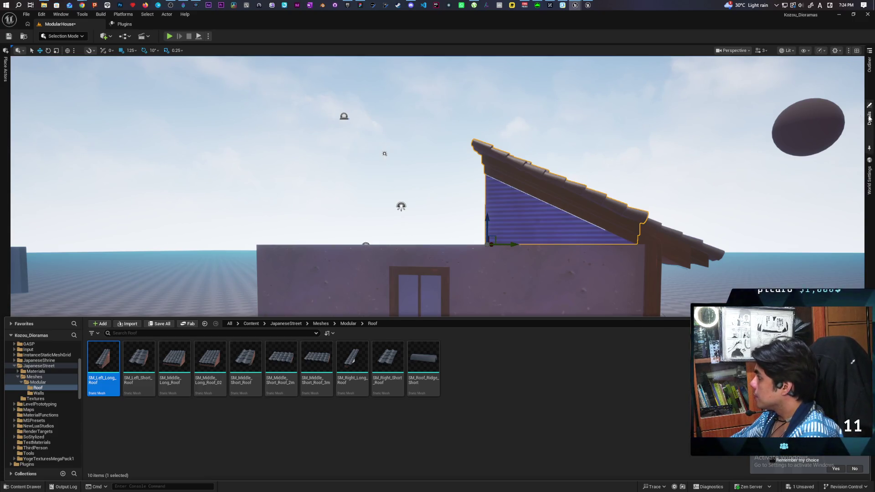
pyautogui.click(869, 118)
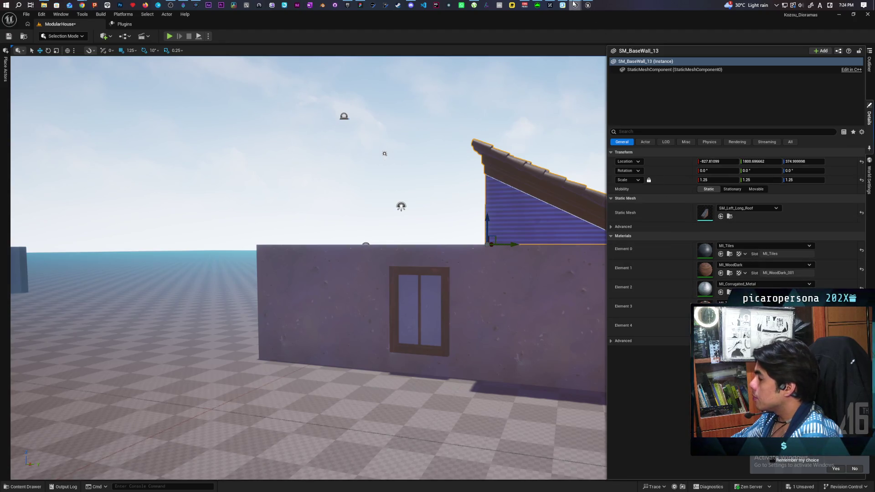
# Step: Inspect SM_Right_Long_Roof's details: scale 1.25, MI_Tiles, MI_ConcreteBase and MI_WoodDark materials
pyautogui.moveTo(575, 5)
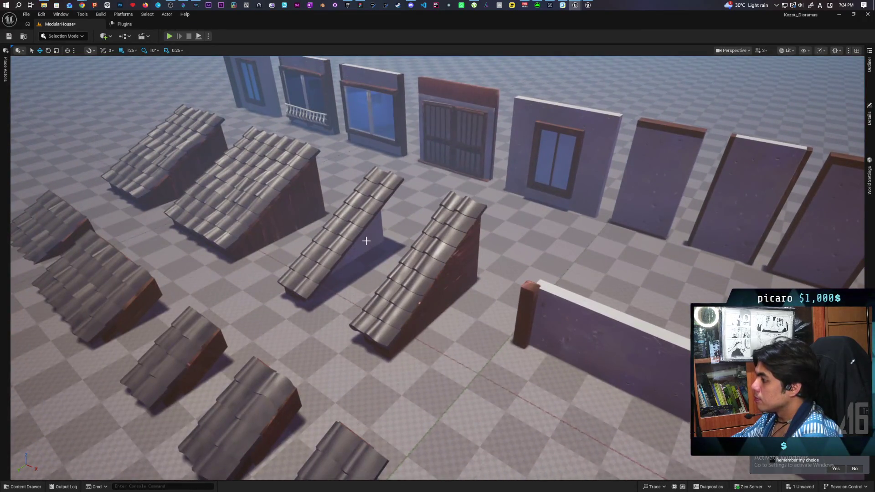
pyautogui.click(366, 241)
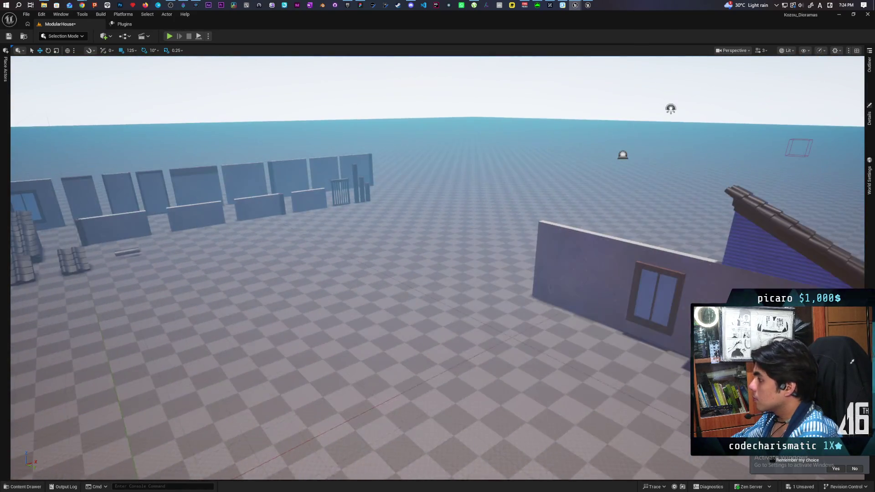
pyautogui.click(869, 115)
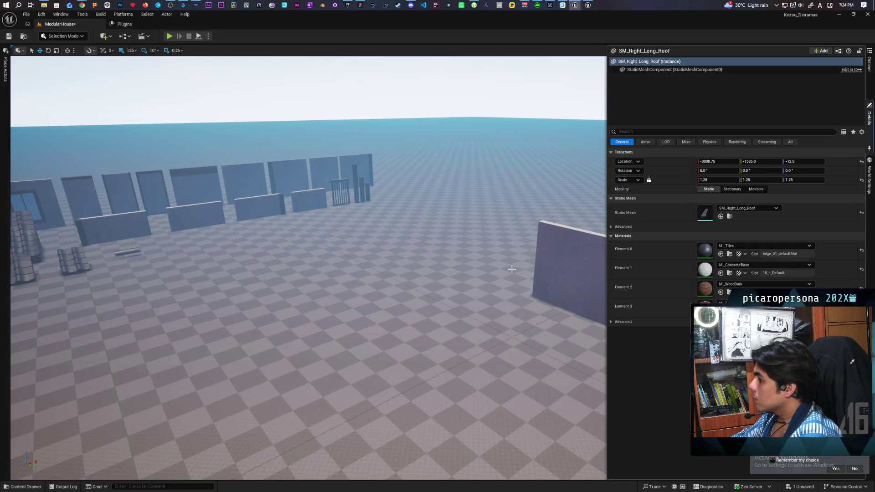
pyautogui.moveTo(507, 270)
pyautogui.mouseDown()
pyautogui.moveTo(474, 264)
pyautogui.moveTo(462, 192)
pyautogui.moveTo(456, 273)
pyautogui.moveTo(431, 263)
pyautogui.moveTo(508, 266)
pyautogui.mouseUp()
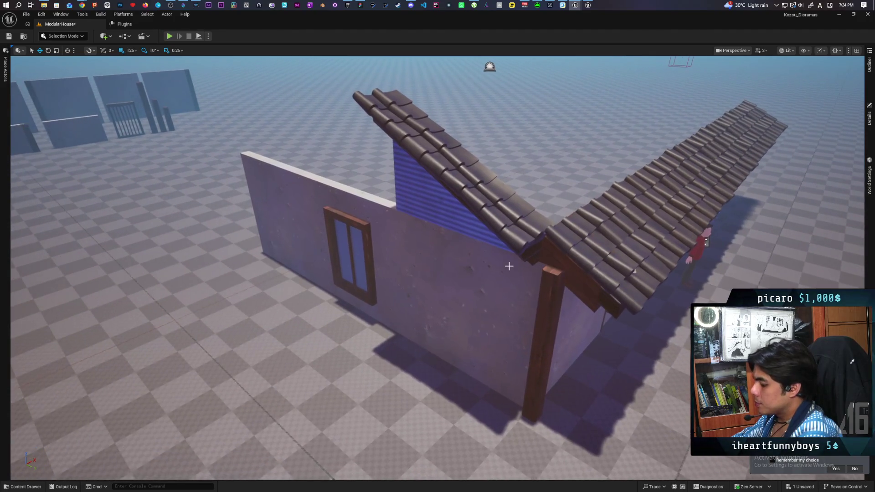
pyautogui.moveTo(518, 199); pyautogui.dragTo(526, 195)
pyautogui.click(628, 176)
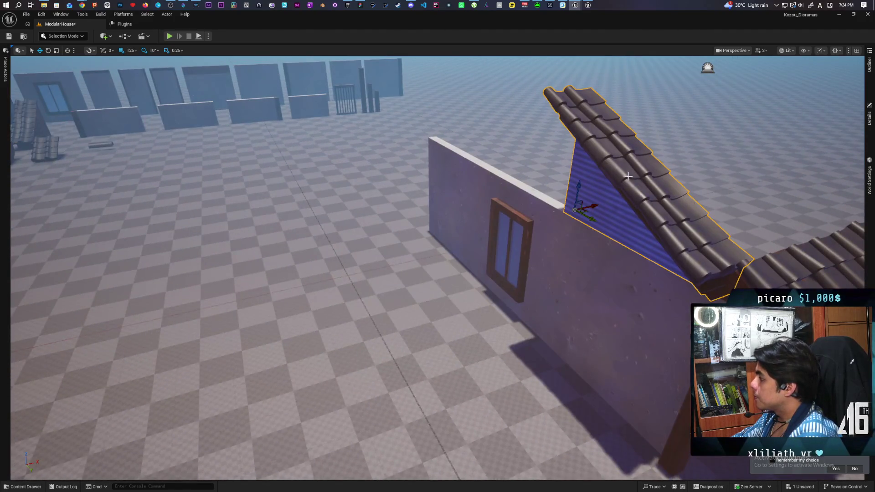
pyautogui.moveTo(456, 137); pyautogui.dragTo(336, 133)
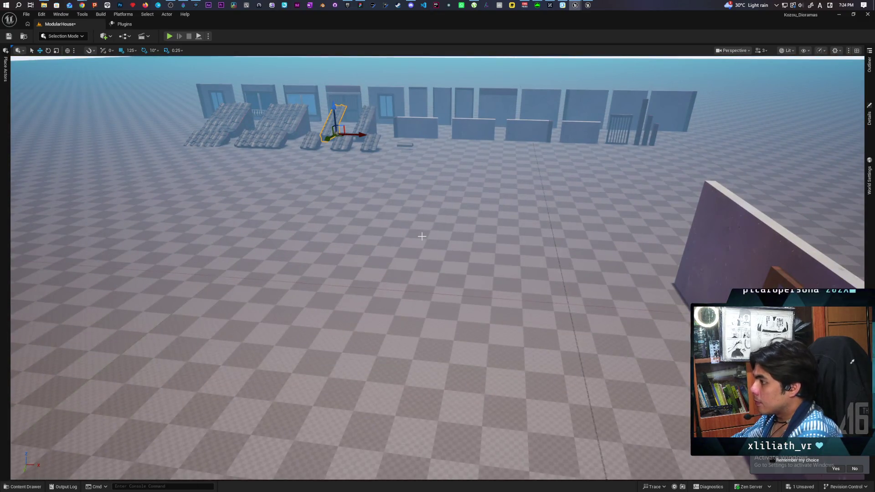
pyautogui.moveTo(425, 239); pyautogui.dragTo(674, 205)
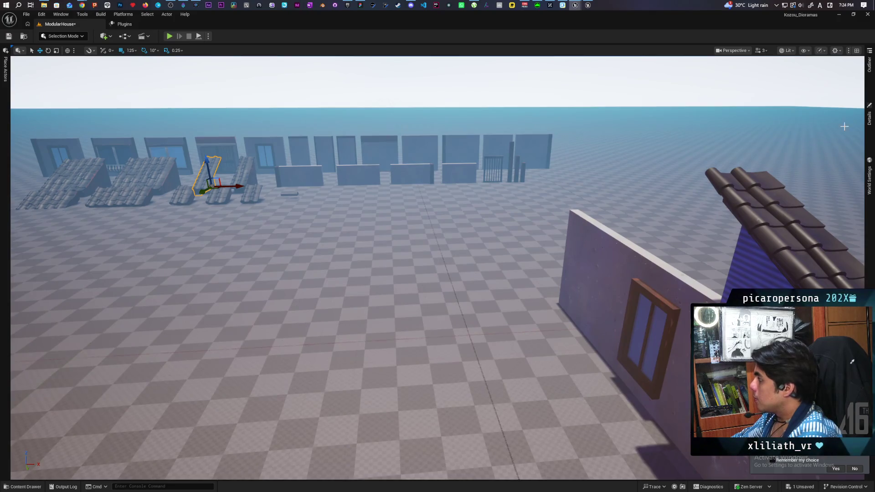
pyautogui.click(867, 128)
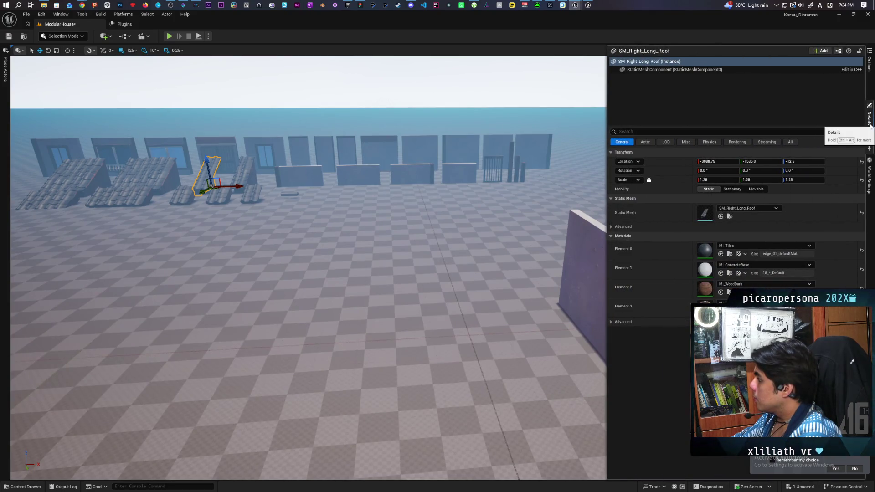
pyautogui.click(246, 173)
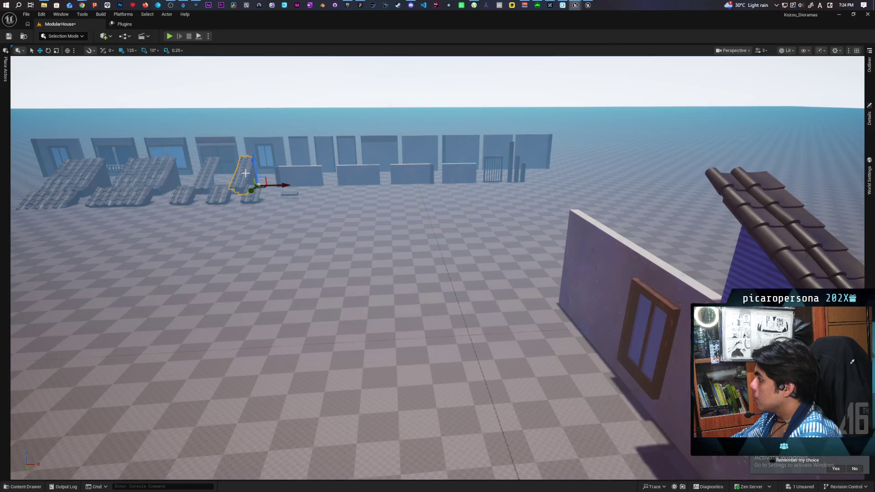
pyautogui.click(869, 119)
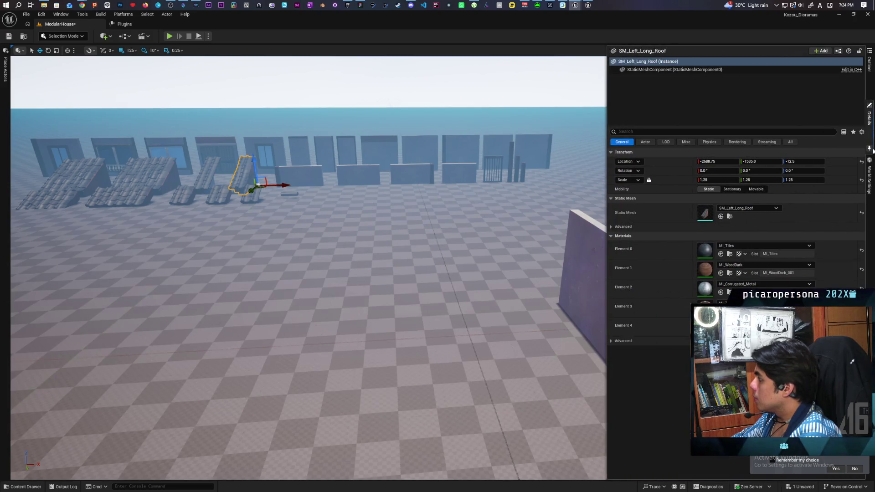
pyautogui.click(203, 177)
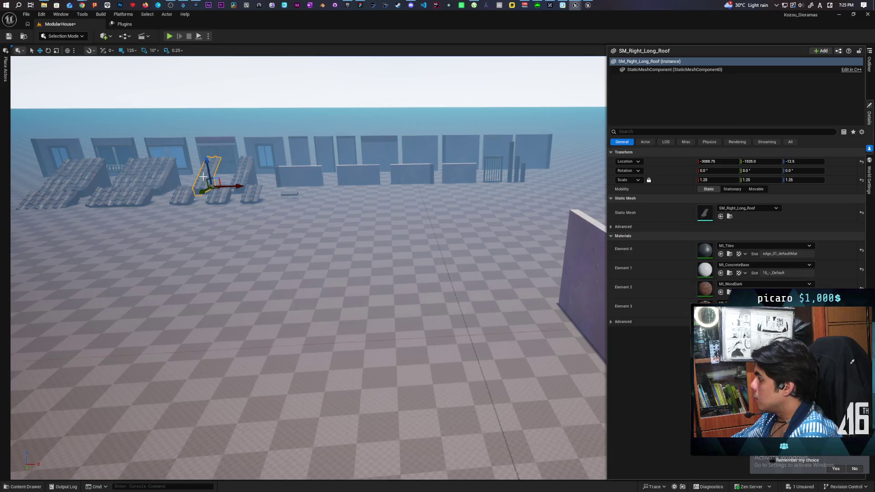
pyautogui.click(238, 170)
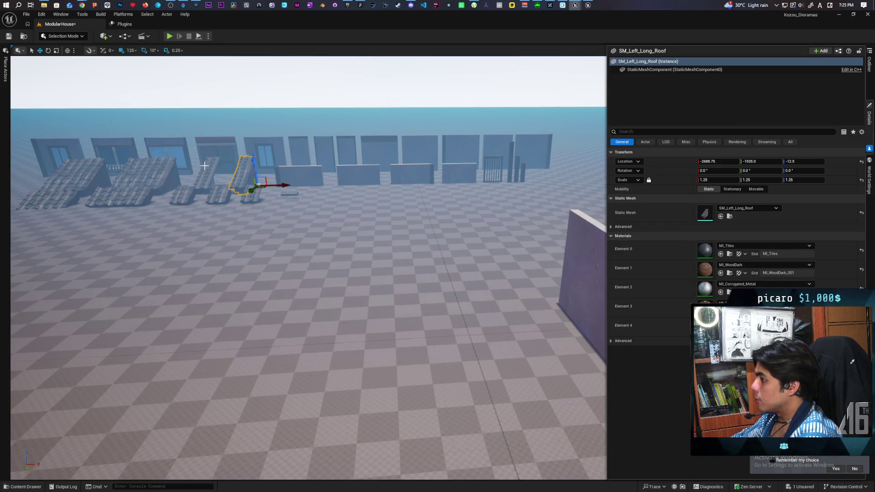
pyautogui.click(204, 165)
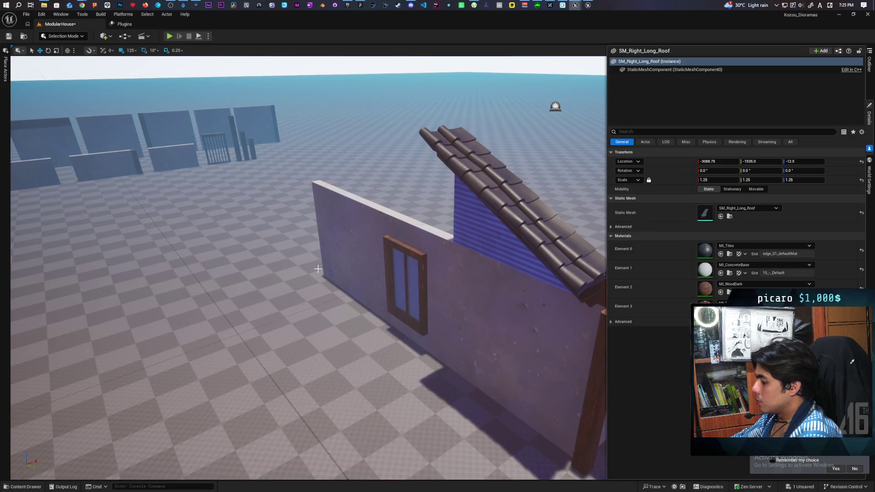
pyautogui.hotkey('ctrl', 'space')
pyautogui.click(474, 210)
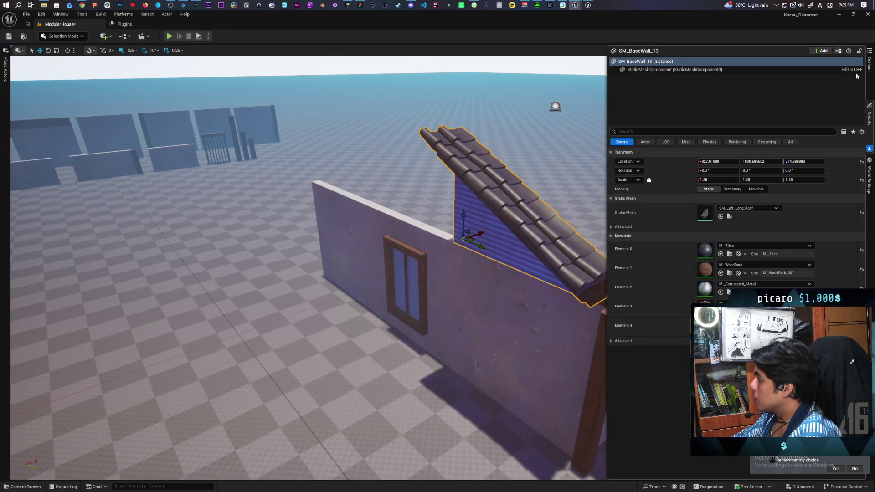
pyautogui.click(869, 64)
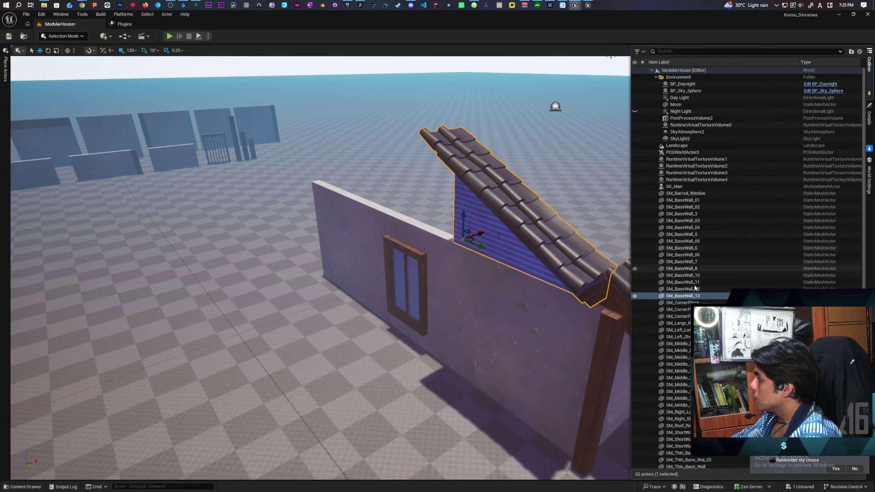
# Step: Replace gable piece SM_BaseWall_13 with the SM_Right_Long_Roof static mesh, then select the wall below
pyautogui.rightClick(683, 297)
pyautogui.moveTo(756, 114)
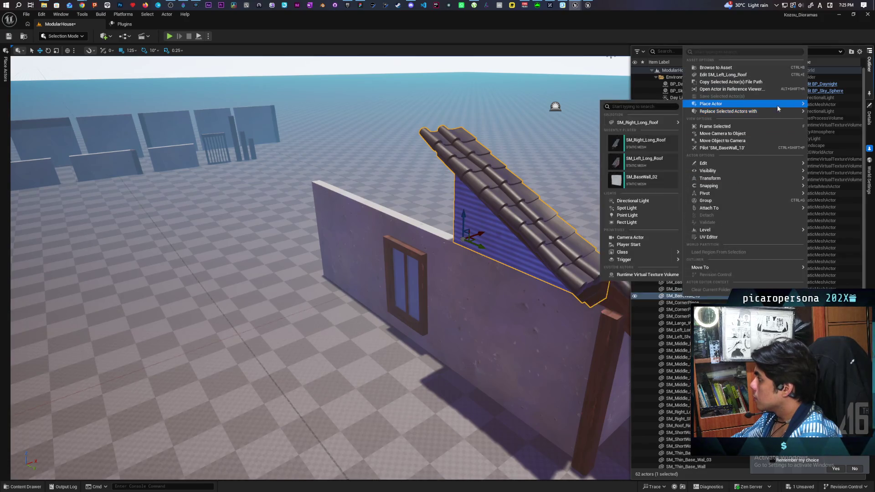
pyautogui.moveTo(658, 150)
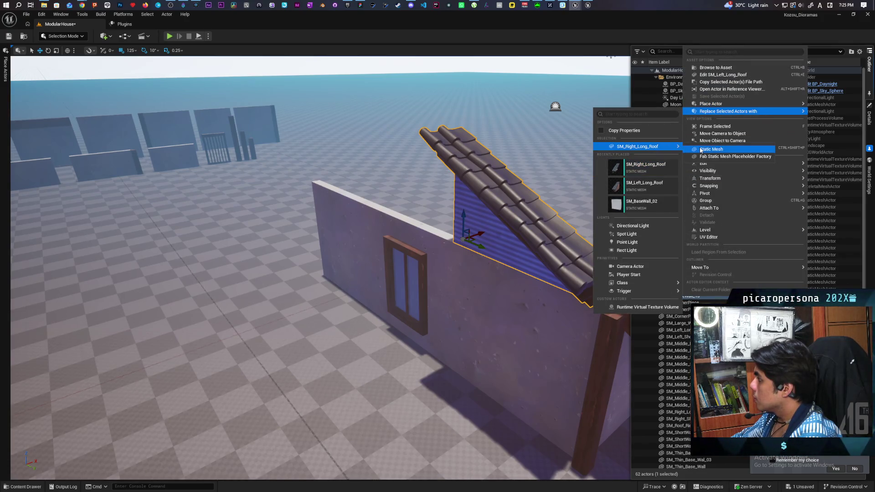
pyautogui.click(702, 149)
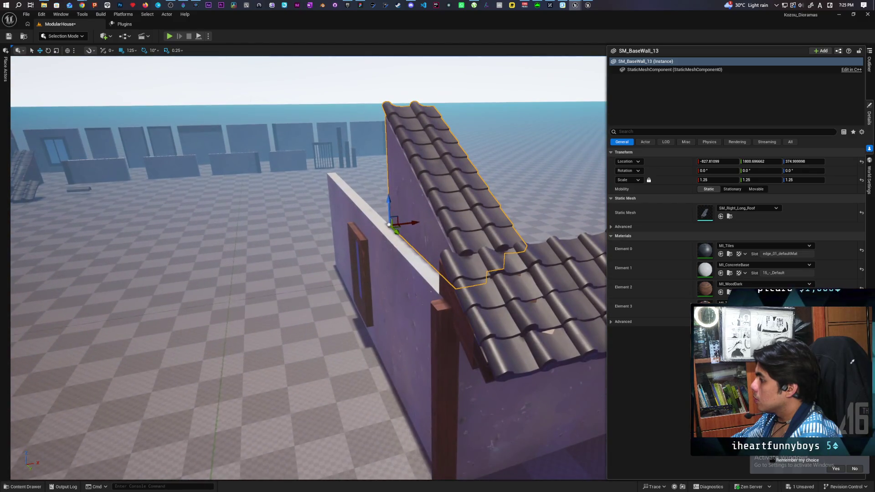
pyautogui.click(409, 284)
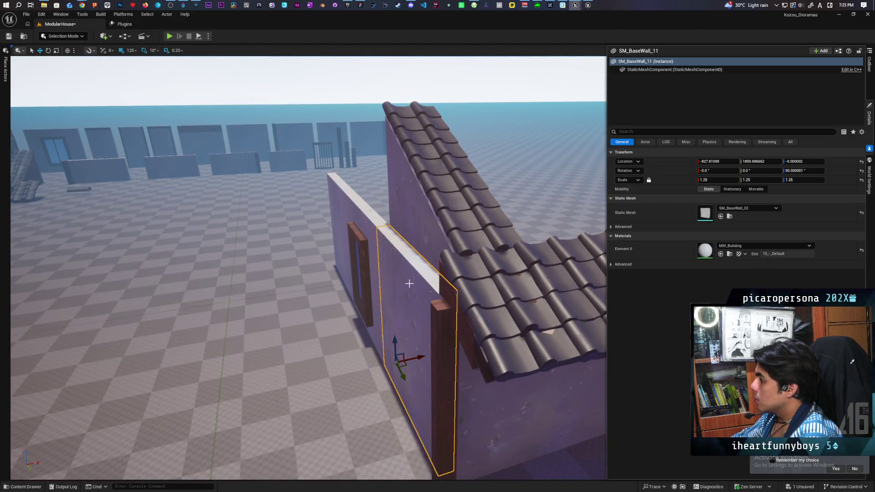
# Step: Give the gable roof piece the middle roof section's location, X -858.81
pyautogui.click(487, 375)
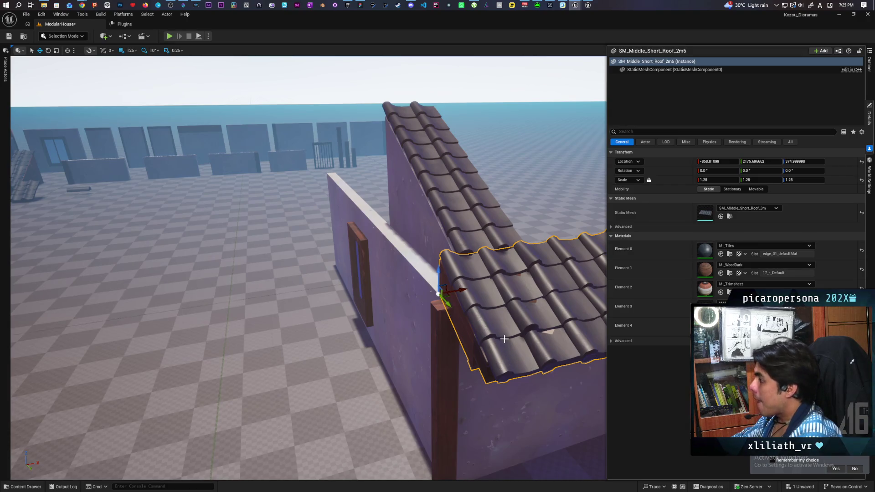
pyautogui.scroll(-5, 504, 339)
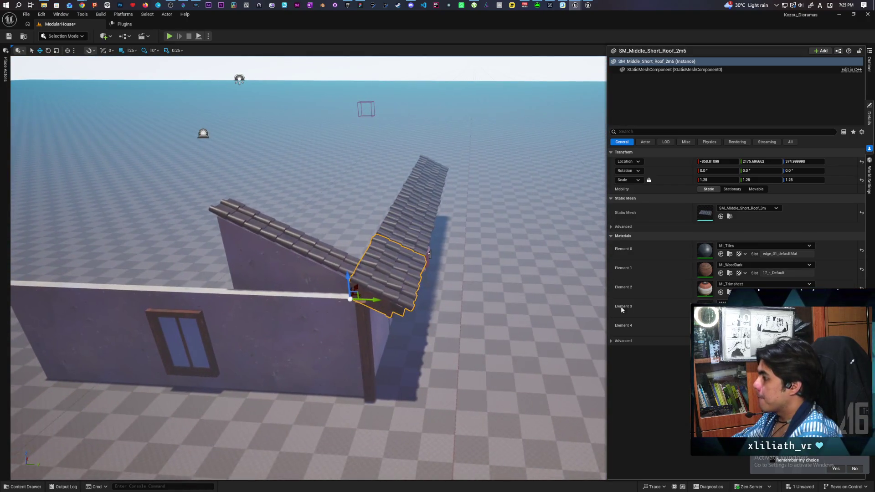
pyautogui.click(290, 254)
pyautogui.keyDown('shift'); pyautogui.click(679, 163); pyautogui.keyUp('shift')
pyautogui.moveTo(370, 300)
pyautogui.mouseDown()
pyautogui.moveTo(242, 298)
pyautogui.moveTo(338, 248)
pyautogui.moveTo(300, 305)
pyautogui.moveTo(344, 327)
pyautogui.mouseUp()
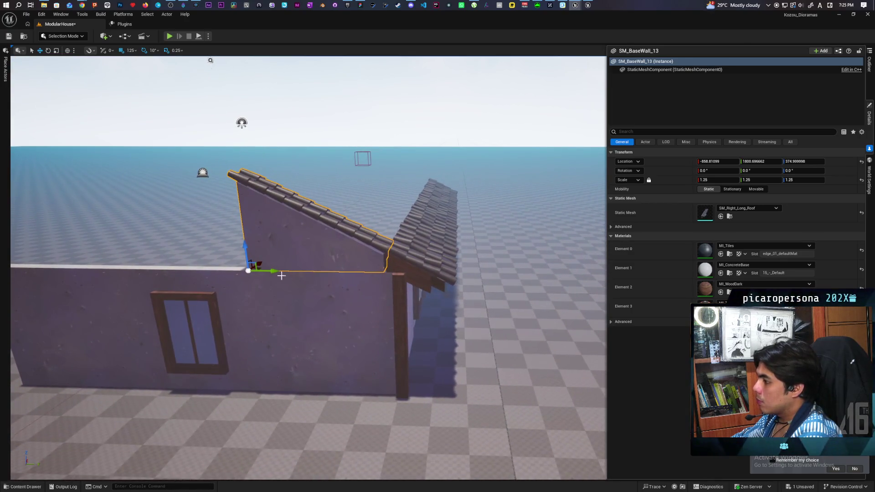
# Step: Nudge the gable piece along the wall top until it meets the middle roof section
pyautogui.click(403, 296)
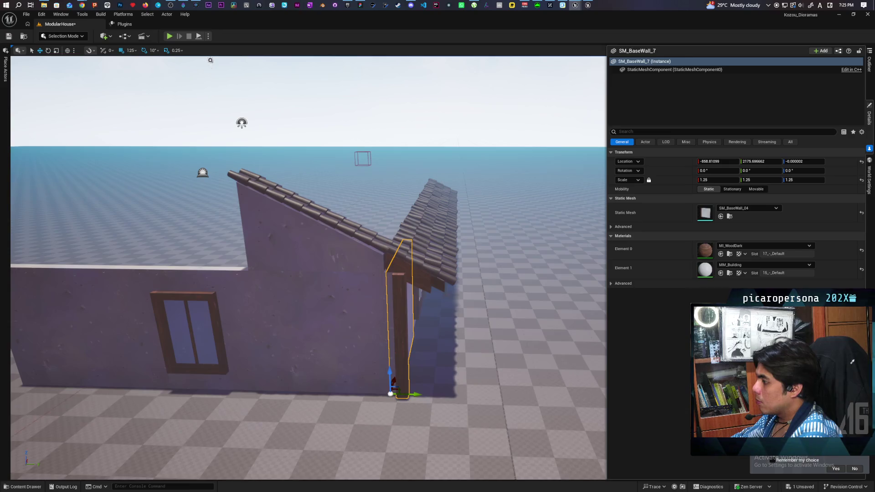
pyautogui.click(424, 271)
pyautogui.click(339, 267)
pyautogui.moveTo(273, 271)
pyautogui.mouseDown()
pyautogui.moveTo(429, 283)
pyautogui.moveTo(283, 290)
pyautogui.mouseUp()
pyautogui.scroll(5, 308, 267)
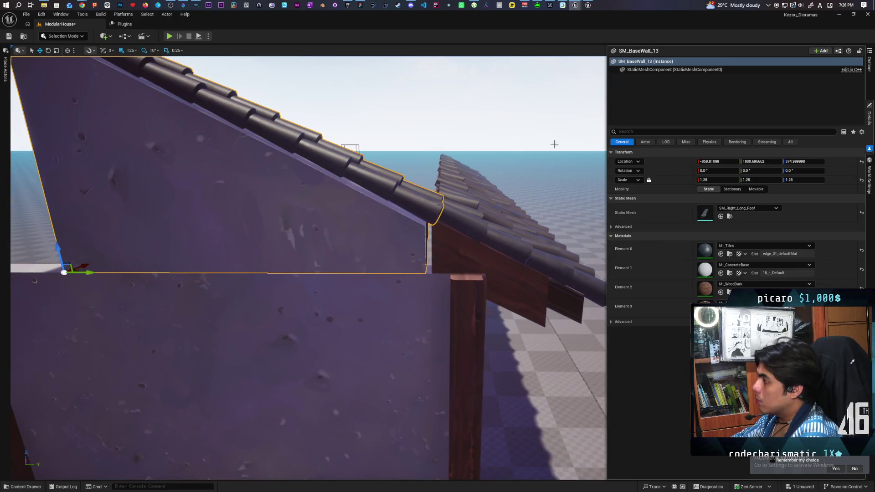
pyautogui.moveTo(577, 8)
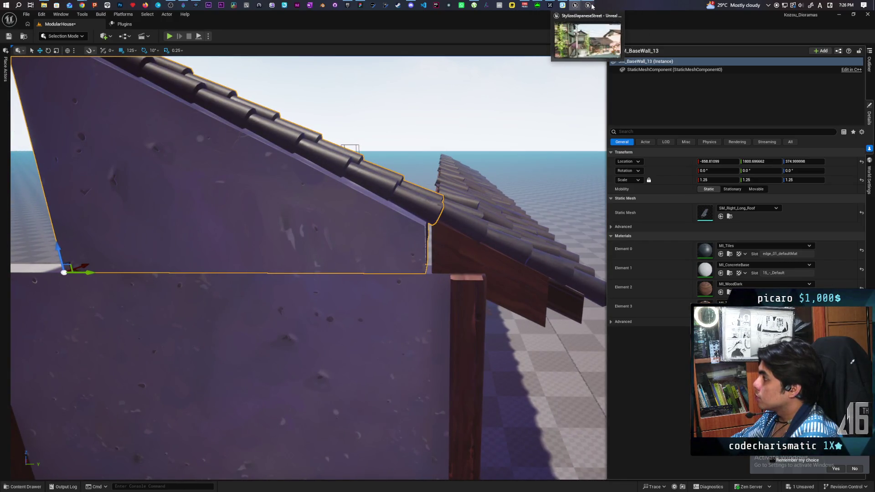
pyautogui.click(581, 43)
pyautogui.moveTo(579, 79)
pyautogui.mouseDown()
pyautogui.moveTo(575, 86)
pyautogui.moveTo(554, 59)
pyautogui.mouseUp()
pyautogui.click(436, 245)
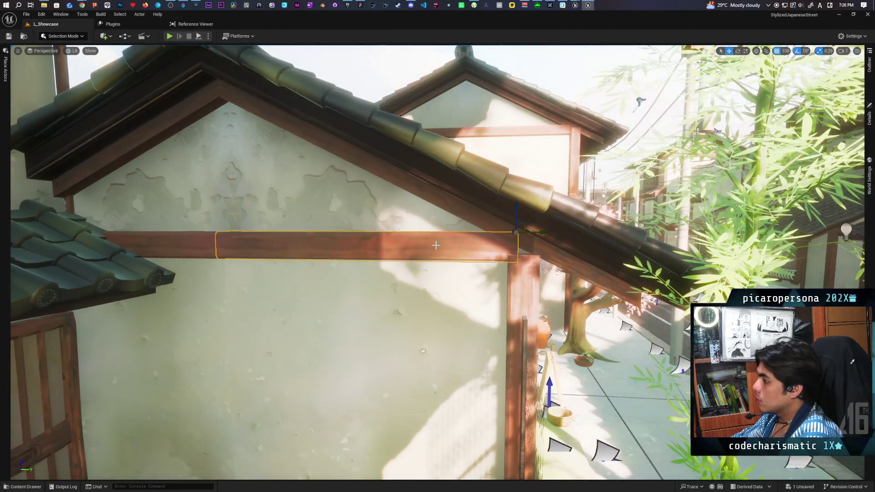
pyautogui.click(525, 245)
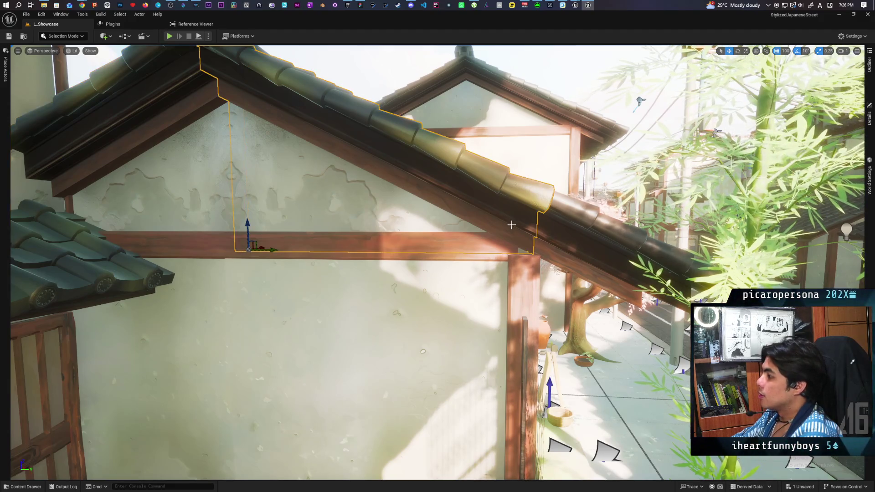
pyautogui.click(554, 252)
pyautogui.click(490, 250)
pyautogui.click(528, 246)
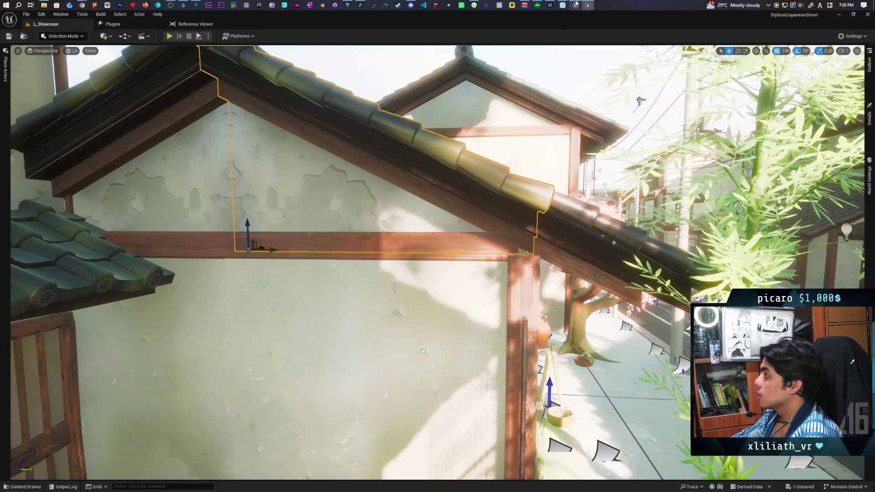
pyautogui.moveTo(575, 5)
pyautogui.moveTo(555, 35)
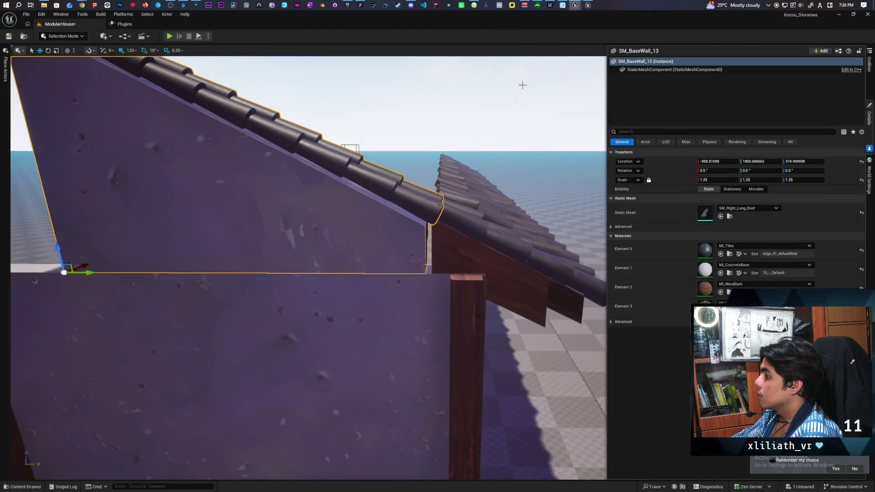
pyautogui.scroll(-10, 227, 77)
pyautogui.moveTo(226, 77)
pyautogui.mouseDown()
pyautogui.moveTo(293, 101)
pyautogui.moveTo(346, 105)
pyautogui.mouseUp()
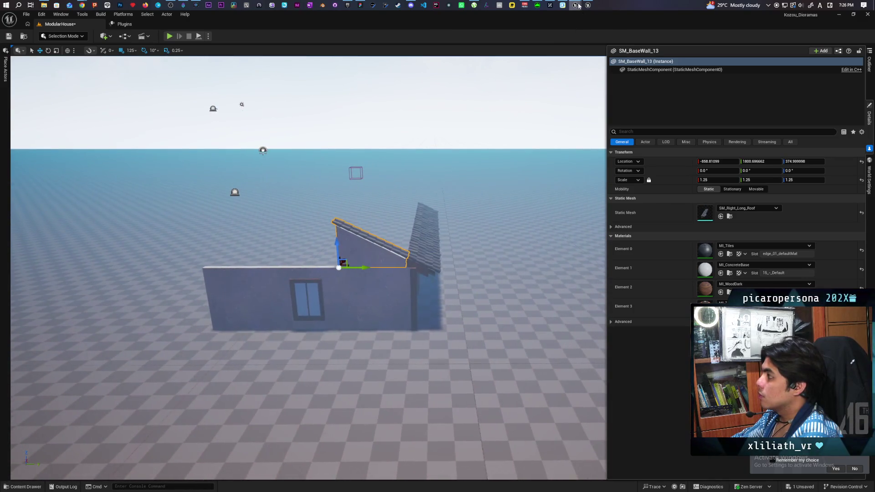
pyautogui.moveTo(588, 5)
pyautogui.click(588, 43)
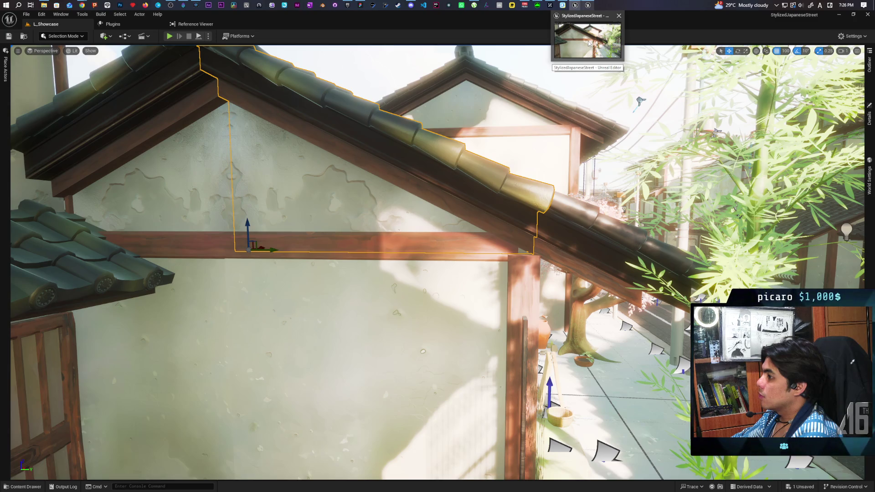
pyautogui.click(575, 6)
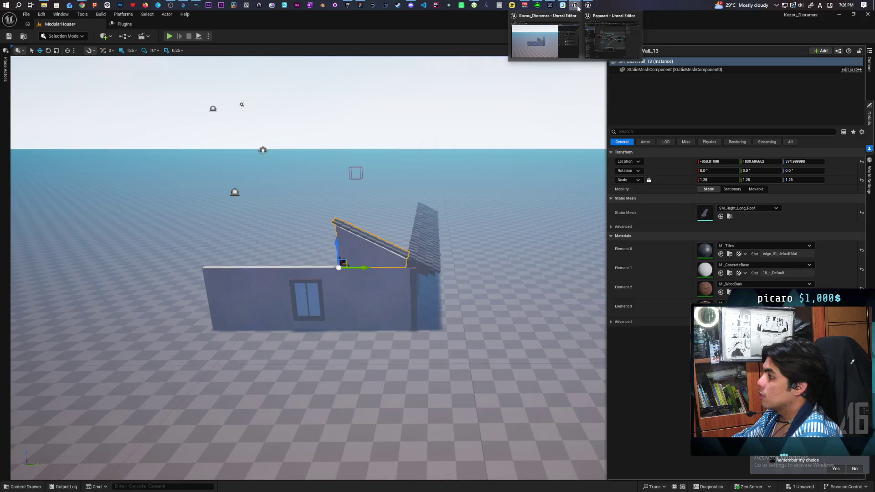
pyautogui.click(553, 50)
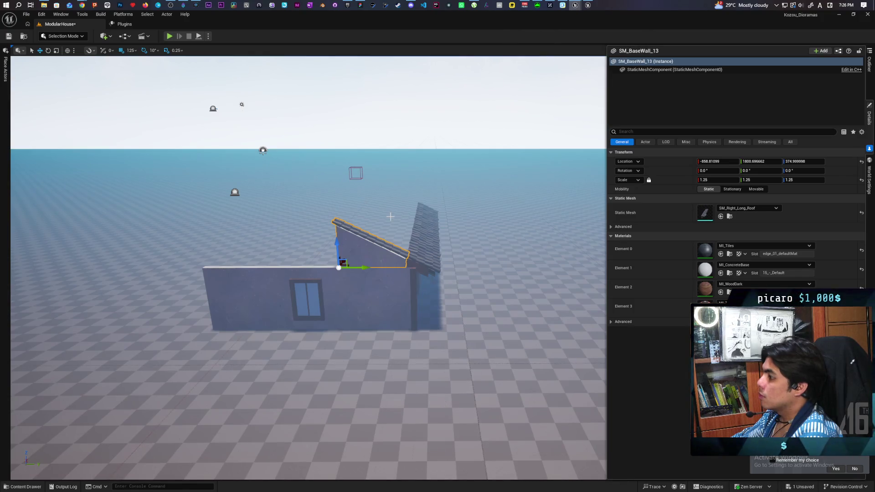
pyautogui.moveTo(314, 273)
pyautogui.mouseDown()
pyautogui.moveTo(304, 257)
pyautogui.moveTo(321, 277)
pyautogui.mouseUp()
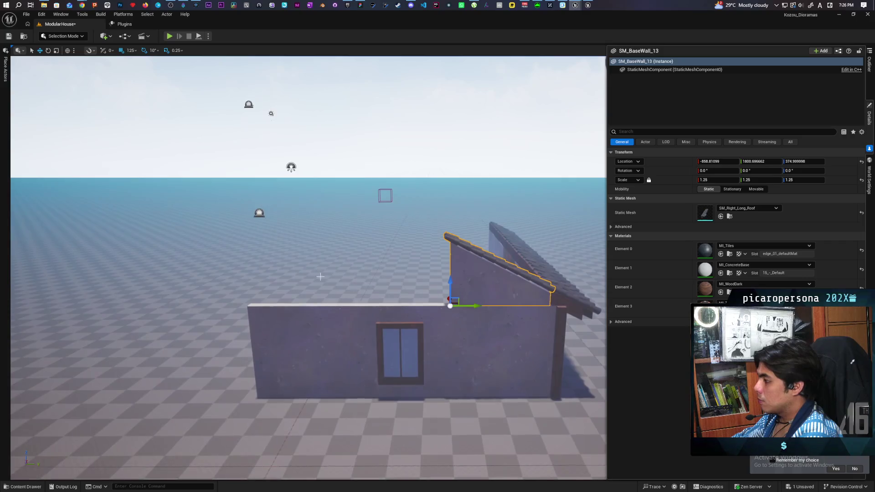
pyautogui.moveTo(476, 281)
pyautogui.mouseDown()
pyautogui.moveTo(460, 265)
pyautogui.moveTo(477, 281)
pyautogui.mouseUp()
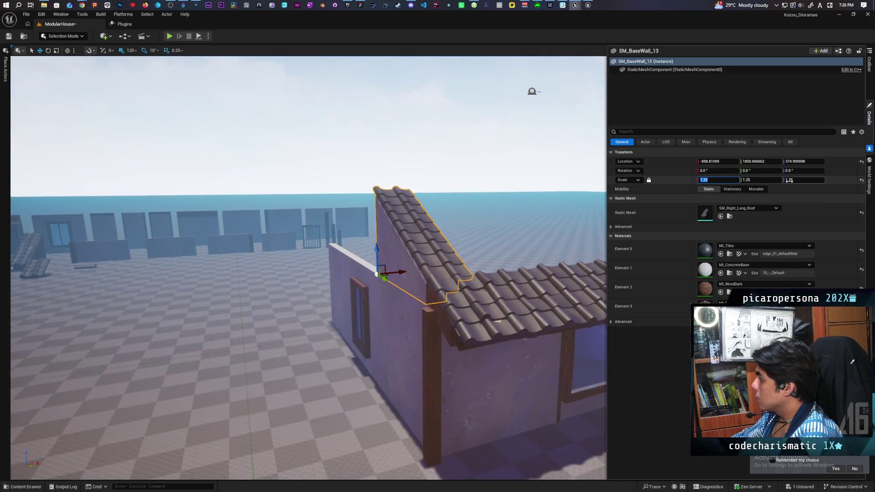
# Step: Mirror the gable roof piece along X only, with X scale -1
pyautogui.press('Return')
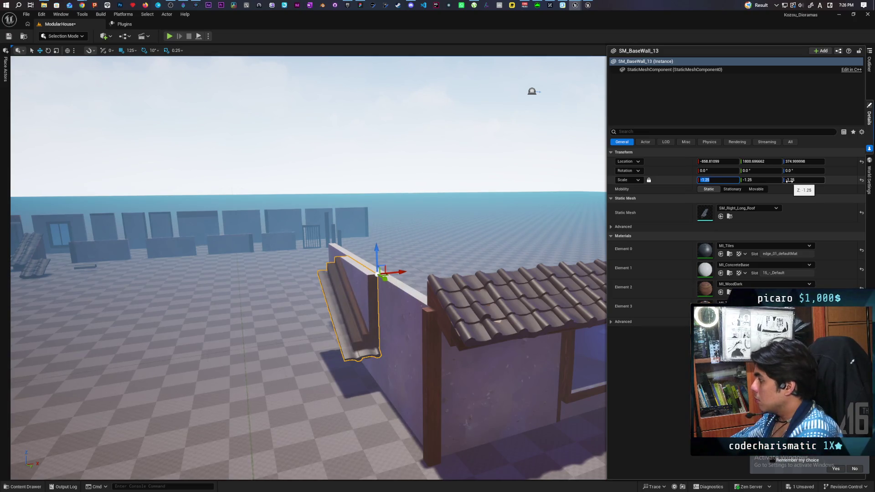
pyautogui.hotkey('ctrl', 'z')
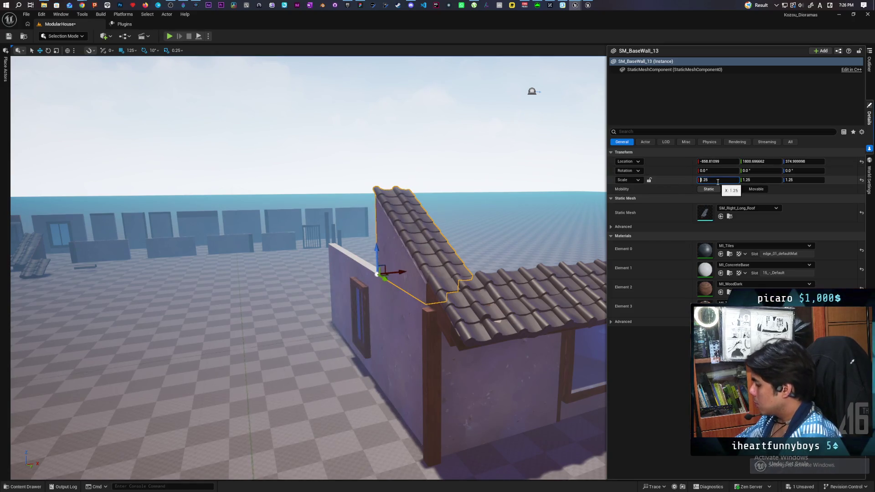
pyautogui.press('Return')
pyautogui.moveTo(469, 252)
pyautogui.mouseDown()
pyautogui.moveTo(432, 251)
pyautogui.moveTo(446, 251)
pyautogui.moveTo(590, 363)
pyautogui.moveTo(501, 353)
pyautogui.moveTo(354, 275)
pyautogui.mouseUp()
# Step: Set the gable piece's Location X to -827.81099 and view it up close at the roof
pyautogui.click(353, 275)
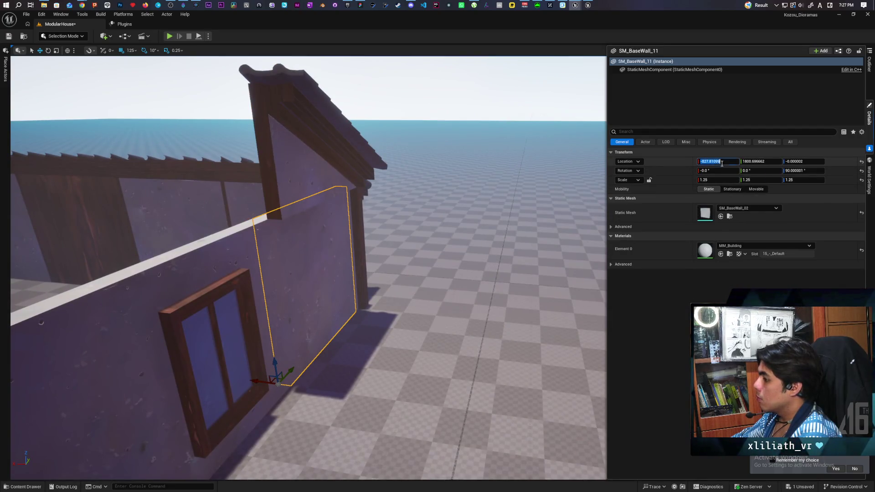
pyautogui.click(302, 172)
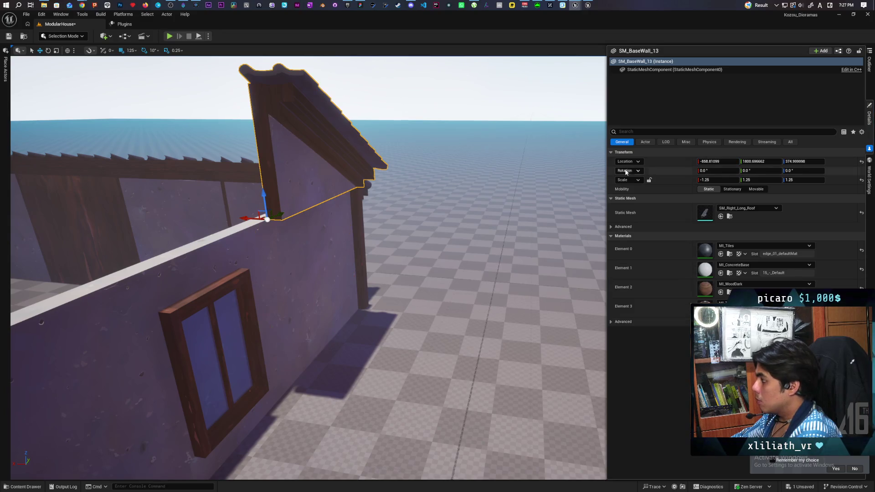
pyautogui.click(707, 162)
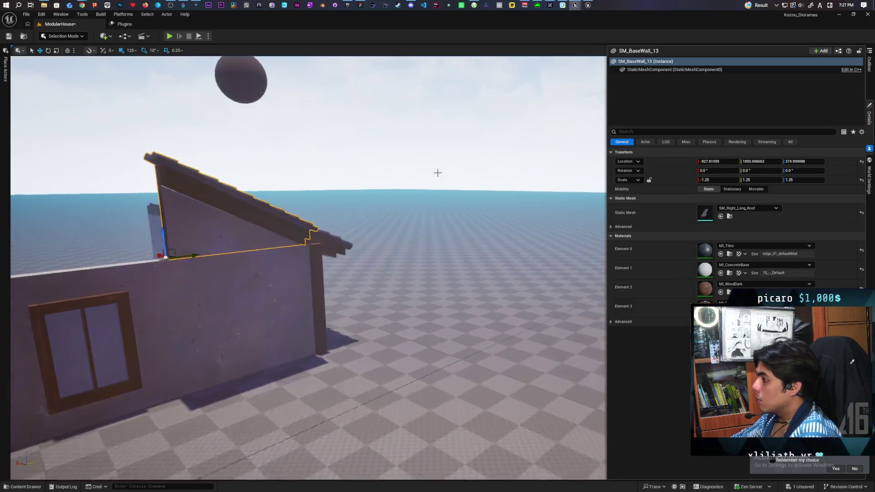
pyautogui.click(384, 154)
pyautogui.moveTo(384, 153)
pyautogui.mouseDown()
pyautogui.moveTo(337, 142)
pyautogui.moveTo(337, 117)
pyautogui.moveTo(296, 97)
pyautogui.moveTo(328, 99)
pyautogui.moveTo(339, 164)
pyautogui.mouseUp()
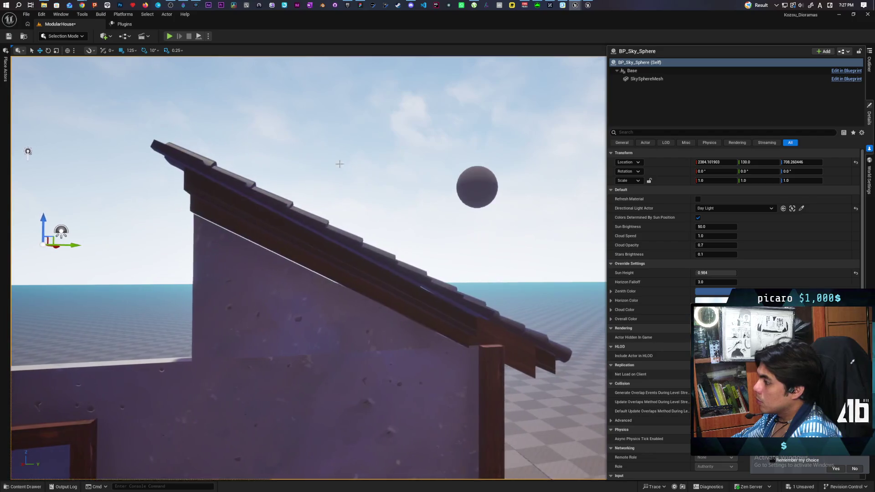
pyautogui.click(590, 5)
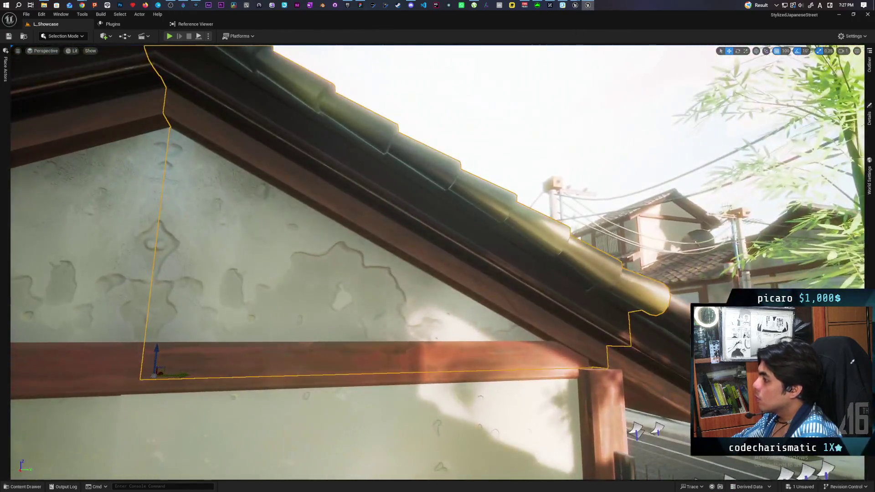
pyautogui.moveTo(438, 246)
pyautogui.mouseDown()
pyautogui.moveTo(399, 284)
pyautogui.moveTo(441, 214)
pyautogui.mouseUp()
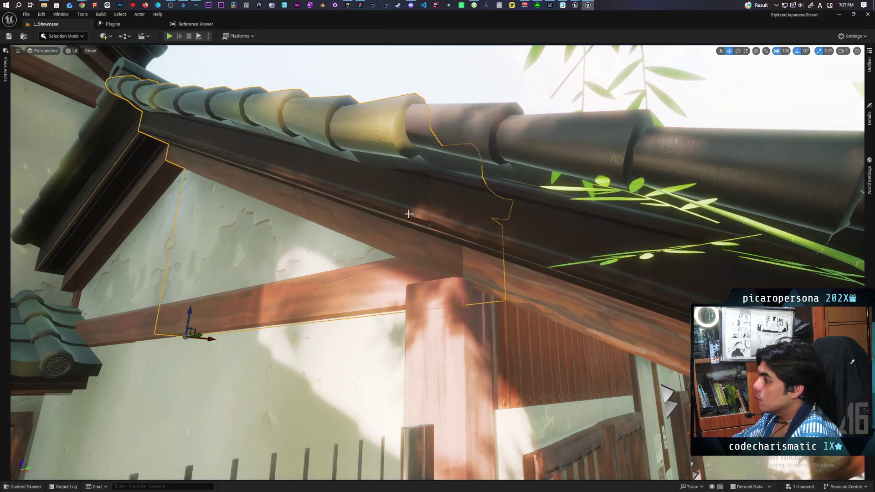
pyautogui.hotkey('ctrl', 'space')
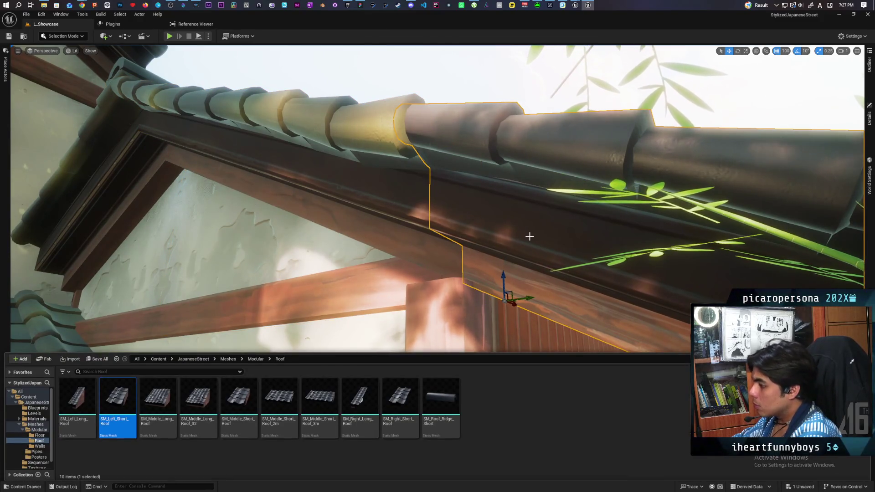
pyautogui.click(390, 197)
pyautogui.hotkey('ctrl', 'b')
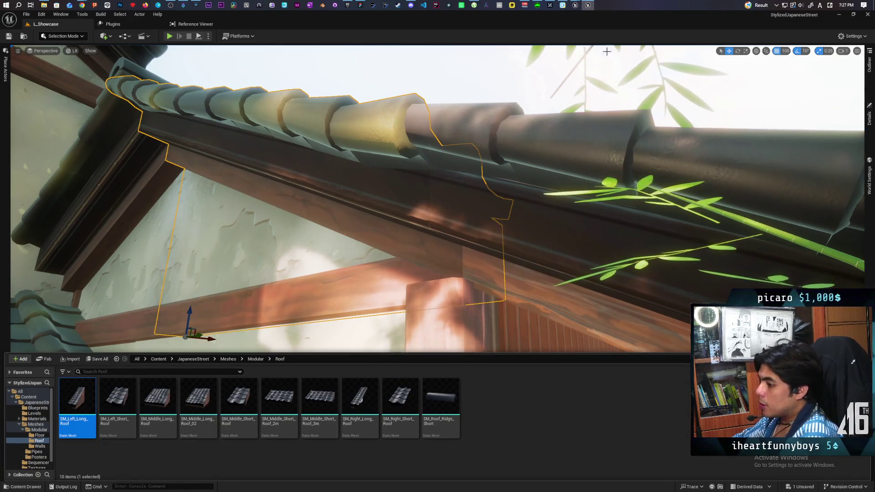
pyautogui.click(587, 5)
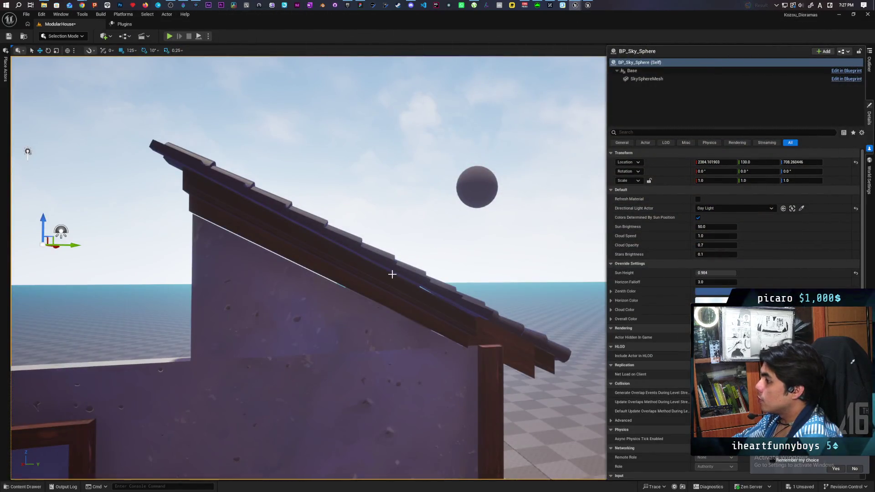
# Step: Look up the meshes used by the gable's long roof piece and the short middle roof piece
pyautogui.click(392, 274)
pyautogui.hotkey('ctrl', 'b')
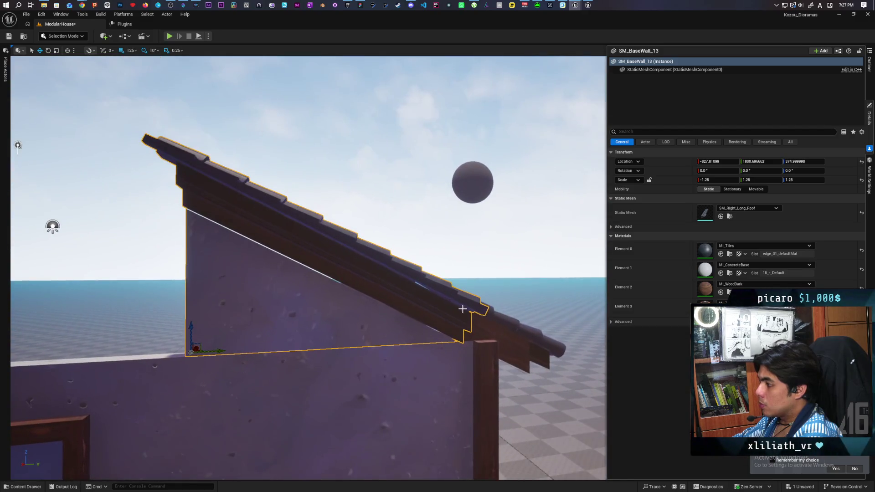
pyautogui.click(463, 310)
pyautogui.hotkey('ctrl', 'b')
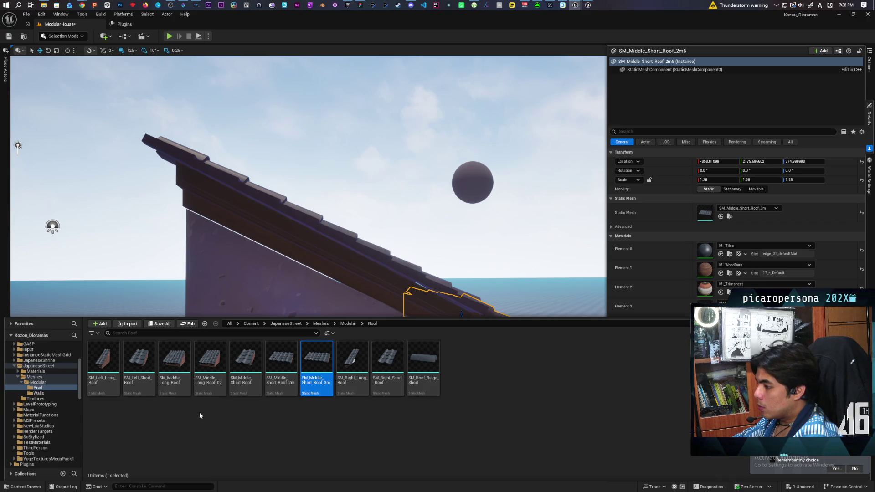
# Step: Replace SM_Middle_Short_Roof_2m6's mesh with SM_Left_Short_Roof and orbit to check the new end piece
pyautogui.click(139, 363)
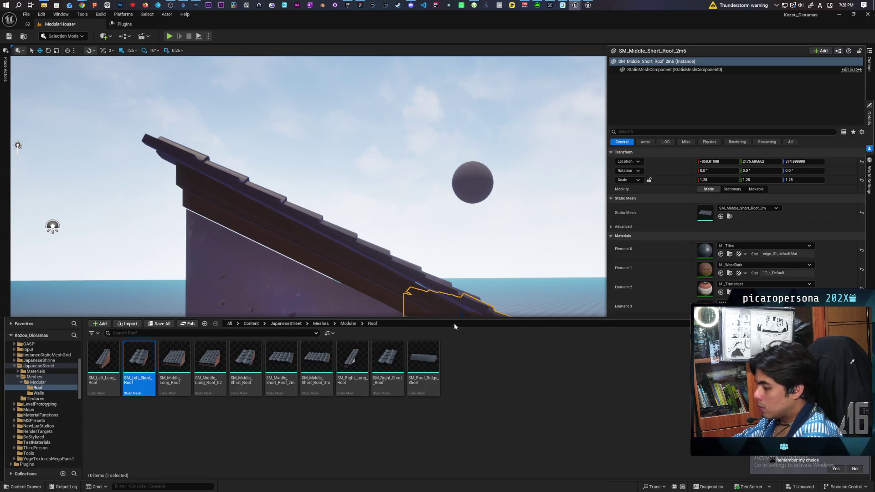
pyautogui.click(474, 304)
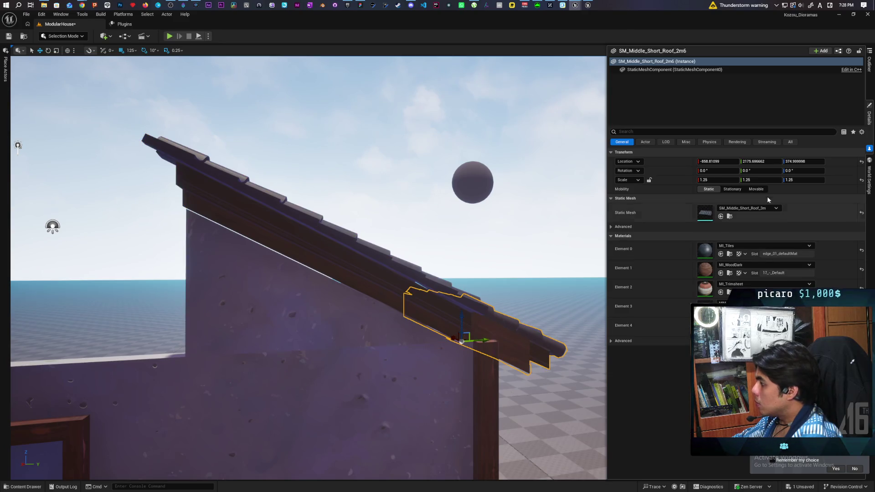
pyautogui.click(870, 75)
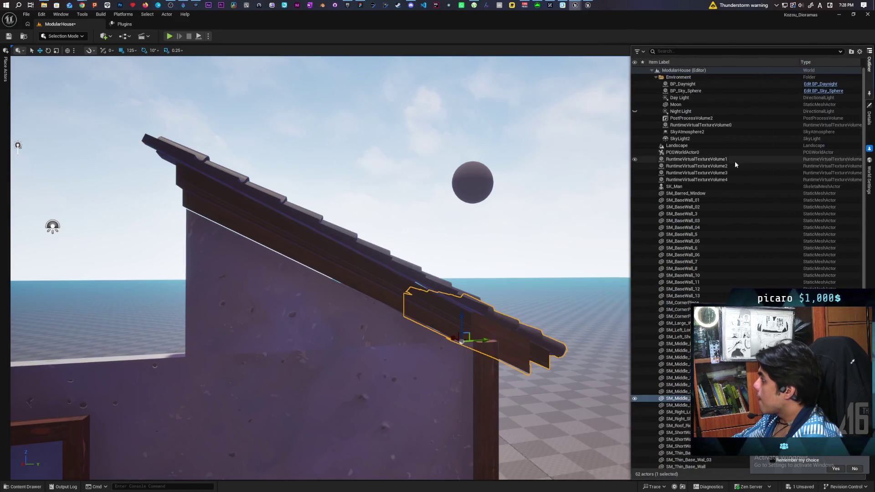
pyautogui.rightClick(676, 400)
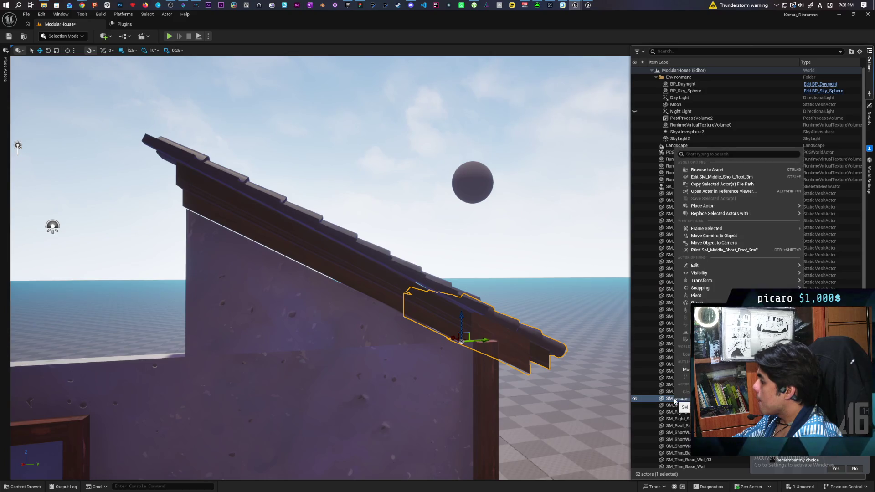
pyautogui.moveTo(700, 214)
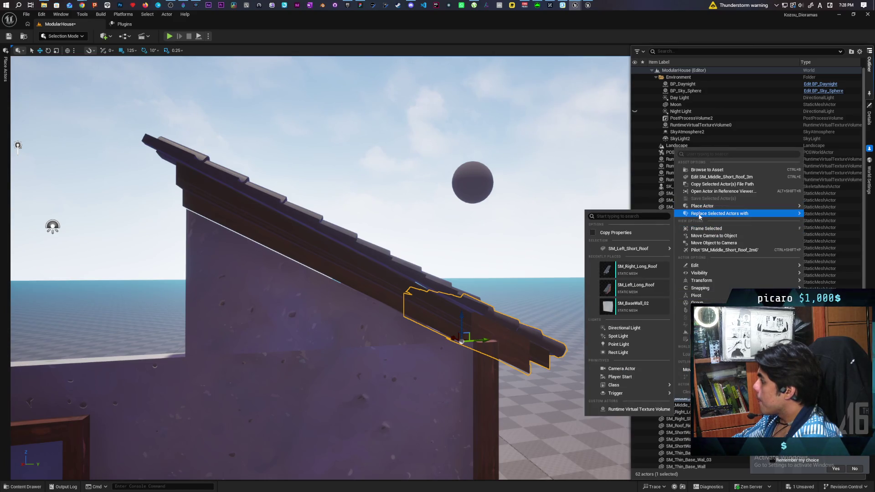
pyautogui.moveTo(651, 250)
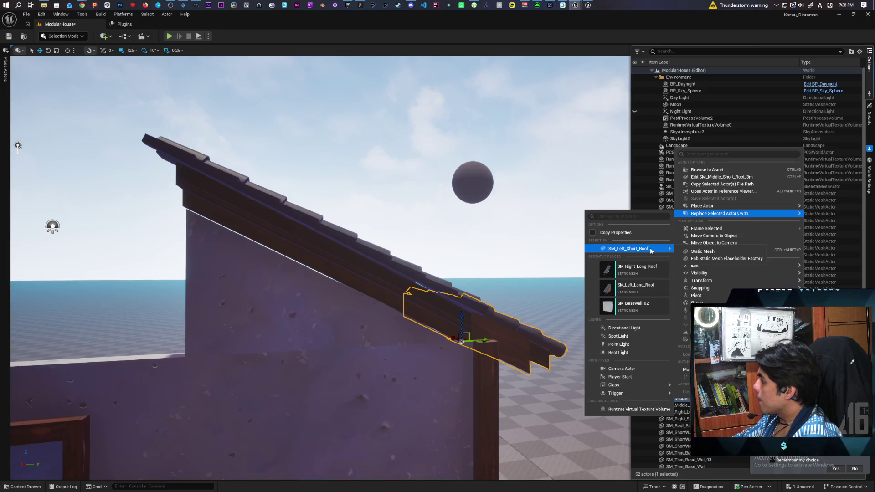
pyautogui.click(693, 253)
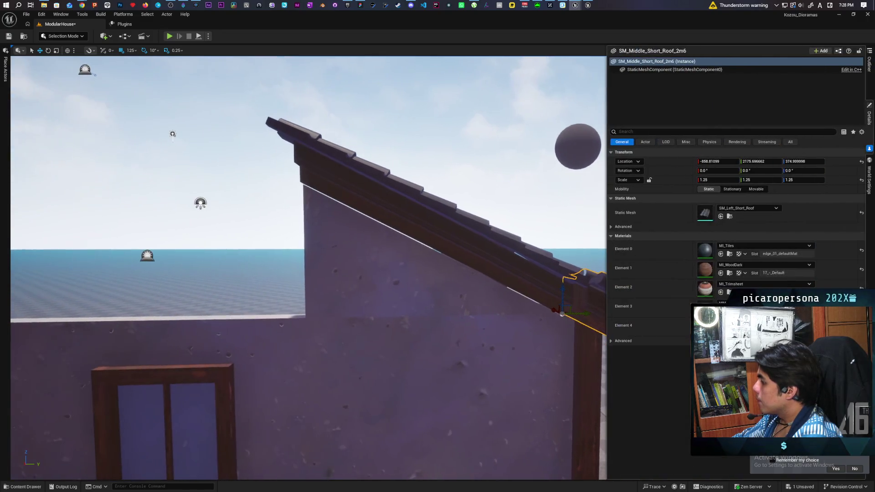
pyautogui.moveTo(498, 201)
pyautogui.mouseDown()
pyautogui.moveTo(410, 211)
pyautogui.moveTo(512, 205)
pyautogui.mouseUp()
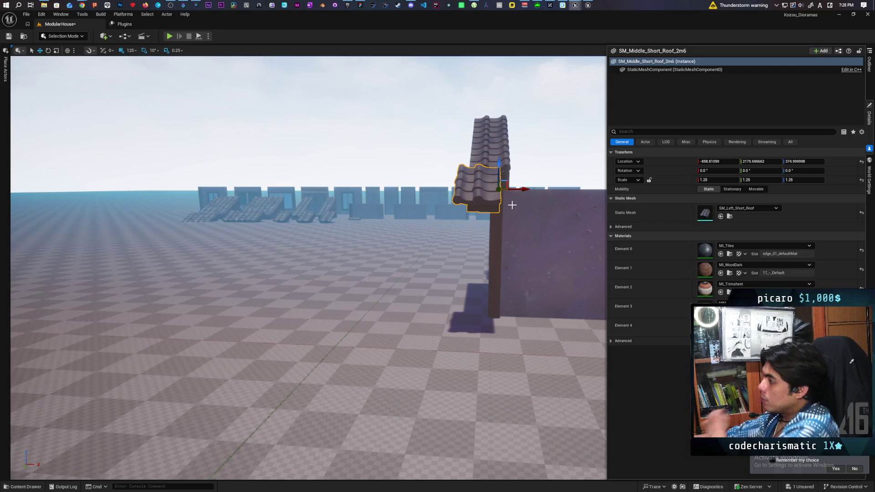
pyautogui.moveTo(512, 205); pyautogui.dragTo(492, 212)
# Step: Swap the SM_BaseWall_13 gable roof to the SM_Left_Long_Roof mesh and inspect it
pyautogui.hotkey('ctrl', 'space')
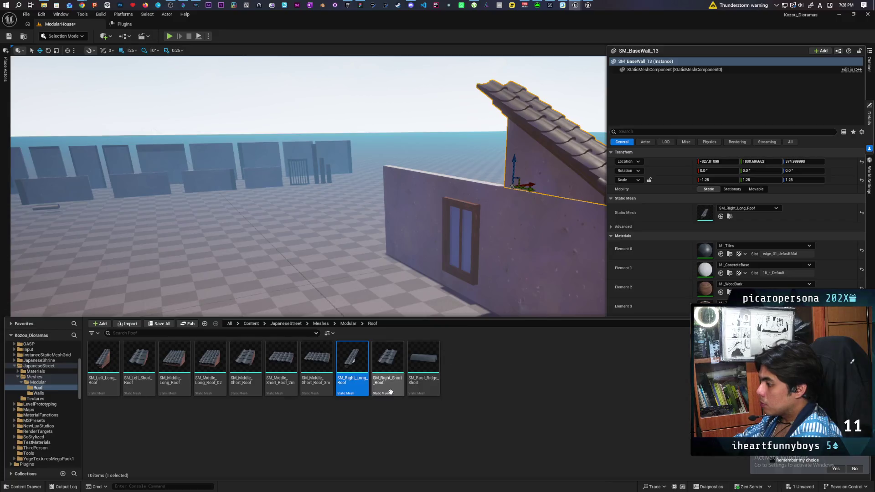
pyautogui.click(93, 382)
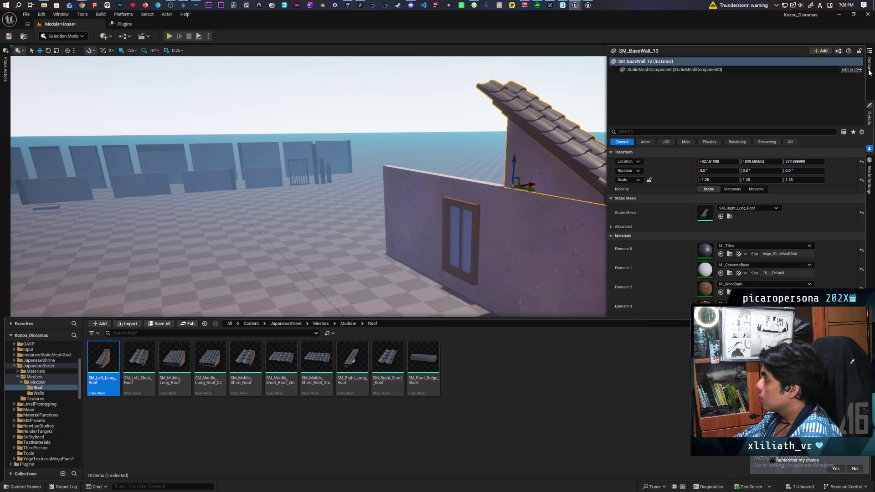
pyautogui.click(677, 301)
pyautogui.rightClick(678, 298)
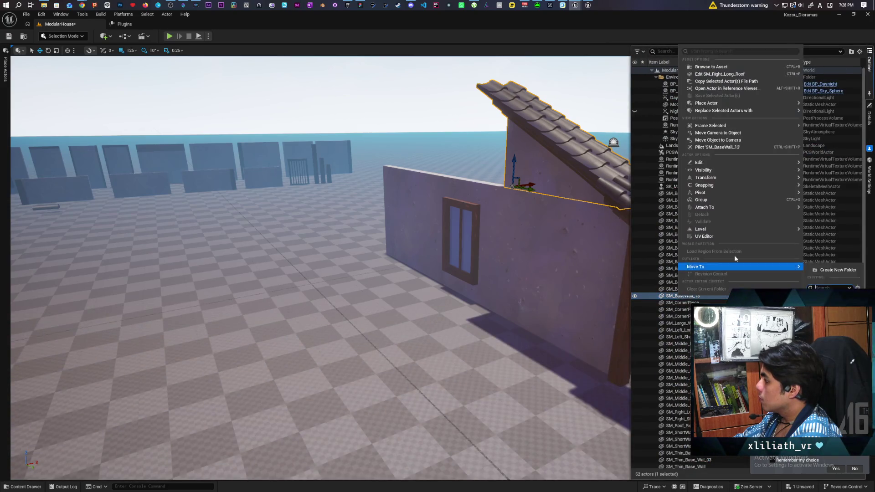
pyautogui.moveTo(717, 105)
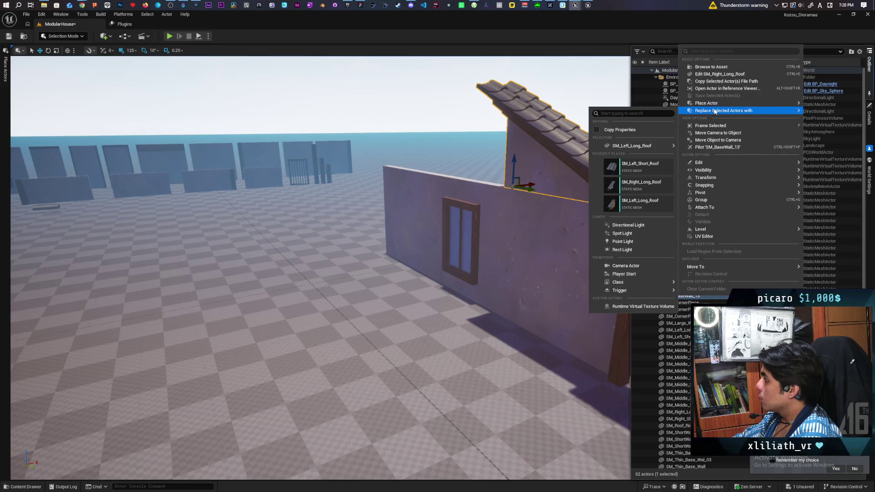
pyautogui.moveTo(653, 149)
pyautogui.click(693, 149)
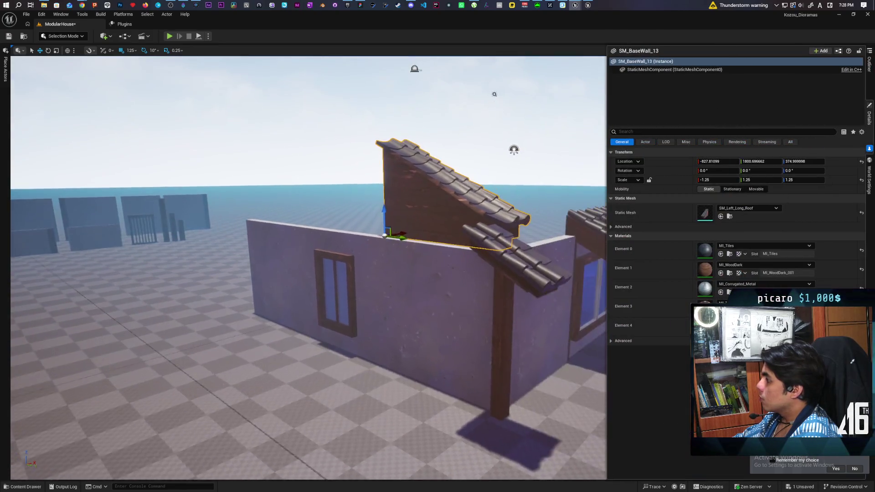
pyautogui.moveTo(308, 268)
pyautogui.mouseDown()
pyautogui.moveTo(308, 255)
pyautogui.moveTo(264, 283)
pyautogui.moveTo(301, 262)
pyautogui.mouseUp()
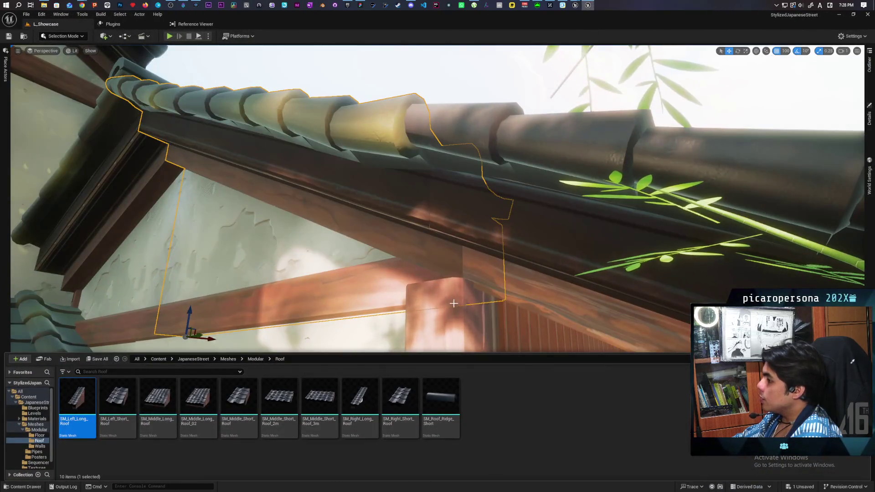
# Step: Compare the reference project's left_long_roof15 details, then return to the ModularHouse project
pyautogui.click(871, 129)
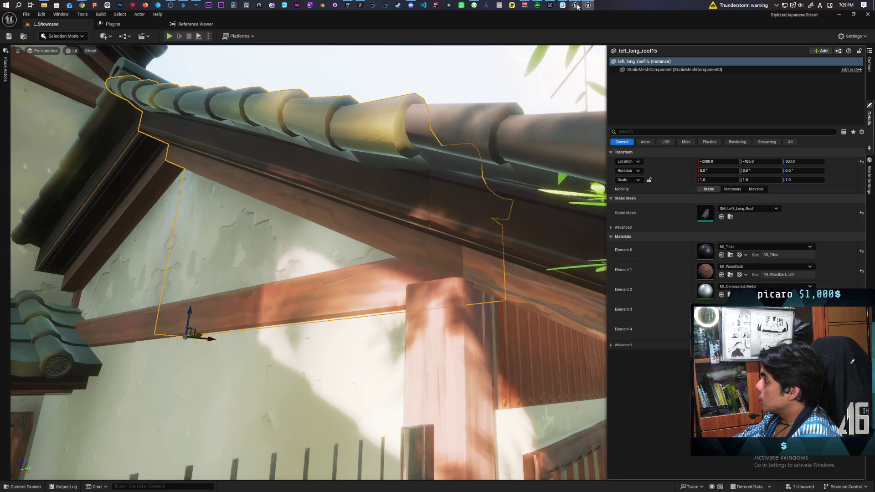
pyautogui.moveTo(575, 5)
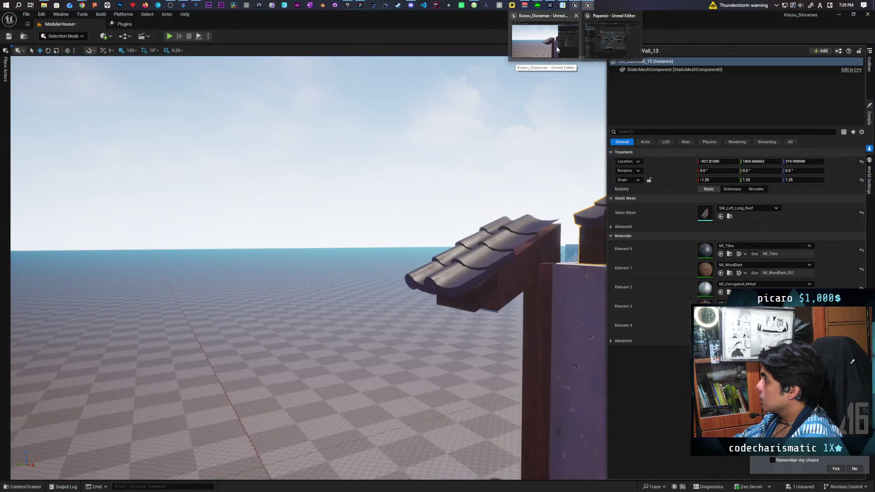
pyautogui.click(557, 48)
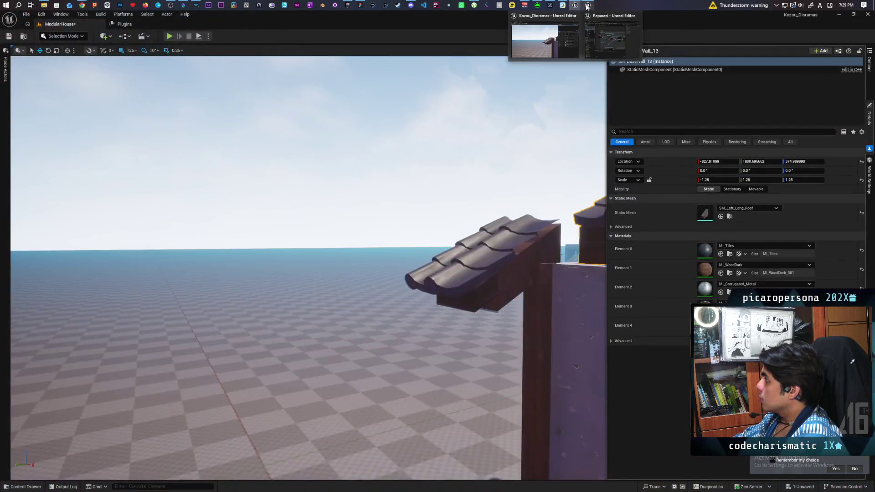
pyautogui.click(575, 5)
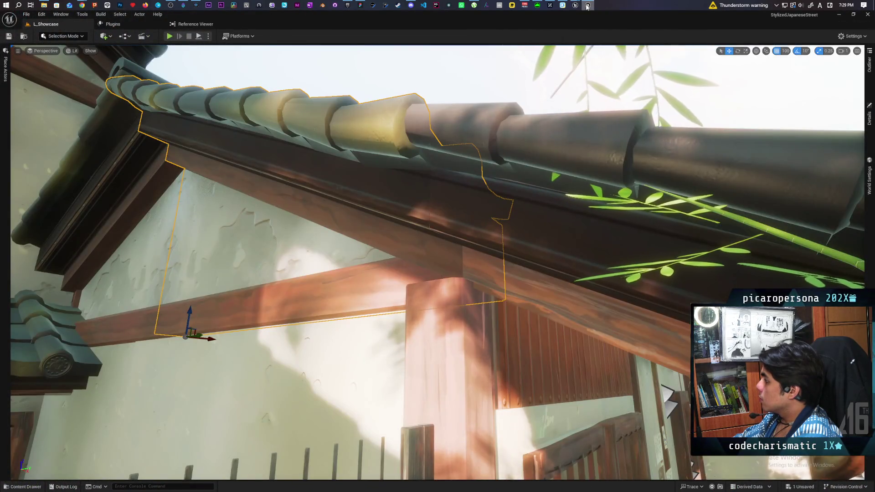
pyautogui.click(871, 122)
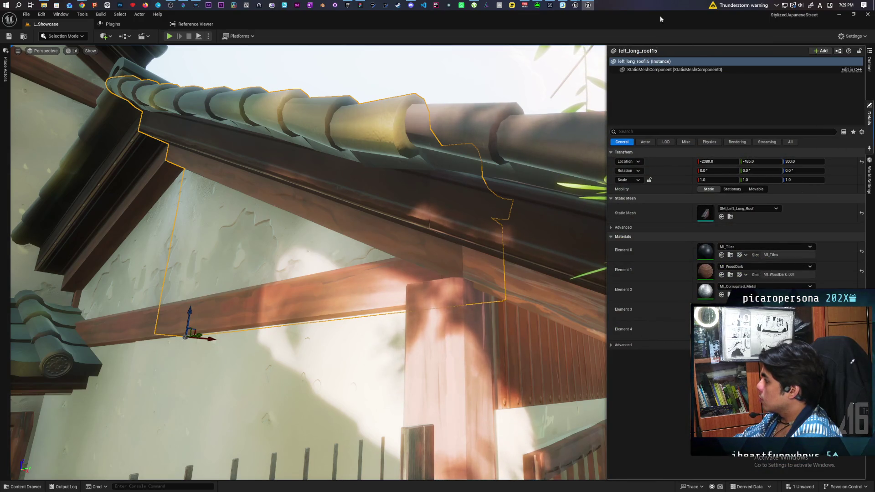
pyautogui.moveTo(579, 5)
pyautogui.click(544, 41)
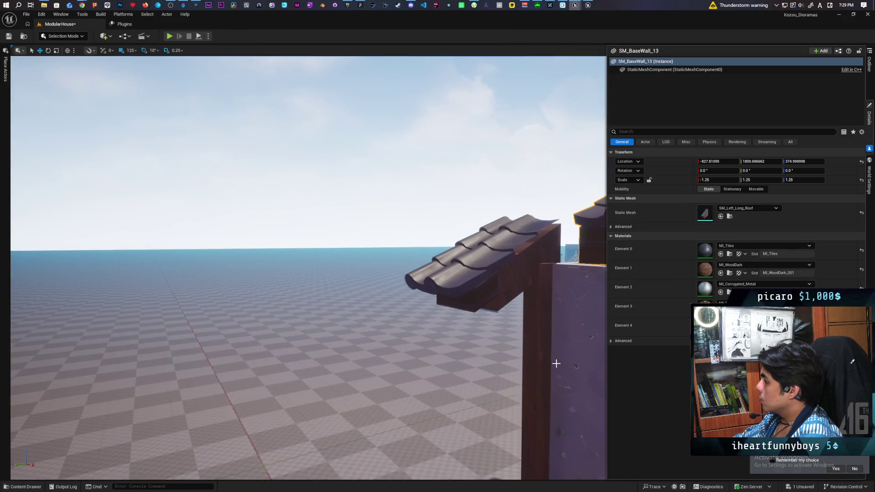
# Step: Mirror the long gable roof piece back by setting its X scale to 1.25
pyautogui.press('f')
pyautogui.click(524, 282)
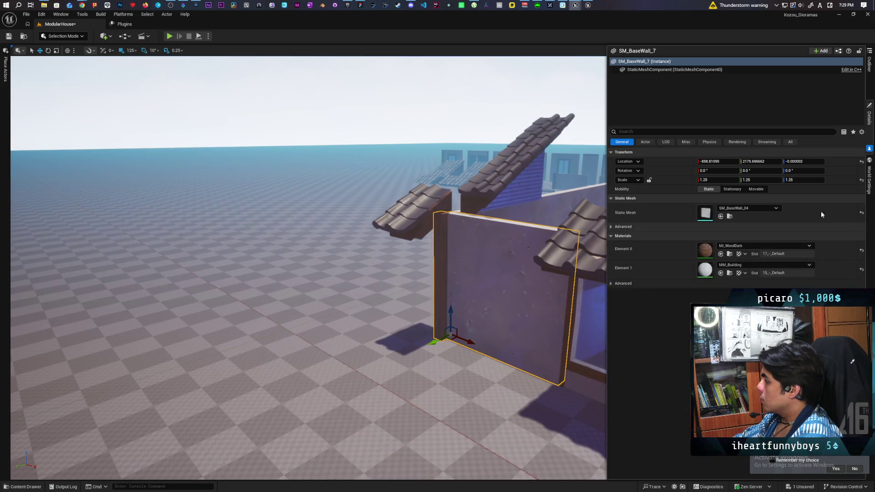
pyautogui.click(729, 273)
pyautogui.hotkey('ctrl', 'z')
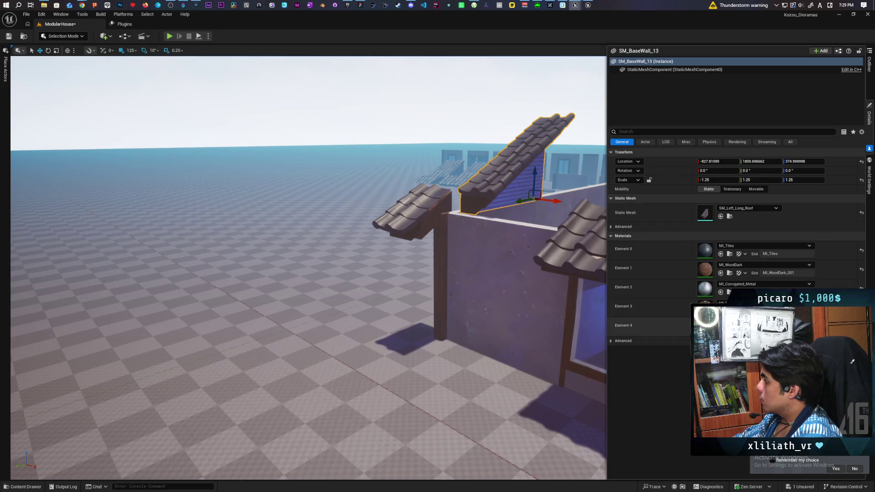
pyautogui.press('f')
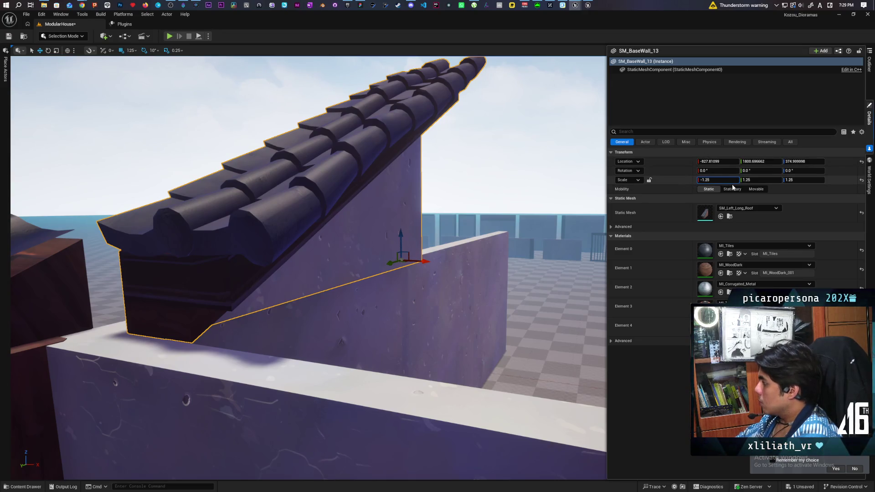
pyautogui.press('Return')
# Step: Inspect the roof eave, the upper gable roof piece and wall SM_BaseWall_7 below it
pyautogui.moveTo(364, 314)
pyautogui.mouseDown()
pyautogui.moveTo(310, 305)
pyautogui.moveTo(271, 286)
pyautogui.mouseUp()
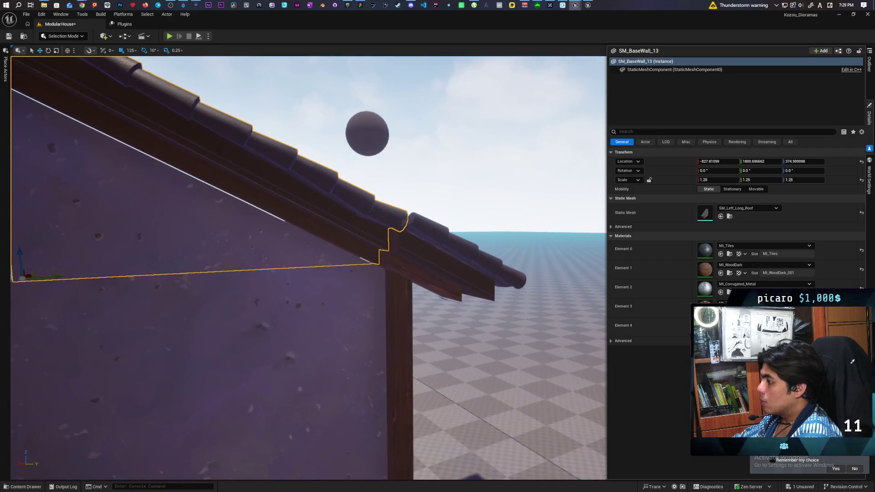
pyautogui.click(297, 103)
pyautogui.moveTo(296, 103); pyautogui.dragTo(283, 107)
pyautogui.moveTo(406, 217); pyautogui.dragTo(366, 225)
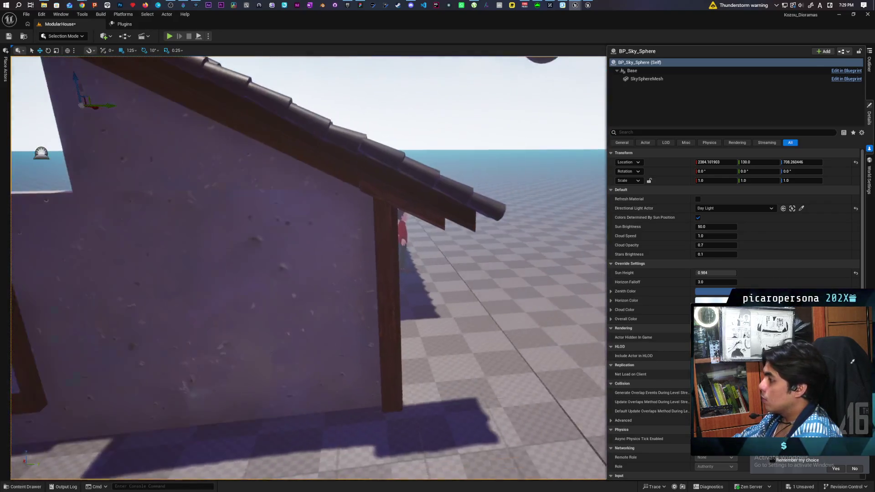
pyautogui.moveTo(273, 193); pyautogui.dragTo(270, 191)
pyautogui.click(270, 191)
pyautogui.moveTo(400, 204); pyautogui.dragTo(396, 203)
pyautogui.moveTo(440, 263); pyautogui.dragTo(439, 262)
pyautogui.click(439, 262)
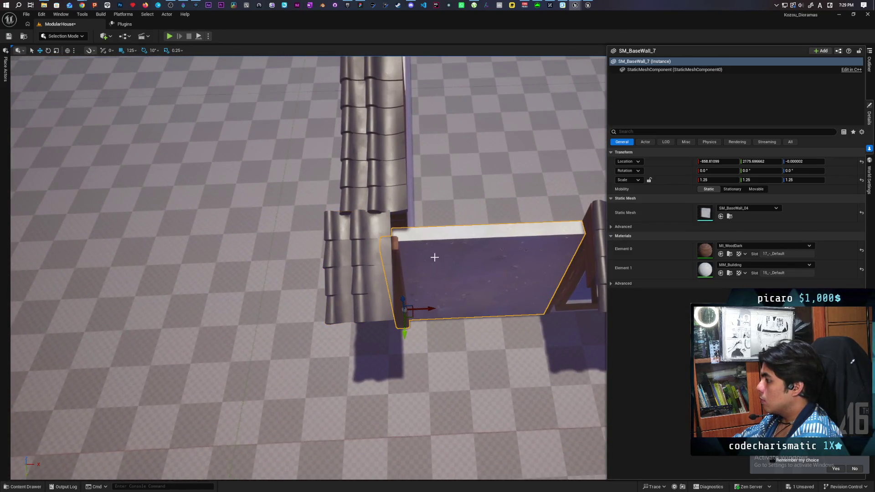
# Step: Adjust the short roof tile piece's X location to line up with the eave
pyautogui.click(370, 237)
pyautogui.moveTo(403, 202); pyautogui.dragTo(403, 202)
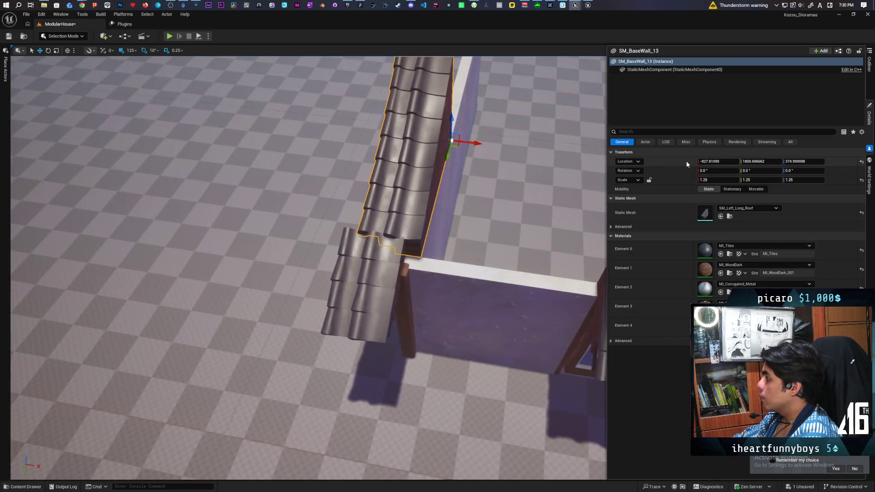
pyautogui.click(708, 162)
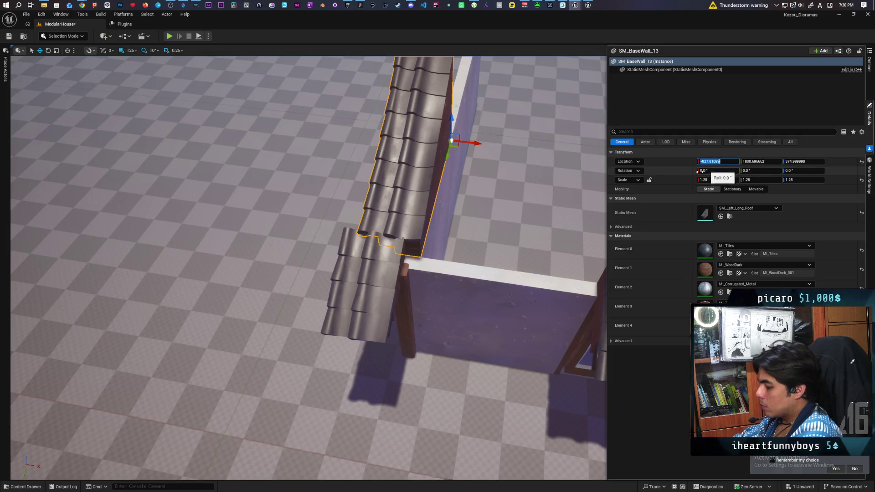
pyautogui.click(361, 281)
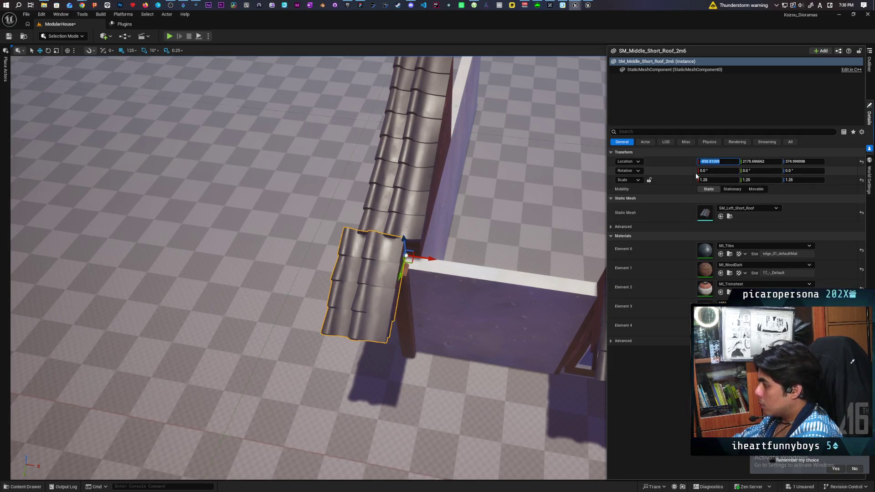
pyautogui.hotkey('ctrl', 'z')
pyautogui.moveTo(445, 160)
pyautogui.mouseDown()
pyautogui.moveTo(395, 276)
pyautogui.moveTo(335, 264)
pyautogui.mouseUp()
pyautogui.click(445, 160)
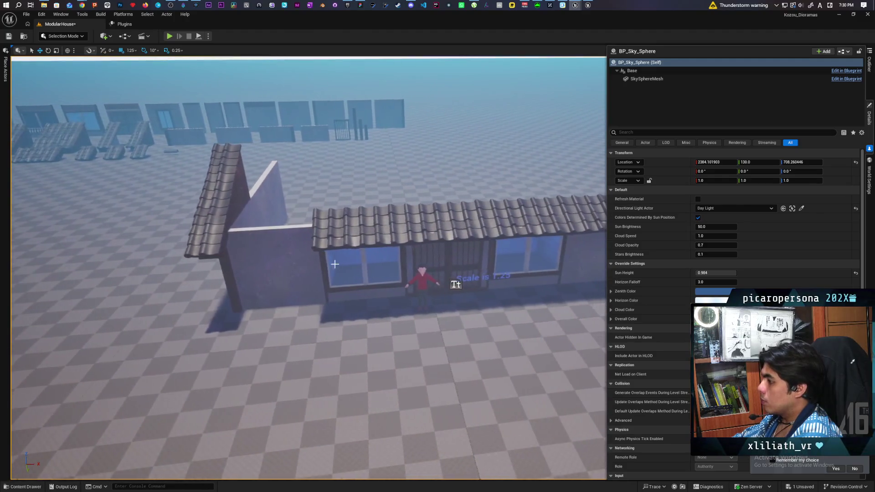
# Step: Select the small gable roof piece and bring up the Roof mesh folder
pyautogui.click(340, 238)
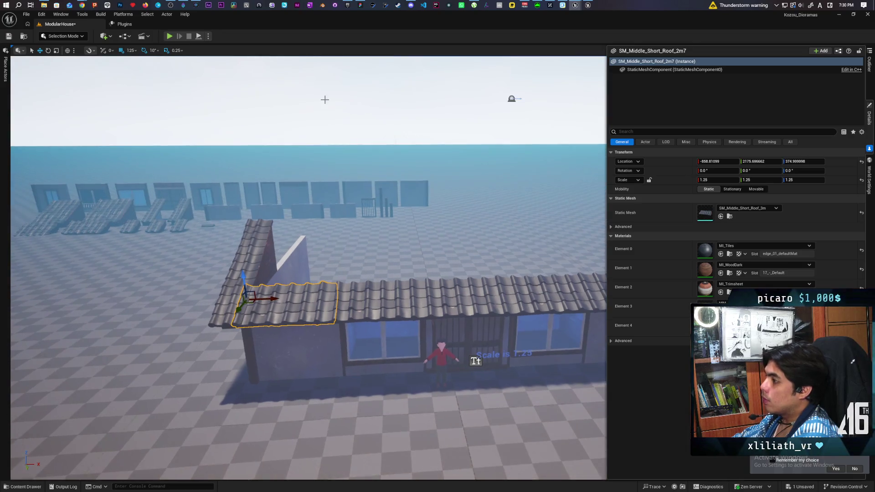
pyautogui.click(509, 98)
pyautogui.moveTo(510, 97); pyautogui.dragTo(587, 68)
pyautogui.moveTo(359, 223); pyautogui.dragTo(358, 223)
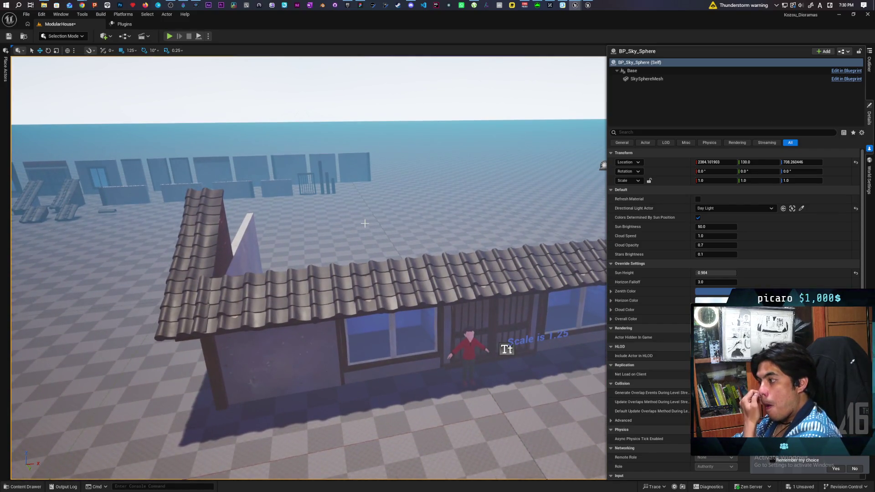
pyautogui.moveTo(336, 298); pyautogui.dragTo(337, 298)
pyautogui.moveTo(491, 311); pyautogui.dragTo(492, 311)
pyautogui.moveTo(298, 293); pyautogui.dragTo(298, 294)
pyautogui.click(298, 293)
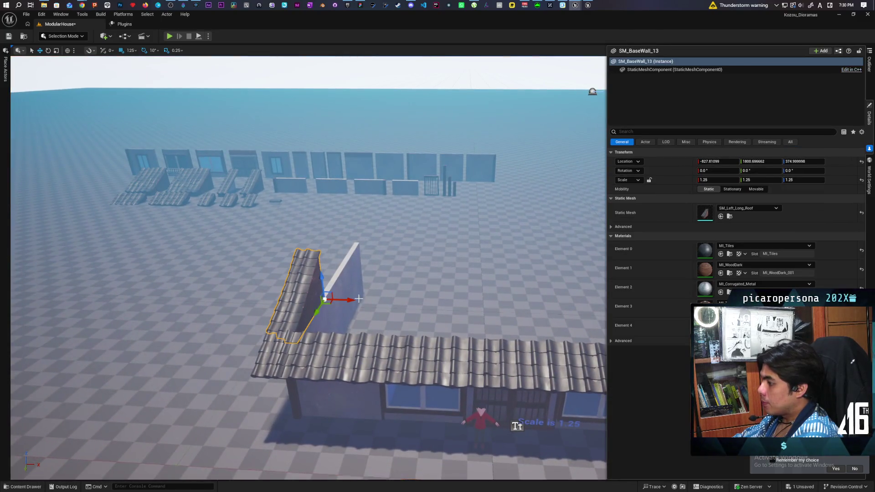
pyautogui.hotkey('ctrl', 'space')
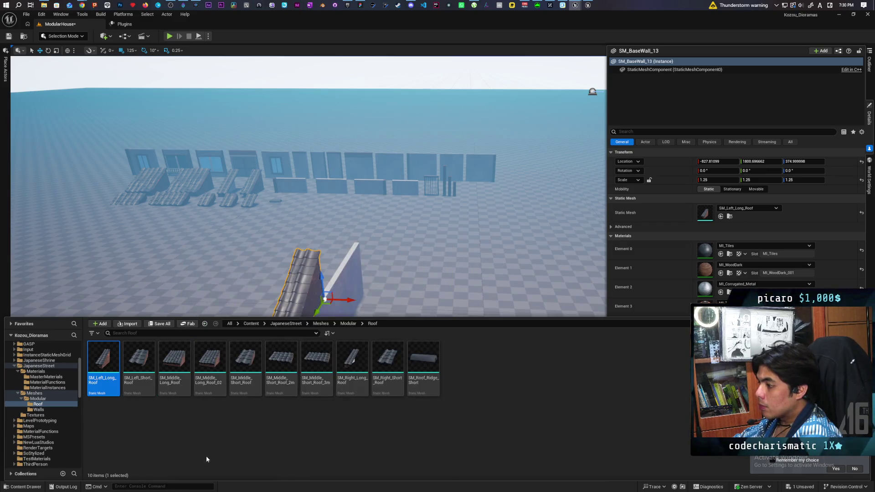
# Step: Place an SM_Middle_Long_Roof piece at the left gable roof piece's copied location
pyautogui.click(180, 363)
pyautogui.moveTo(180, 363)
pyautogui.mouseDown()
pyautogui.moveTo(328, 255)
pyautogui.moveTo(364, 282)
pyautogui.moveTo(328, 328)
pyautogui.moveTo(396, 255)
pyautogui.moveTo(391, 266)
pyautogui.mouseUp()
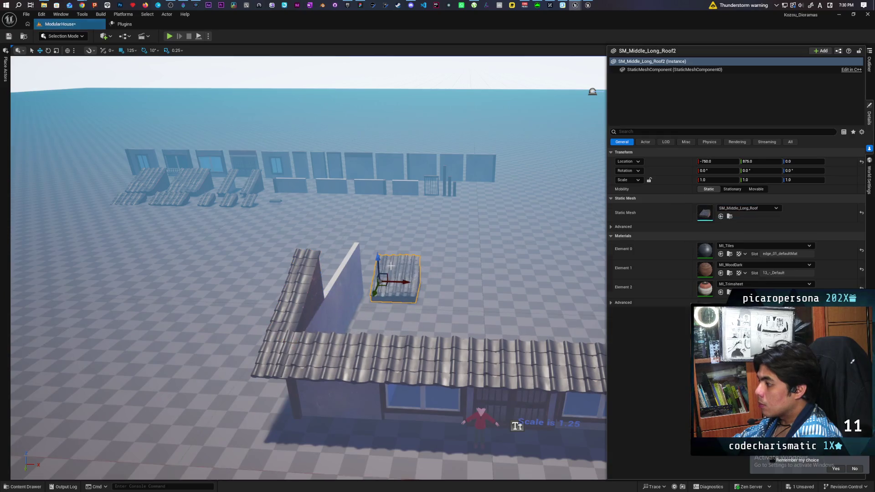
pyautogui.click(313, 303)
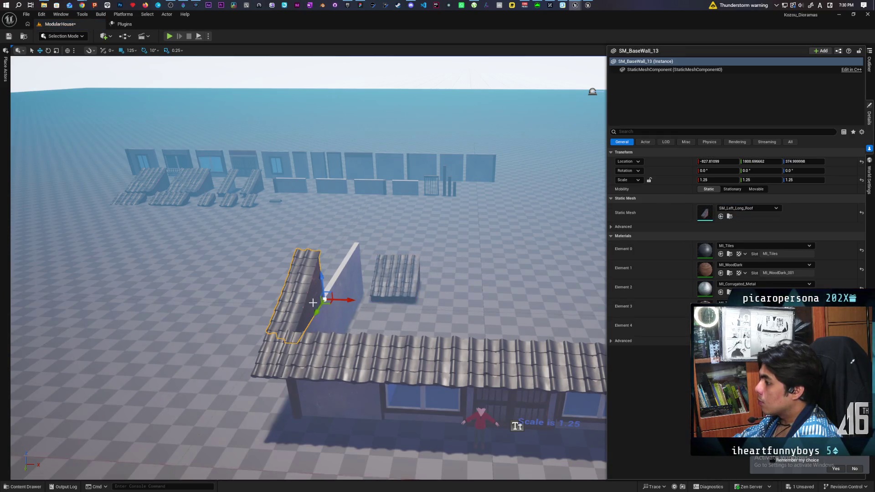
pyautogui.keyDown('shift'); pyautogui.rightClick(666, 161); pyautogui.keyUp('shift')
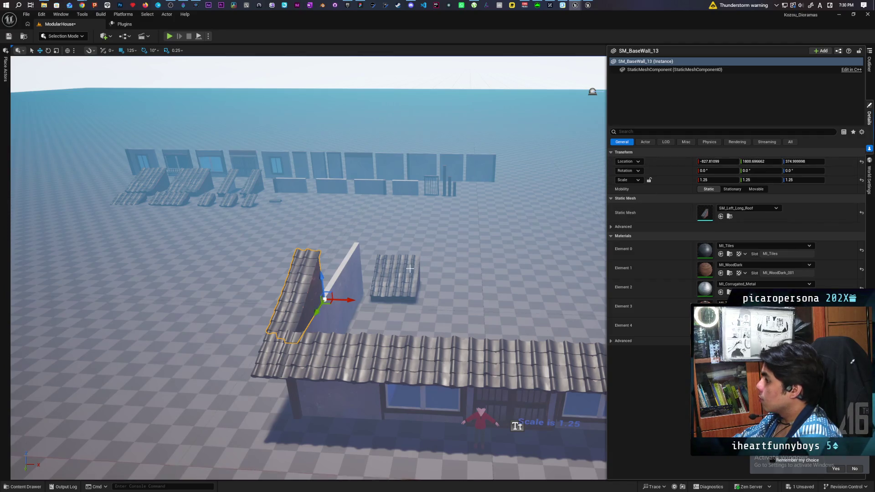
pyautogui.hotkey('ctrl', 'z')
pyautogui.keyDown('shift'); pyautogui.click(679, 160); pyautogui.keyUp('shift')
pyautogui.press('f')
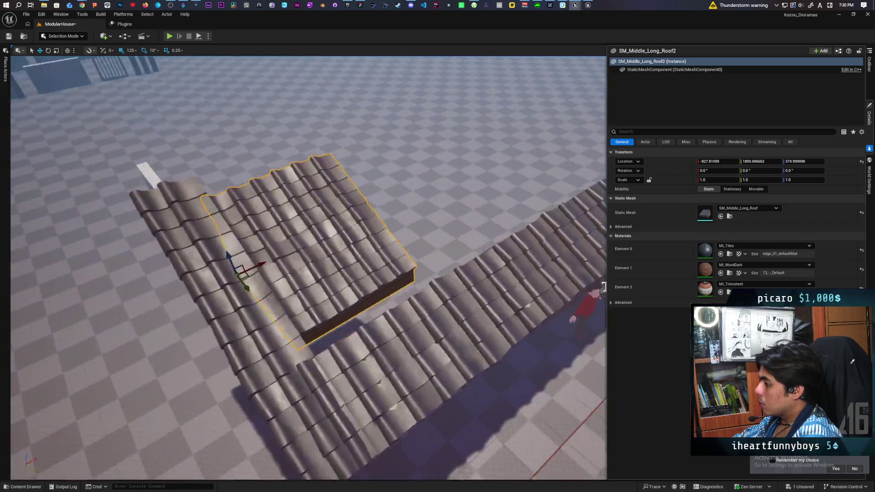
pyautogui.moveTo(604, 287)
pyautogui.mouseDown()
pyautogui.moveTo(492, 242)
pyautogui.moveTo(503, 246)
pyautogui.moveTo(496, 249)
pyautogui.mouseUp()
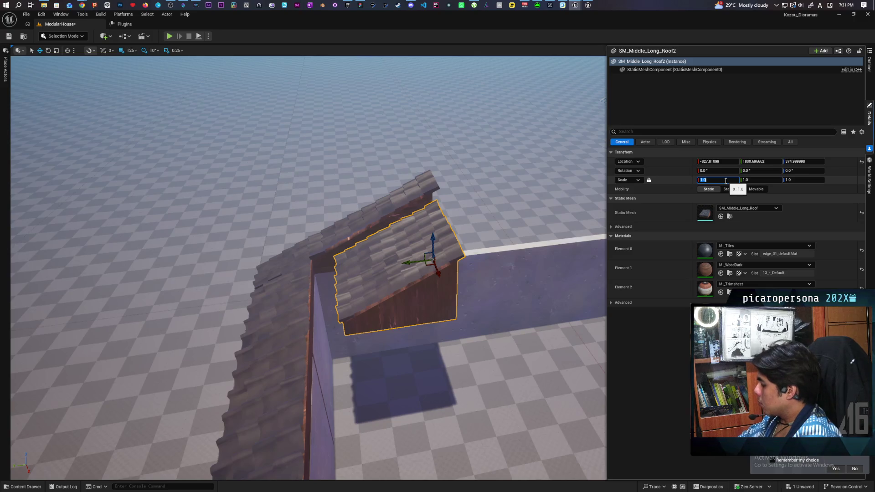
pyautogui.moveTo(321, 122); pyautogui.dragTo(322, 122)
pyautogui.click(321, 122)
pyautogui.moveTo(342, 231); pyautogui.dragTo(341, 231)
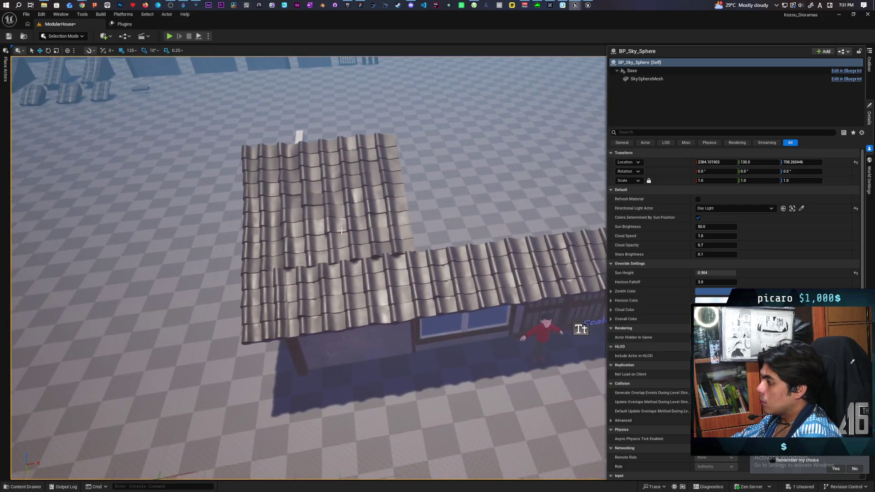
# Step: Slide the new middle long roof piece into line with the gable
pyautogui.click(333, 255)
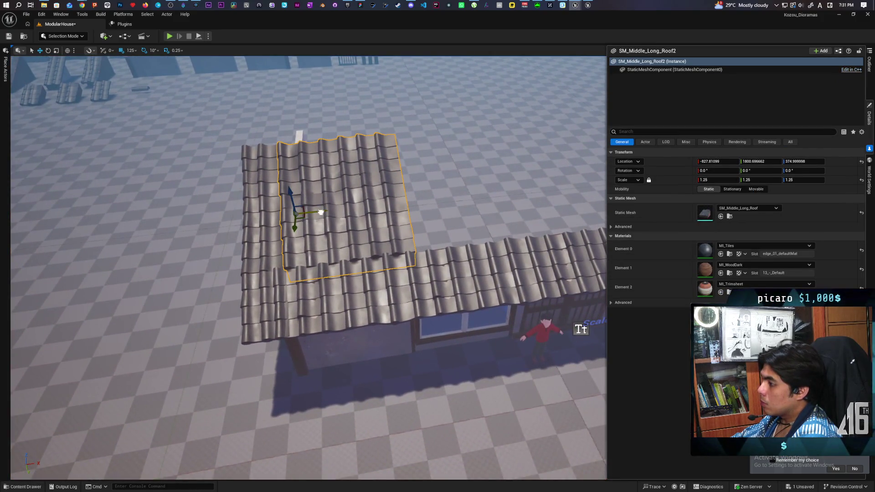
pyautogui.moveTo(309, 215)
pyautogui.mouseDown()
pyautogui.moveTo(300, 218)
pyautogui.moveTo(311, 220)
pyautogui.mouseUp()
pyautogui.click(313, 315)
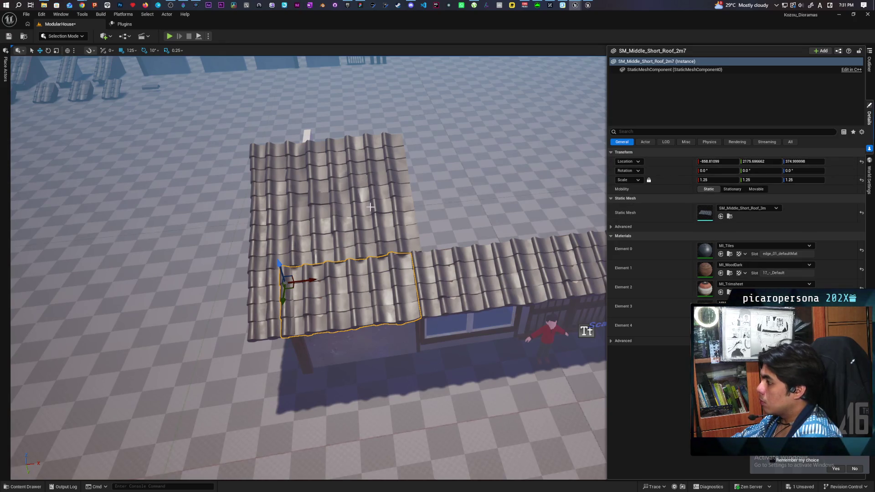
pyautogui.hotkey('ctrl', 'z')
pyautogui.hotkey('ctrl', 'z')
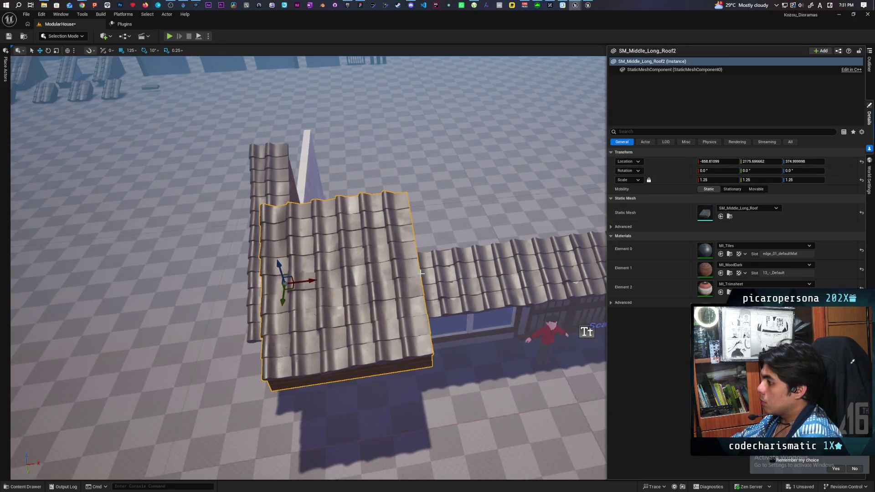
pyautogui.moveTo(285, 267); pyautogui.dragTo(286, 231)
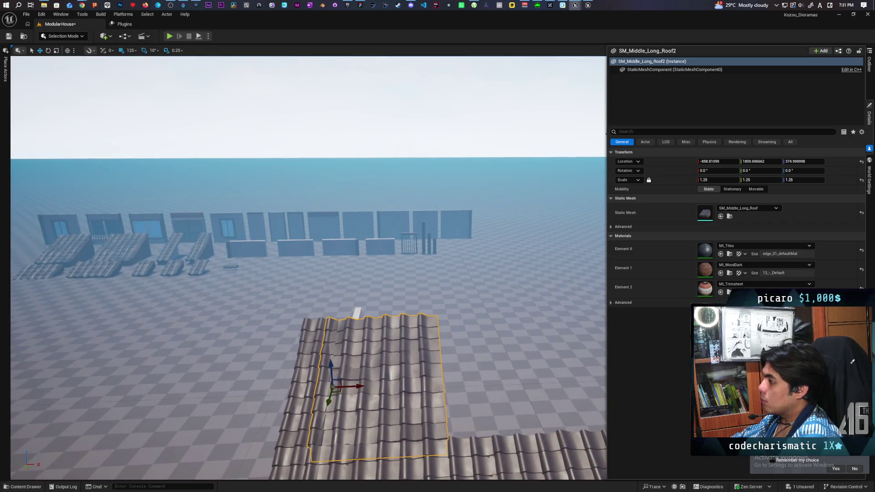
pyautogui.click(432, 245)
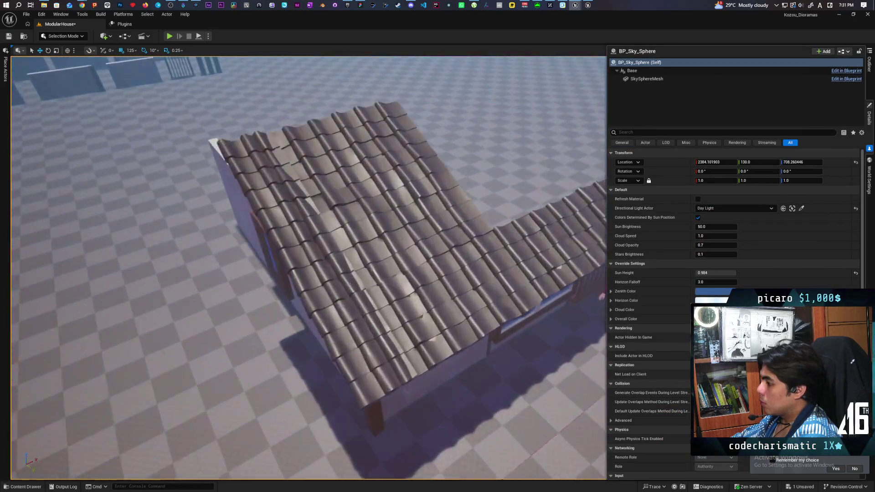
# Step: Orbit around the roofed house to view its gable end from the side
pyautogui.scroll(5, 308, 268)
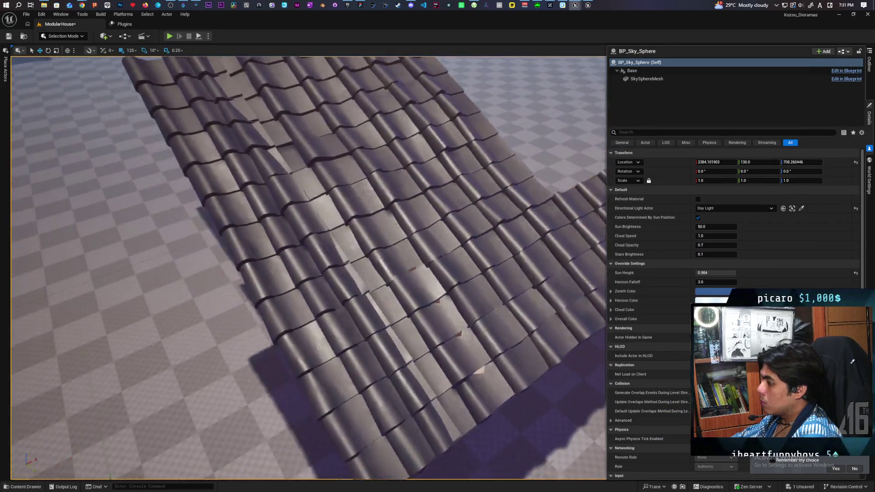
pyautogui.scroll(-8, 308, 268)
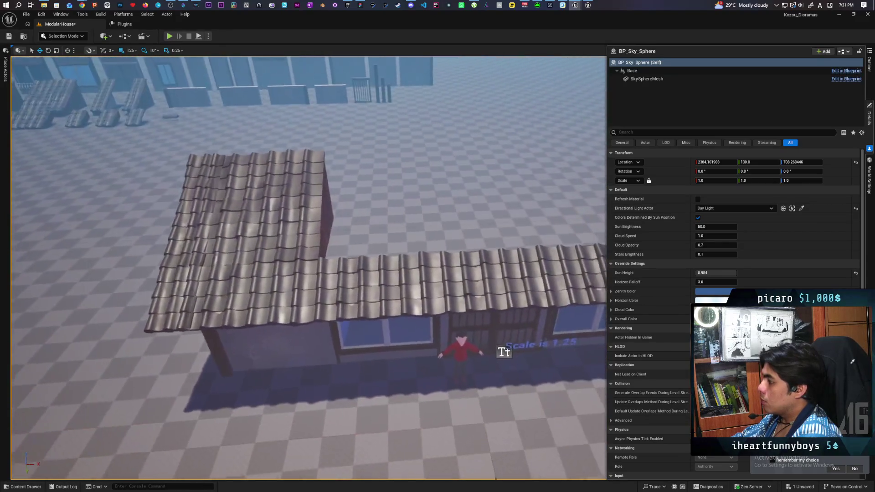
pyautogui.scroll(-5, 289, 257)
pyautogui.click(289, 258)
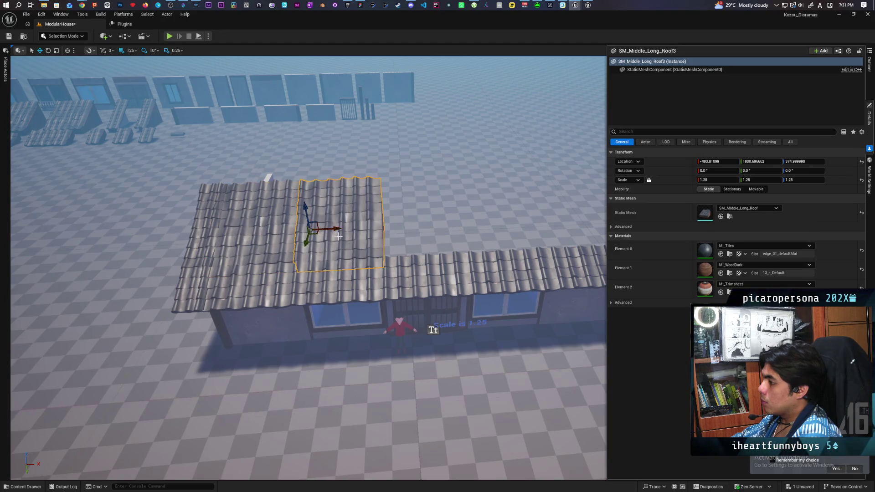
pyautogui.moveTo(219, 230)
pyautogui.mouseDown()
pyautogui.moveTo(256, 230)
pyautogui.moveTo(219, 230)
pyautogui.mouseUp()
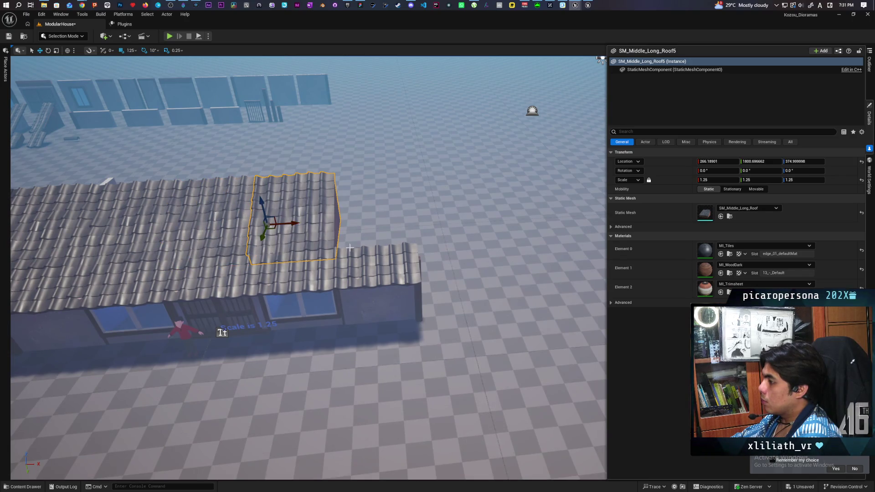
pyautogui.moveTo(358, 243); pyautogui.dragTo(331, 237)
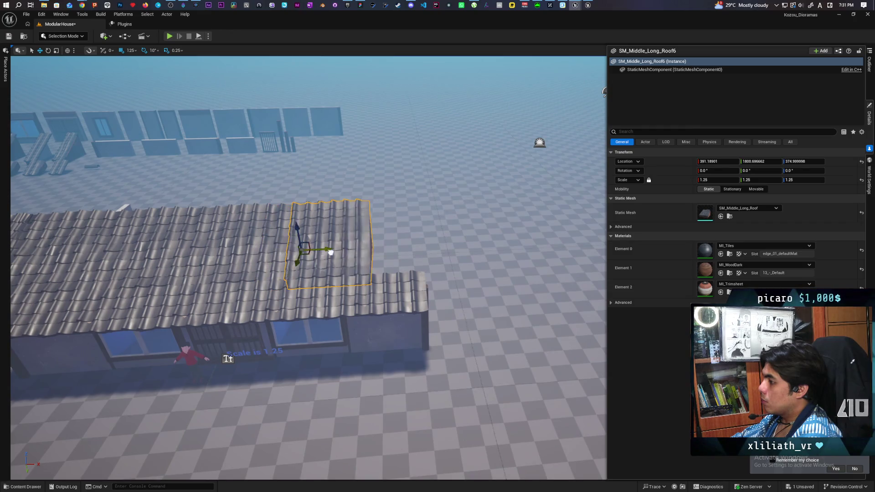
pyautogui.scroll(-5, 358, 252)
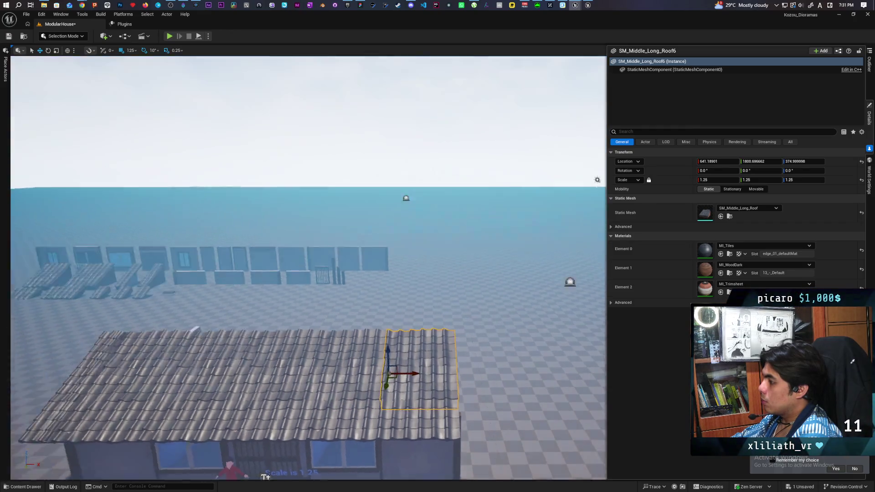
pyautogui.click(566, 297)
pyautogui.scroll(3, 567, 297)
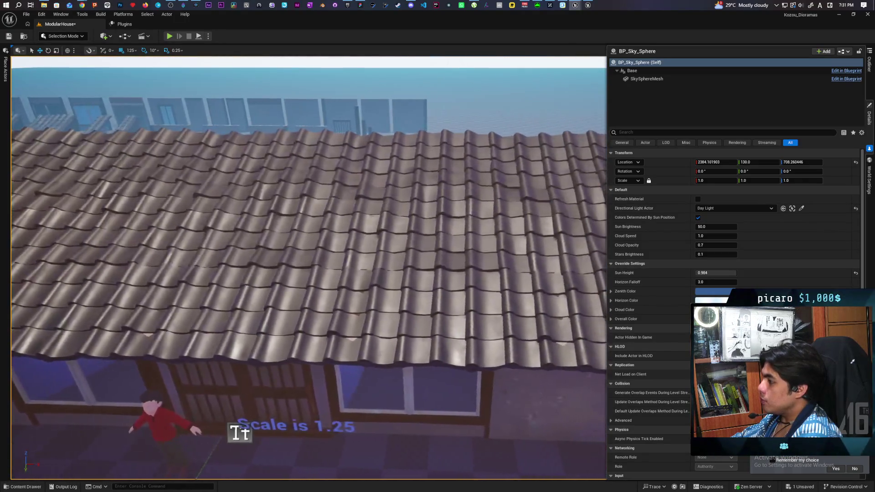
pyautogui.scroll(-10, 397, 287)
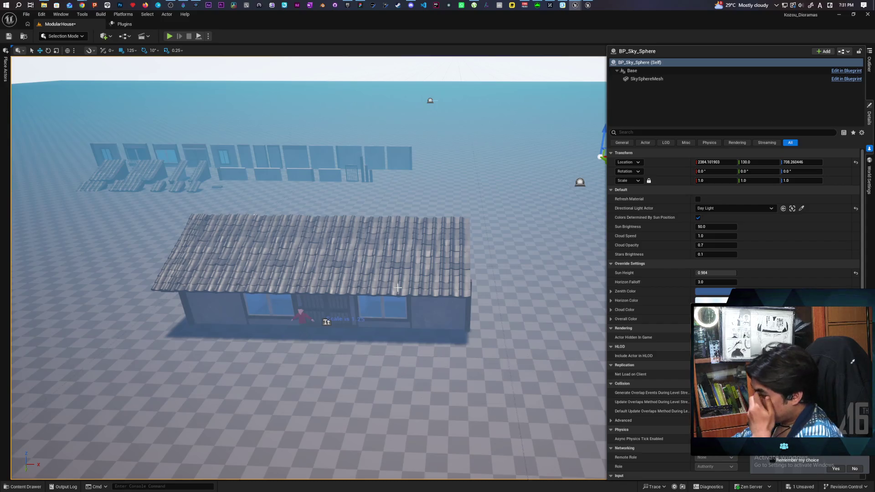
pyautogui.moveTo(398, 288); pyautogui.dragTo(552, 283)
pyautogui.moveTo(373, 328); pyautogui.dragTo(373, 312)
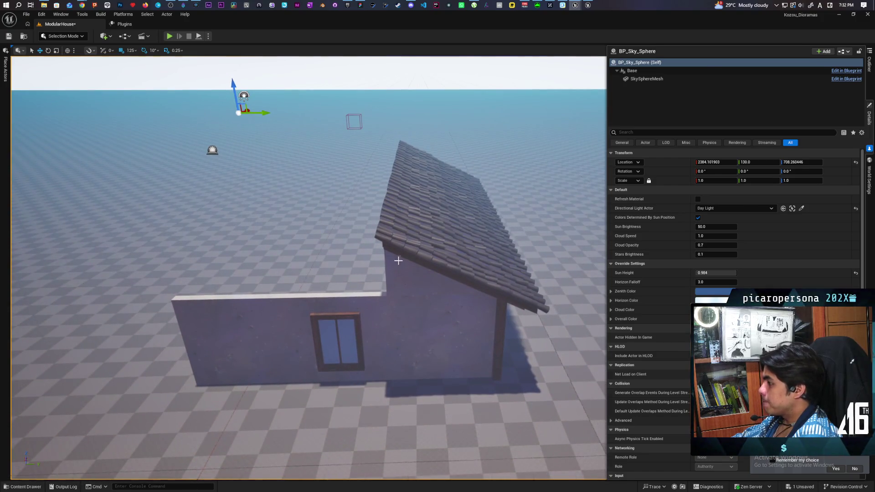
pyautogui.click(409, 281)
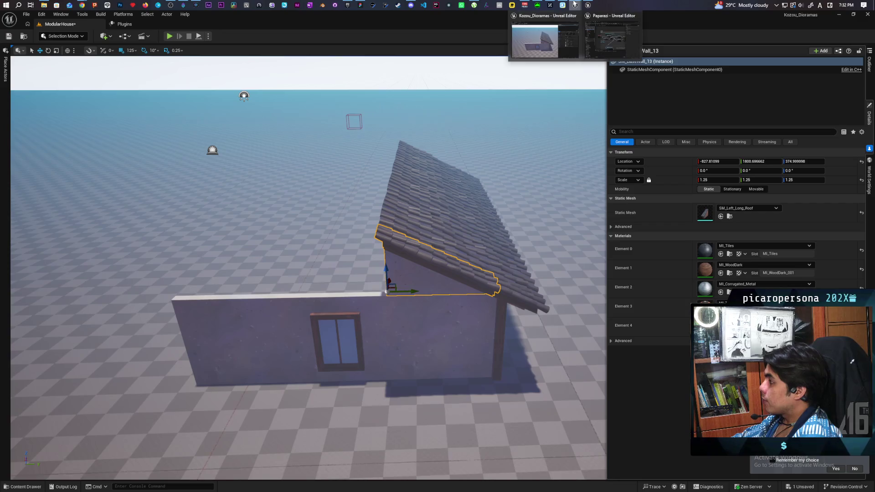
pyautogui.click(588, 5)
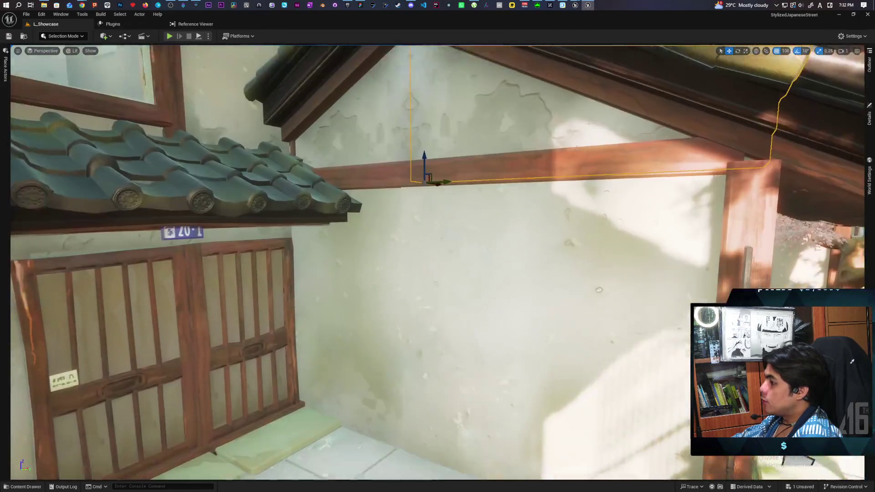
pyautogui.press('s')
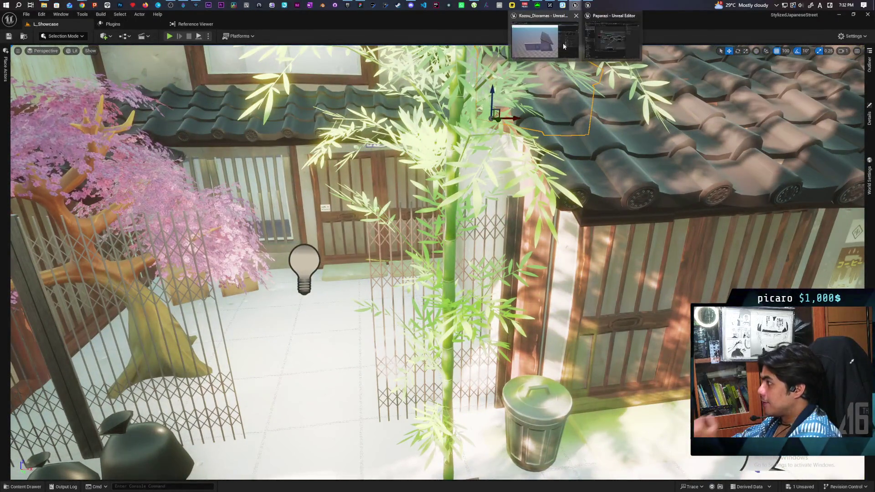
pyautogui.click(575, 4)
pyautogui.press('s')
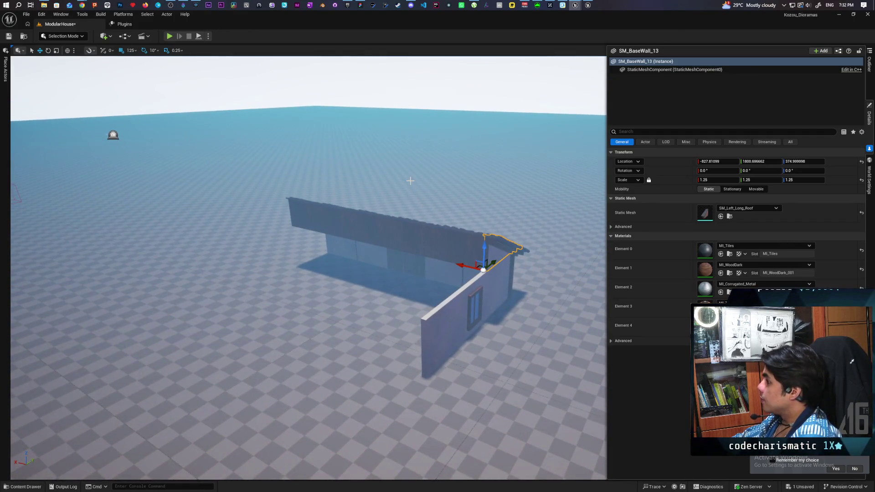
pyautogui.click(445, 254)
# Step: Give the second gable-end roof piece the first piece's location and mirror it with Y scale -1.25
pyautogui.press('f')
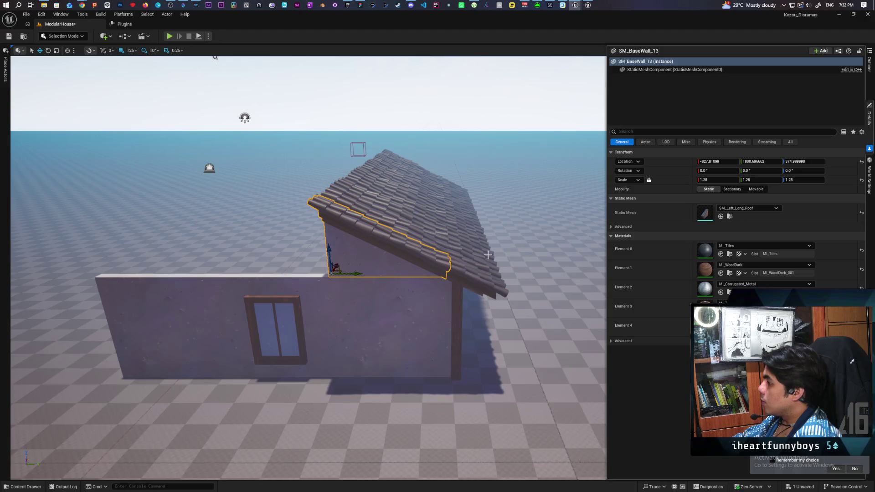
pyautogui.click(377, 265)
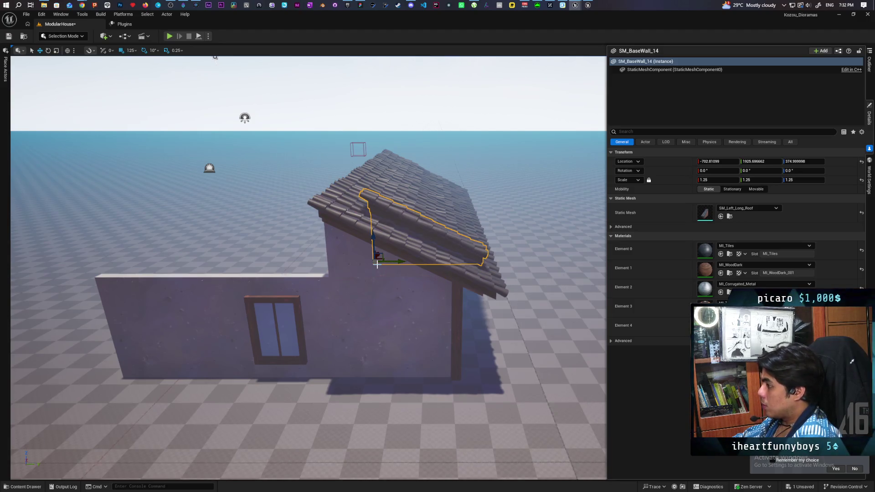
pyautogui.click(350, 265)
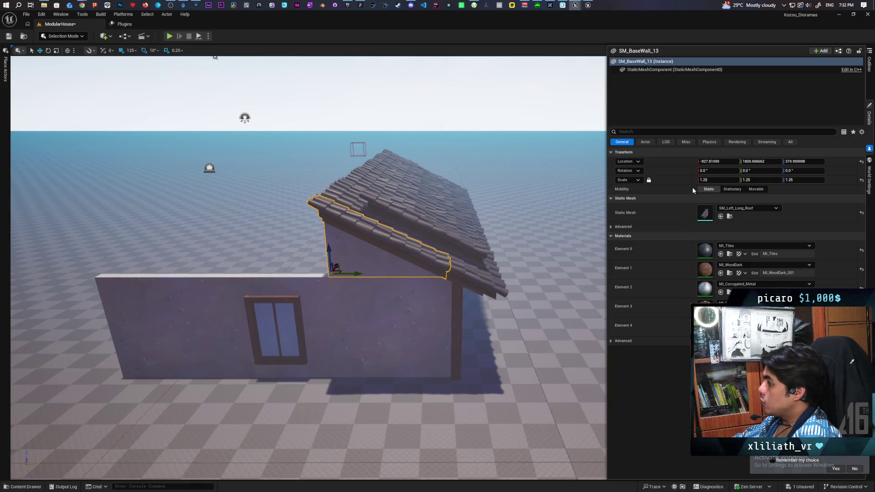
pyautogui.hotkey('ctrl', 'z')
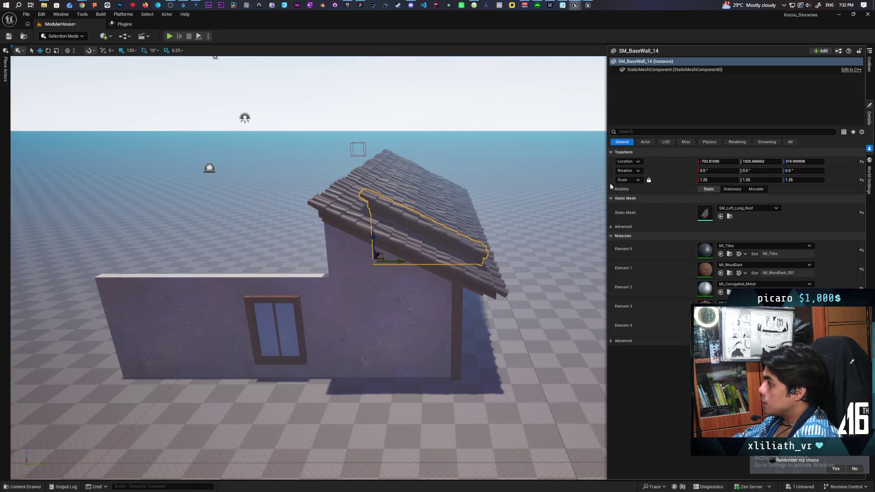
pyautogui.hotkey('ctrl', 'z')
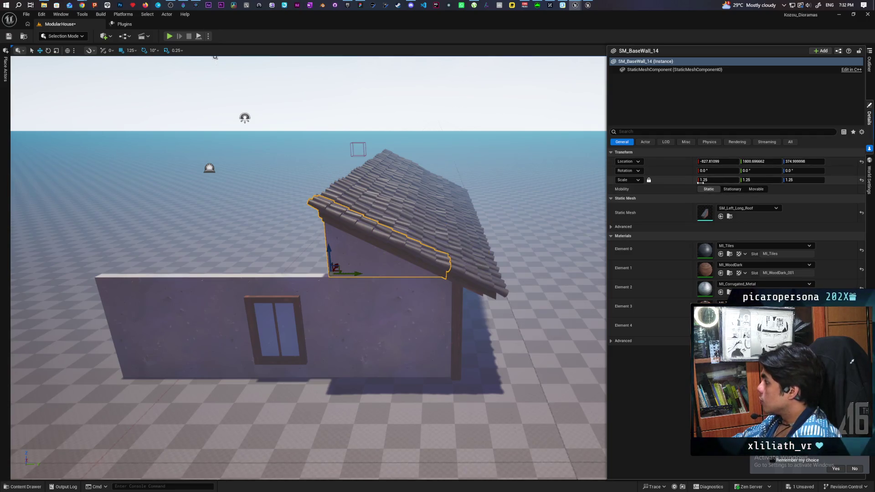
pyautogui.click(752, 181)
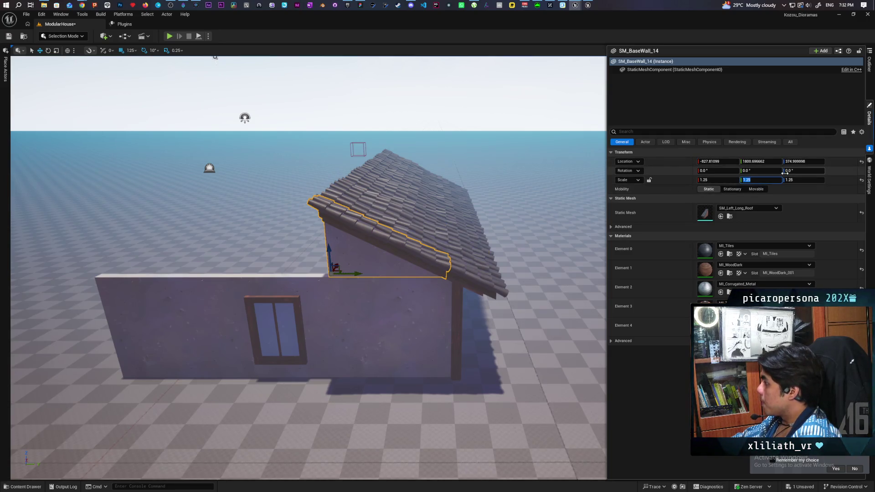
pyautogui.write('-1.25')
pyautogui.press('Return')
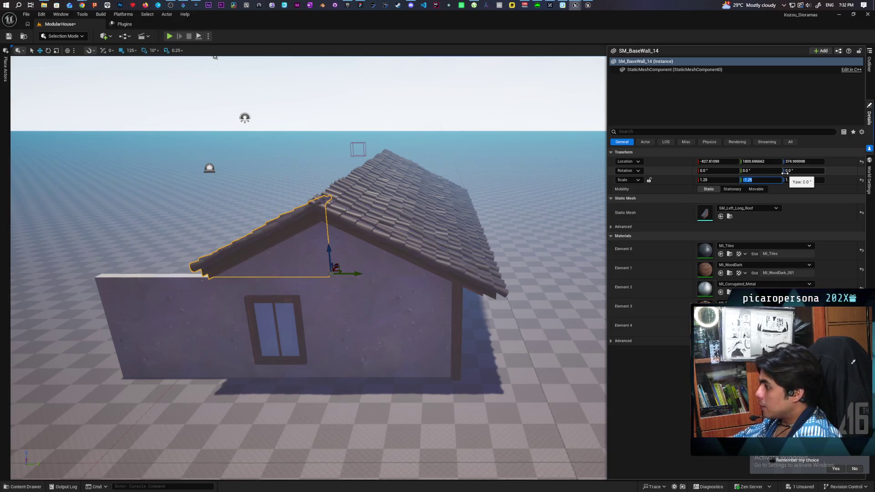
pyautogui.scroll(-3, 461, 166)
pyautogui.click(459, 189)
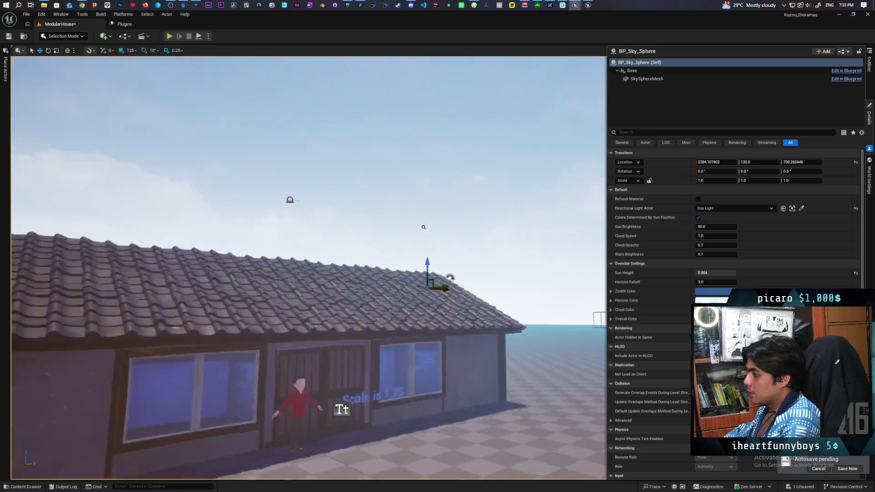
# Step: Inspect the end middle roof section and the corner roof pieces
pyautogui.click(371, 234)
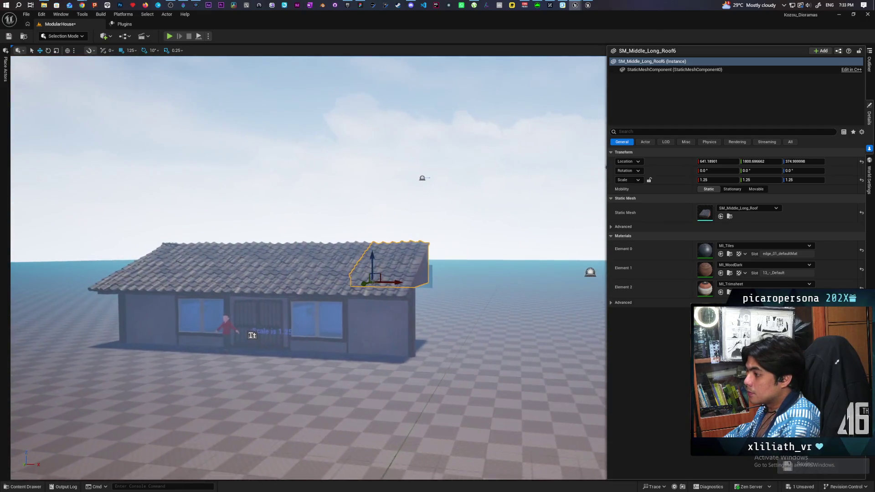
pyautogui.click(421, 178)
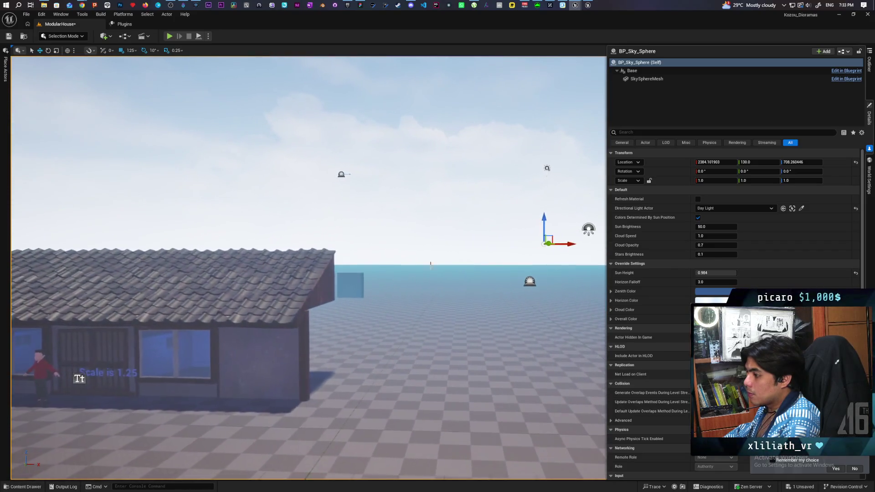
pyautogui.click(286, 314)
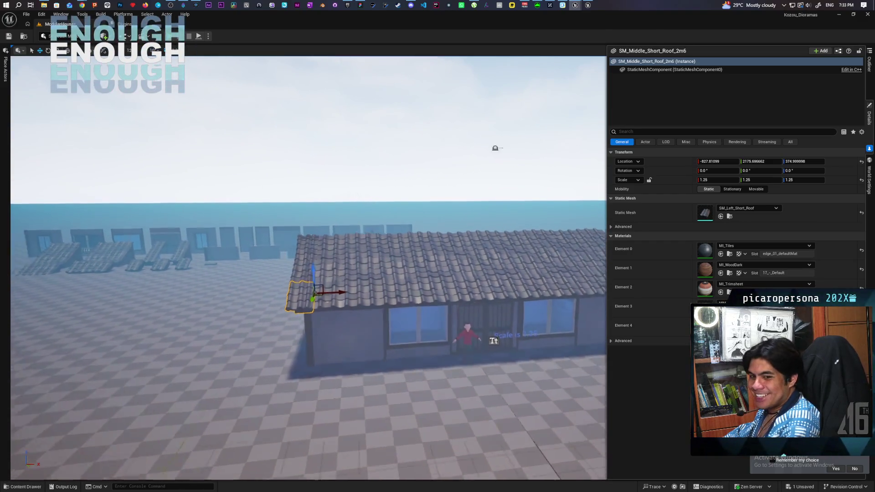
pyautogui.click(225, 295)
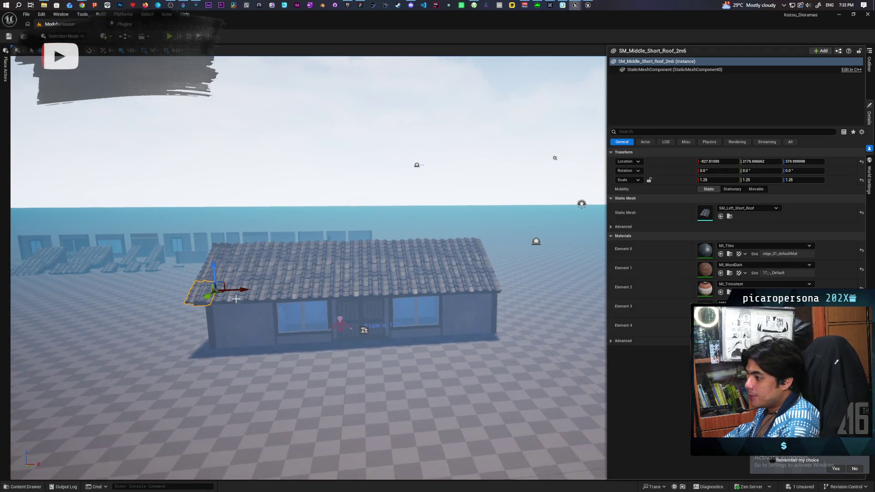
pyautogui.click(207, 296)
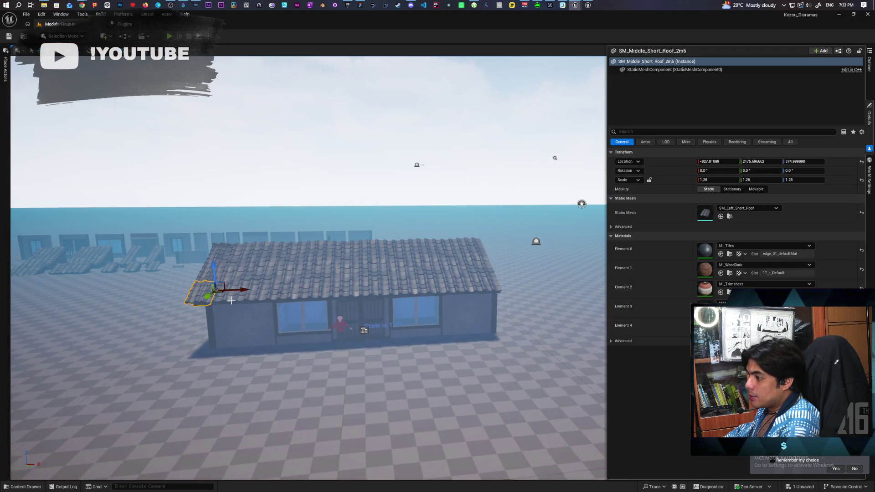
pyautogui.moveTo(244, 332)
pyautogui.mouseDown()
pyautogui.moveTo(178, 333)
pyautogui.moveTo(180, 342)
pyautogui.moveTo(219, 341)
pyautogui.moveTo(230, 352)
pyautogui.mouseUp()
# Step: Select the three end wall pieces and drag them to the house's middle along X
pyautogui.click(285, 278)
pyautogui.keyDown('ctrl'); pyautogui.click(342, 273); pyautogui.keyUp('ctrl')
pyautogui.keyDown('ctrl'); pyautogui.click(401, 282); pyautogui.keyUp('ctrl')
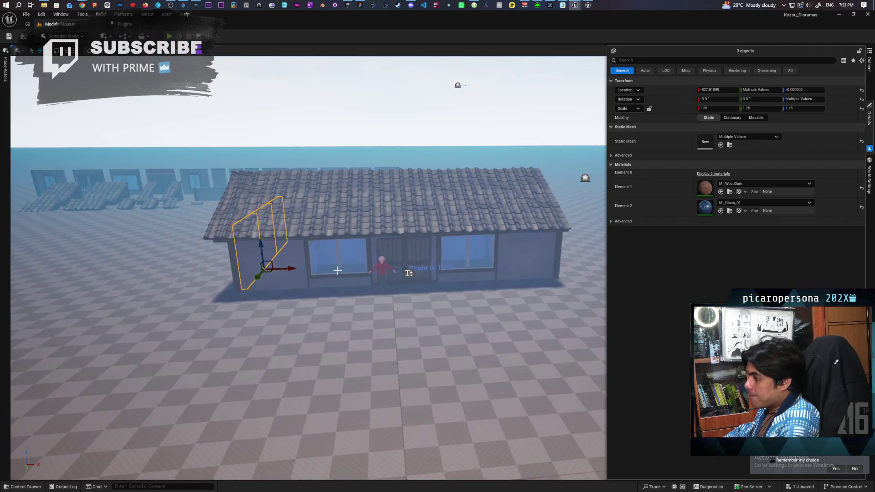
pyautogui.moveTo(285, 267); pyautogui.dragTo(408, 274)
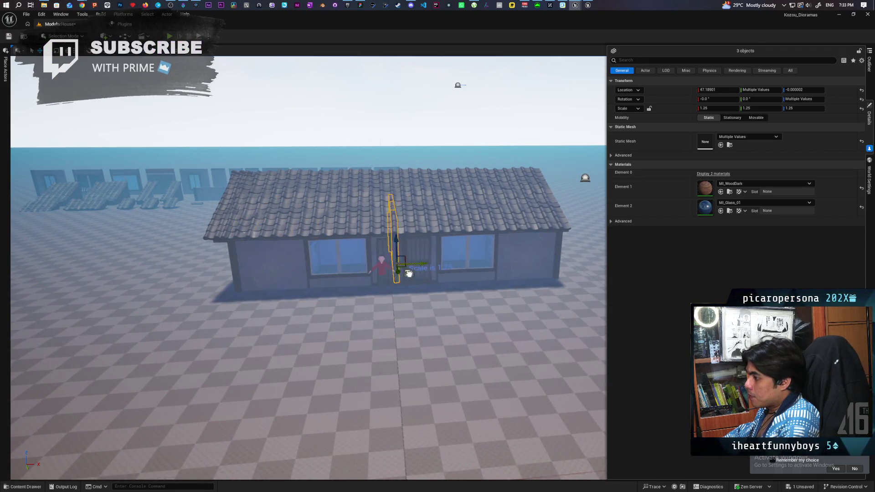
# Step: Move, rotate and slide the three wall pieces into line with the house's far end
pyautogui.moveTo(541, 281)
pyautogui.mouseDown()
pyautogui.moveTo(554, 279)
pyautogui.moveTo(438, 272)
pyautogui.moveTo(382, 255)
pyautogui.moveTo(490, 229)
pyautogui.mouseUp()
pyautogui.press('e')
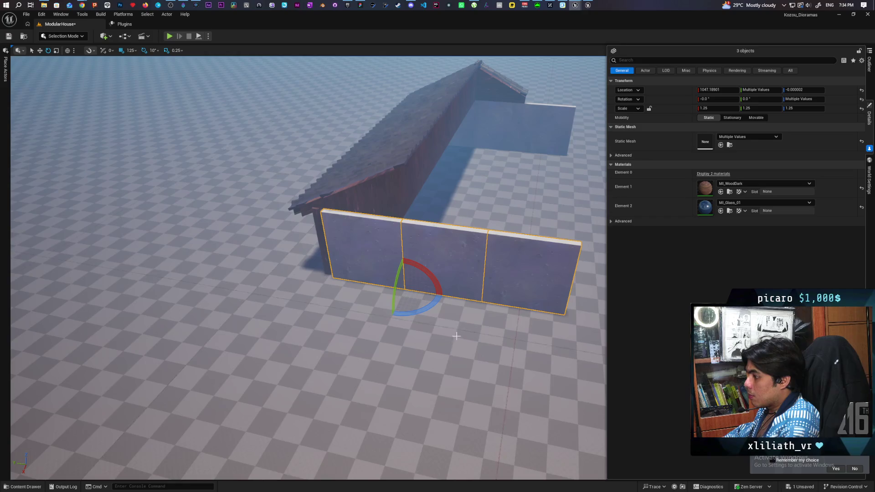
pyautogui.moveTo(415, 312)
pyautogui.mouseDown()
pyautogui.moveTo(455, 293)
pyautogui.moveTo(439, 267)
pyautogui.moveTo(415, 268)
pyautogui.mouseUp()
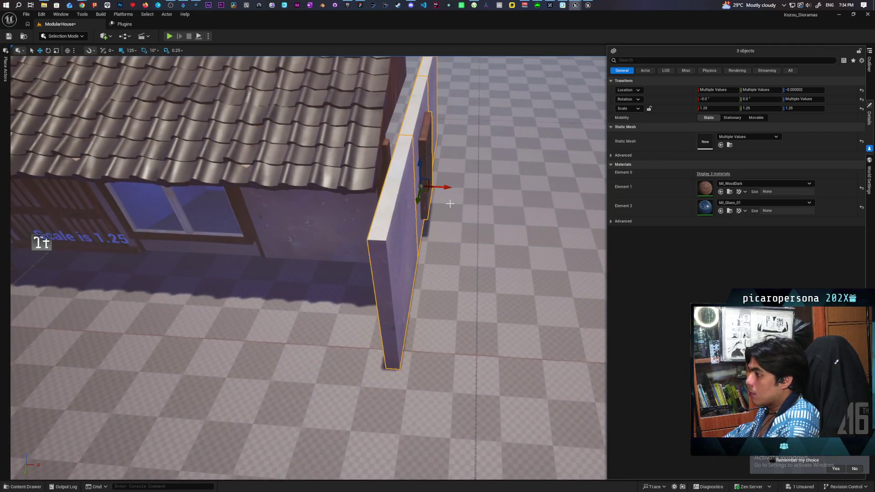
pyautogui.moveTo(434, 193); pyautogui.dragTo(425, 195)
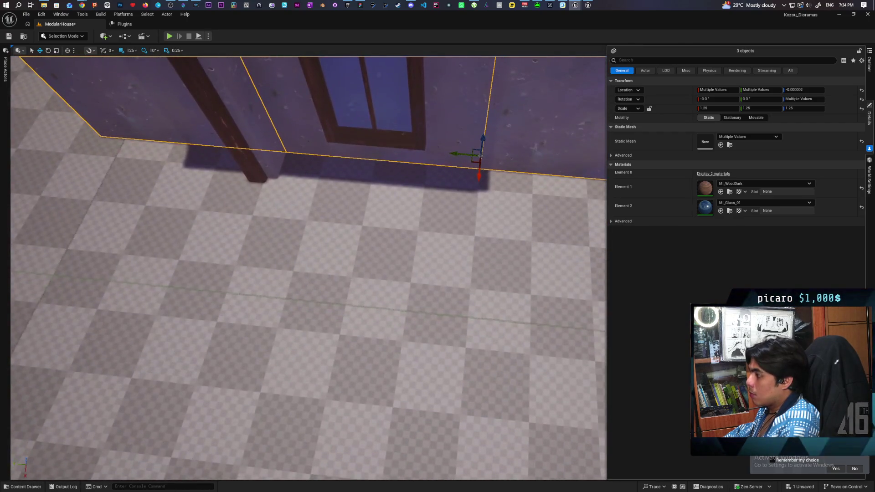
pyautogui.moveTo(491, 212); pyautogui.dragTo(492, 212)
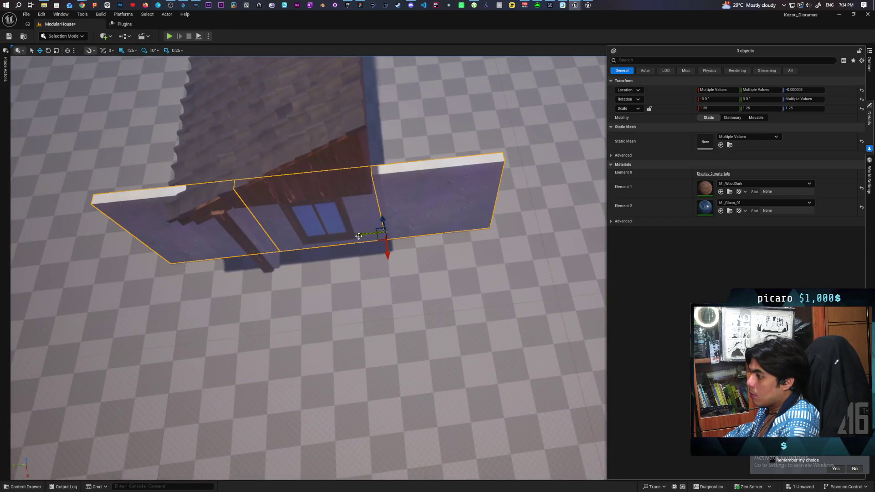
pyautogui.moveTo(375, 234); pyautogui.dragTo(469, 232)
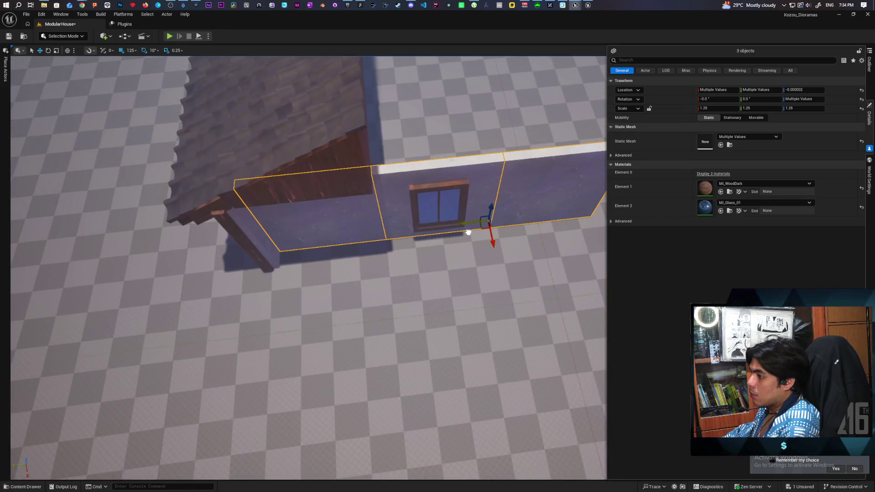
pyautogui.moveTo(441, 285); pyautogui.dragTo(434, 301)
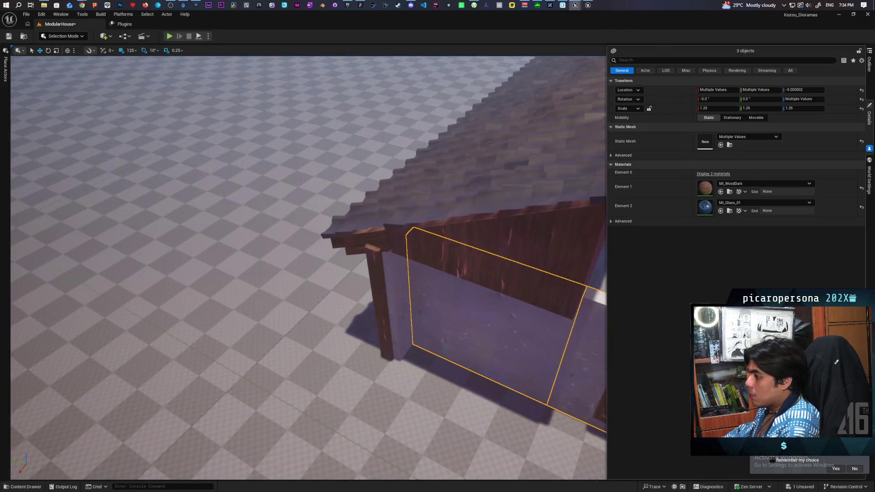
pyautogui.click(393, 301)
pyautogui.moveTo(440, 358); pyautogui.dragTo(440, 358)
pyautogui.moveTo(443, 263); pyautogui.dragTo(362, 279)
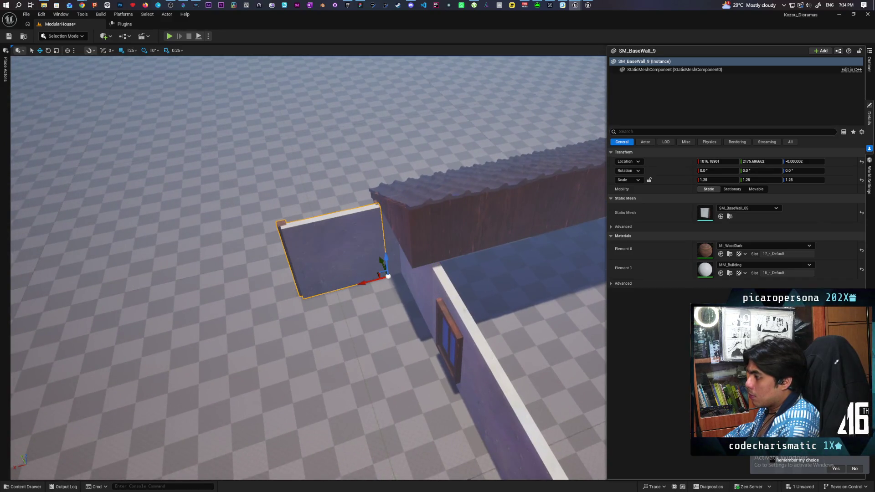
# Step: Move the thin corner wall piece SM_BaseWall_15 to Location X 1016.19
pyautogui.click(385, 246)
pyautogui.moveTo(385, 246)
pyautogui.mouseDown()
pyautogui.moveTo(400, 263)
pyautogui.moveTo(462, 253)
pyautogui.mouseUp()
pyautogui.moveTo(454, 296); pyautogui.dragTo(454, 296)
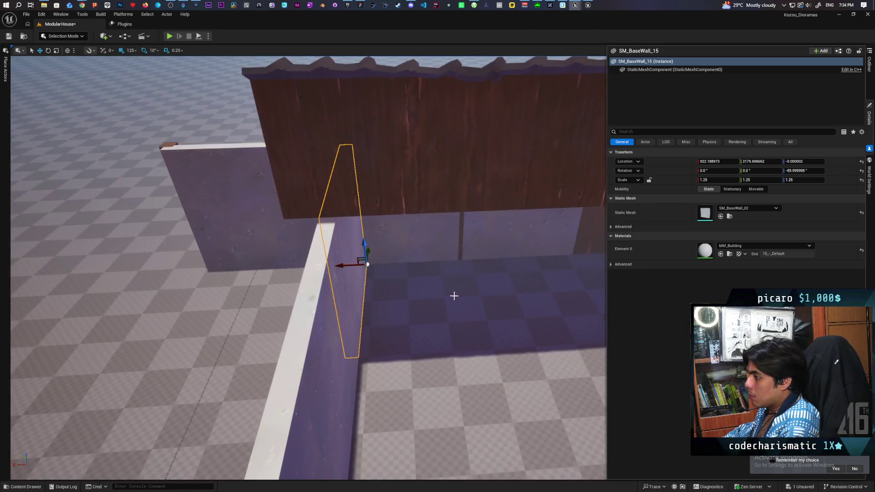
pyautogui.click(263, 232)
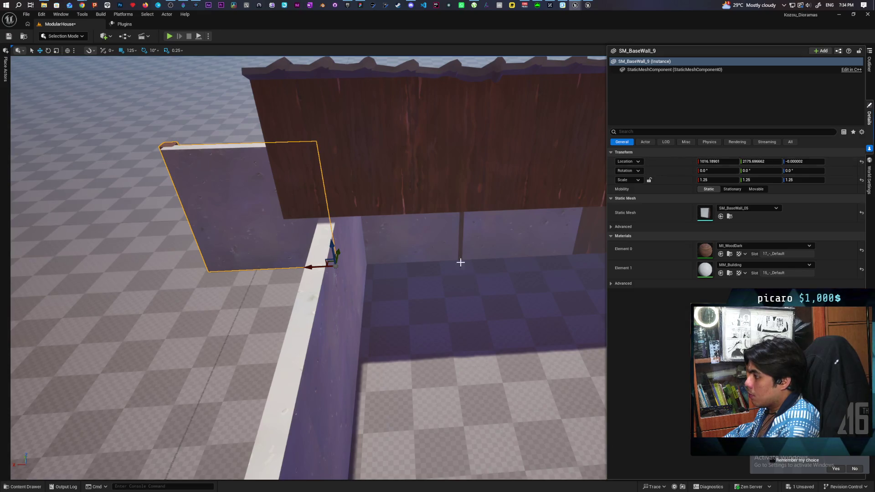
pyautogui.click(368, 270)
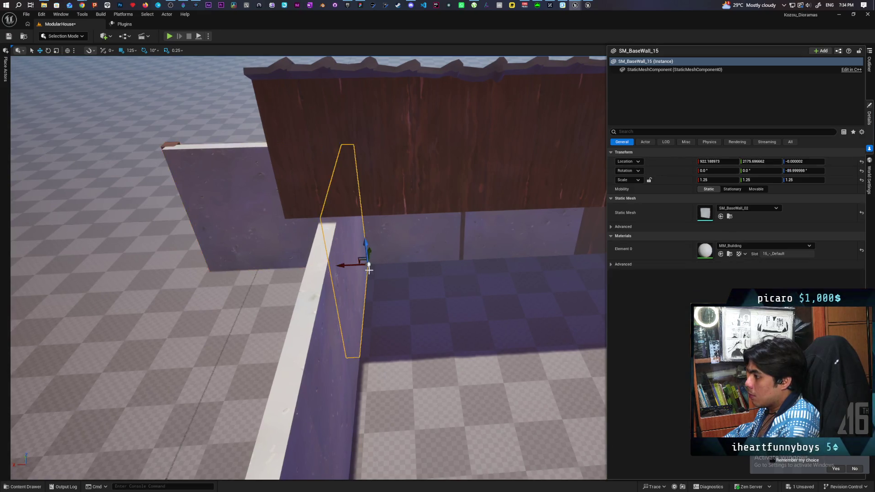
pyautogui.keyDown('shift'); pyautogui.click(668, 160); pyautogui.keyUp('shift')
pyautogui.moveTo(389, 276); pyautogui.dragTo(389, 276)
pyautogui.press('Escape')
# Step: Slide the window wall and its neighbouring section left along X
pyautogui.click(498, 259)
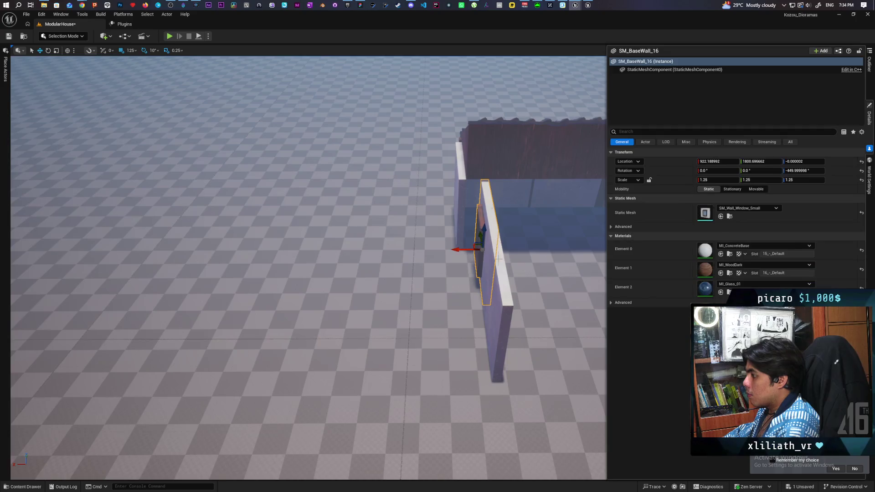
pyautogui.keyDown('ctrl'); pyautogui.click(493, 273); pyautogui.keyUp('ctrl')
pyautogui.moveTo(467, 306)
pyautogui.mouseDown()
pyautogui.moveTo(454, 304)
pyautogui.moveTo(497, 305)
pyautogui.mouseUp()
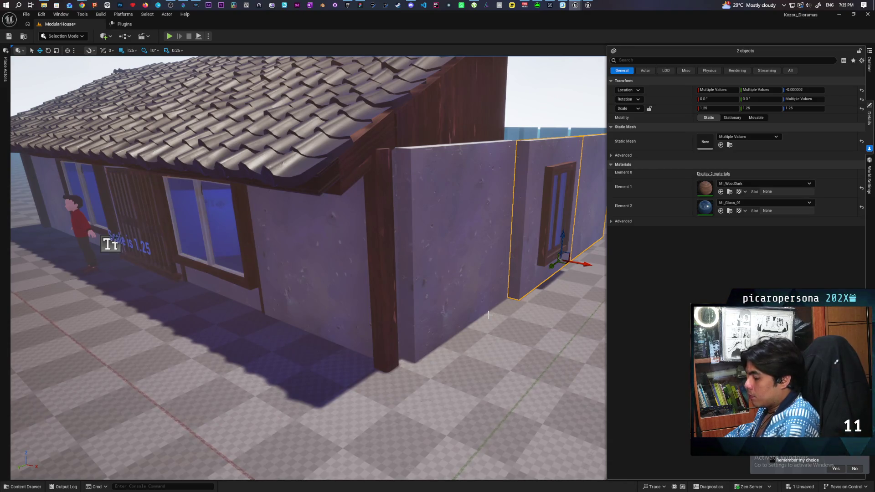
# Step: Restore the deleted wall and slide all three wall pieces right along X with grid snap 5
pyautogui.hotkey('ctrl', 'z')
pyautogui.hotkey('ctrl', 'z')
pyautogui.hotkey('ctrl', 'z')
pyautogui.hotkey('ctrl', 'z')
pyautogui.hotkey('ctrl', 'y')
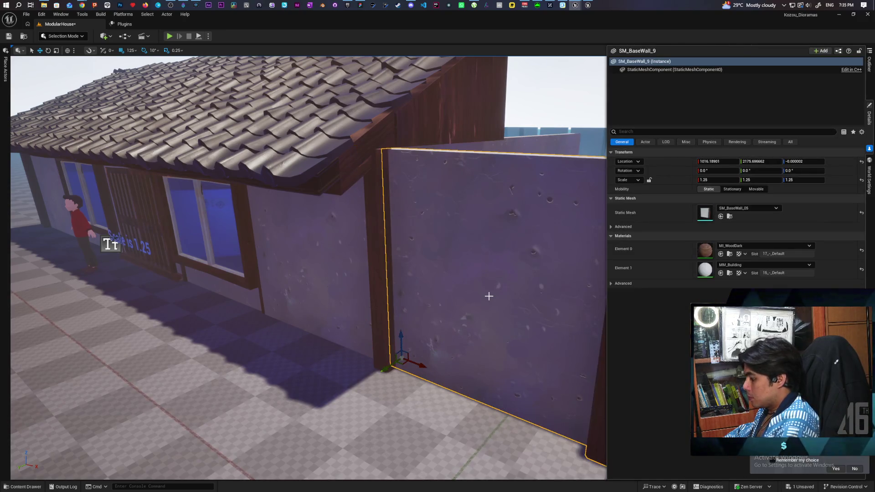
pyautogui.press('Delete')
pyautogui.hotkey('ctrl', 'z')
pyautogui.hotkey('ctrl', 'z')
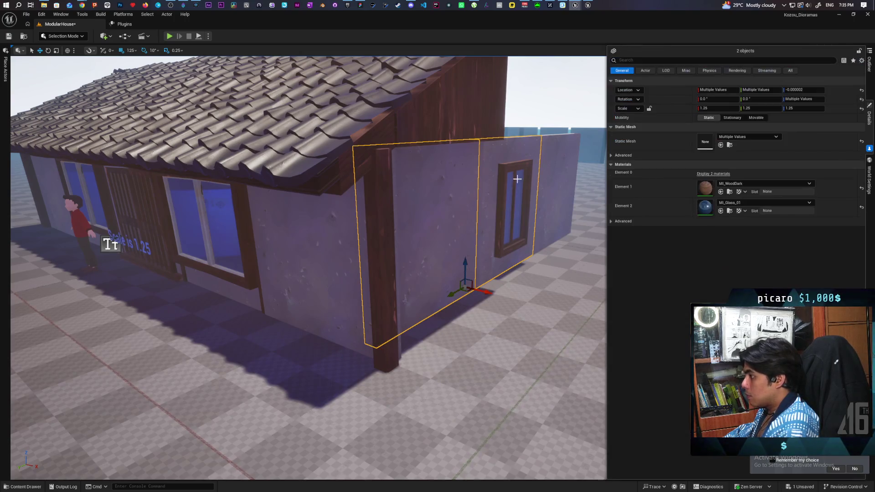
pyautogui.click(132, 51)
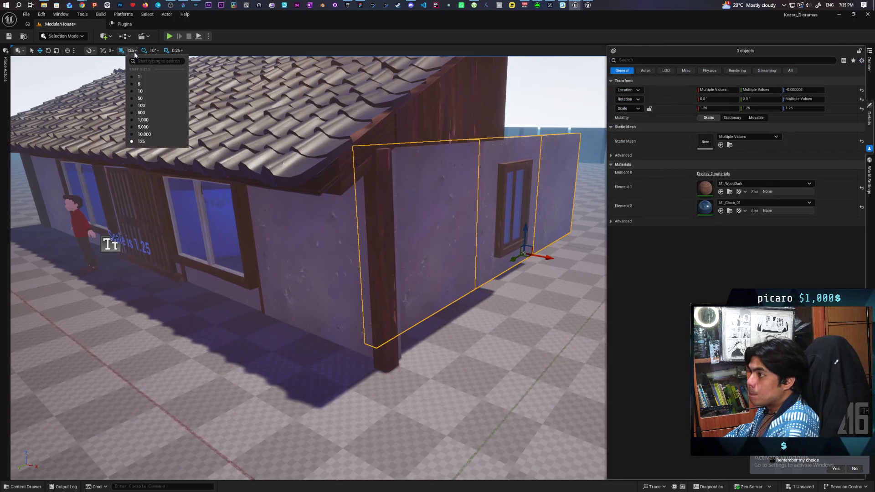
pyautogui.click(140, 83)
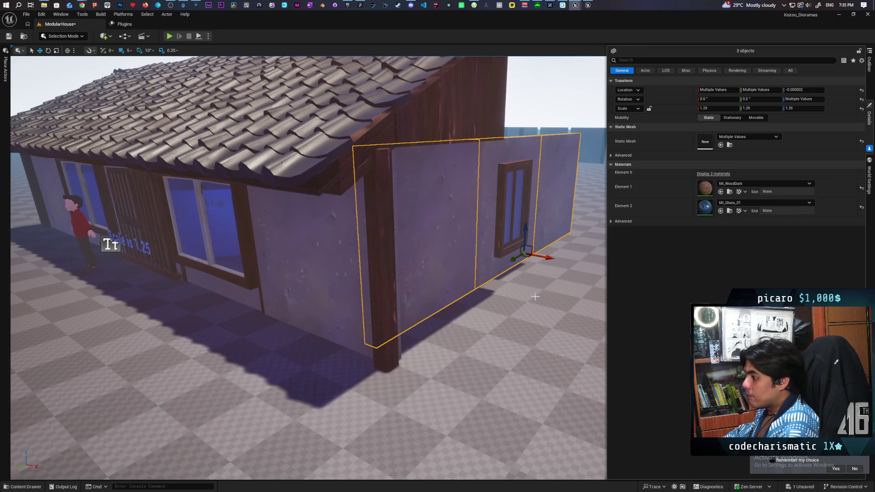
pyautogui.moveTo(545, 258); pyautogui.dragTo(564, 279)
# Step: Switch grid snapping to 1 and nudge the walls slightly left along X into line
pyautogui.scroll(6, 276, 141)
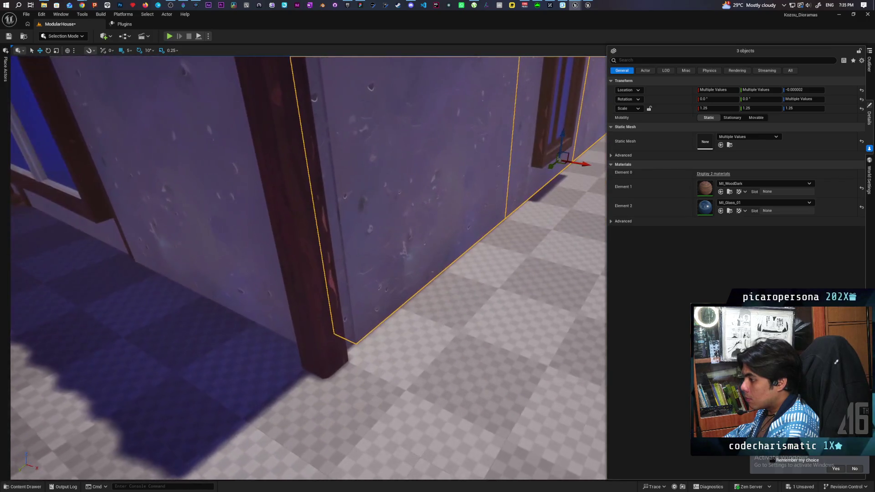
pyautogui.click(129, 50)
pyautogui.click(147, 77)
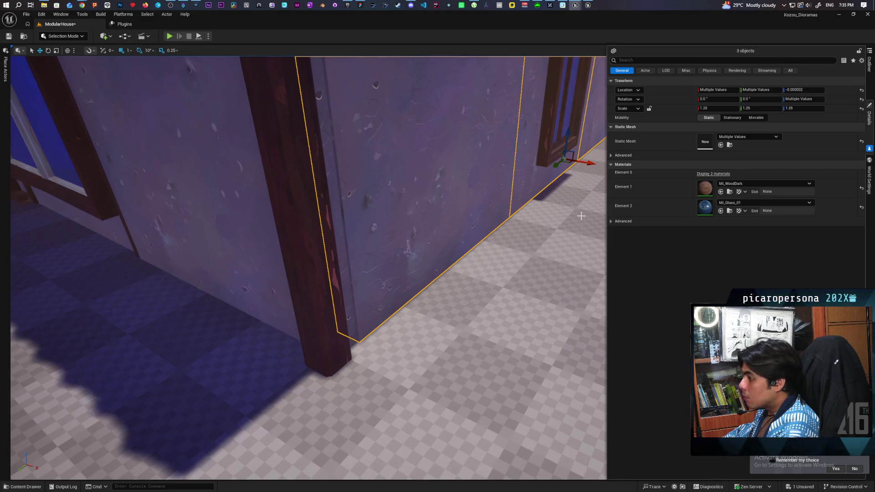
pyautogui.moveTo(587, 162); pyautogui.dragTo(586, 163)
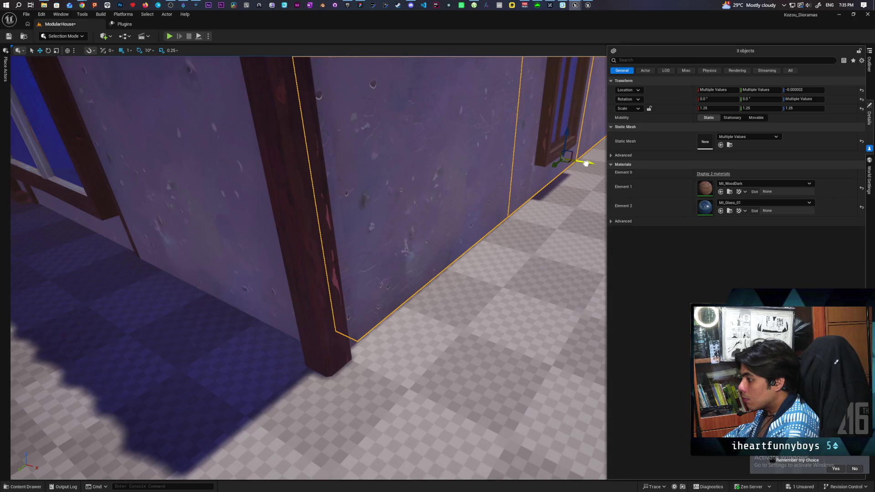
pyautogui.moveTo(586, 164); pyautogui.dragTo(585, 165)
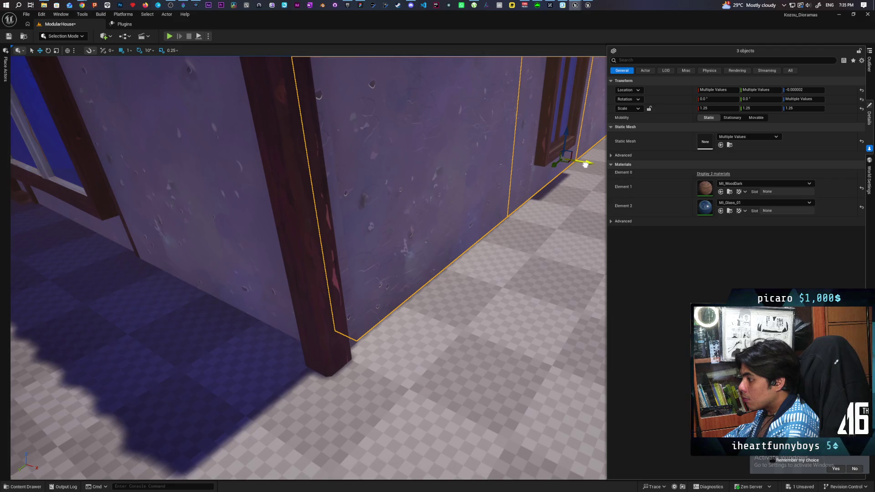
pyautogui.moveTo(364, 73)
pyautogui.mouseDown()
pyautogui.moveTo(337, 119)
pyautogui.moveTo(337, 146)
pyautogui.moveTo(360, 137)
pyautogui.moveTo(351, 133)
pyautogui.mouseUp()
pyautogui.moveTo(263, 166)
pyautogui.mouseDown()
pyautogui.moveTo(260, 155)
pyautogui.moveTo(264, 166)
pyautogui.mouseUp()
pyautogui.moveTo(337, 342); pyautogui.dragTo(337, 453)
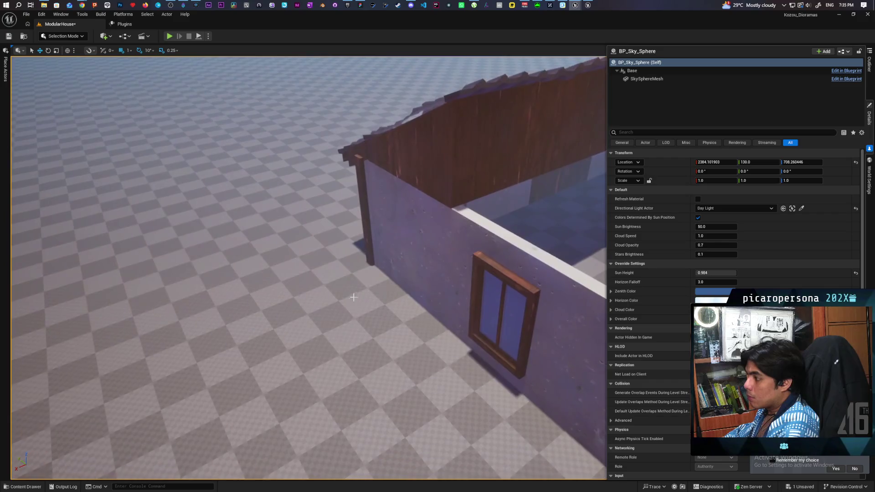
# Step: Shift the thin corner wall piece one unit along X
pyautogui.click(403, 255)
pyautogui.moveTo(374, 271); pyautogui.dragTo(369, 286)
pyautogui.click(309, 250)
pyautogui.scroll(2, 363, 250)
pyautogui.click(369, 252)
pyautogui.click(369, 285)
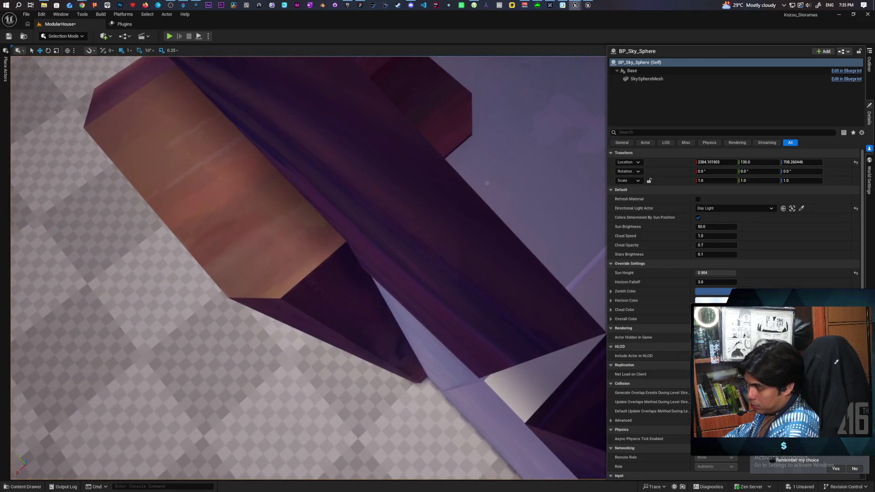
pyautogui.click(461, 400)
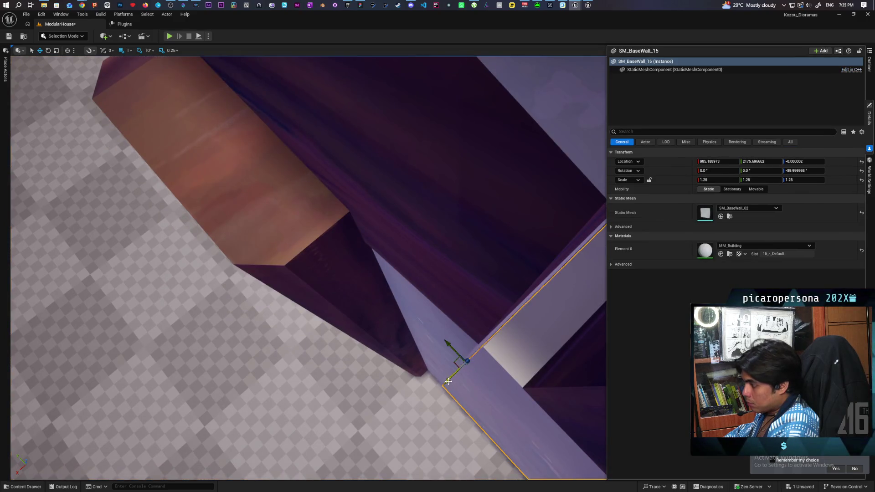
pyautogui.click(370, 382)
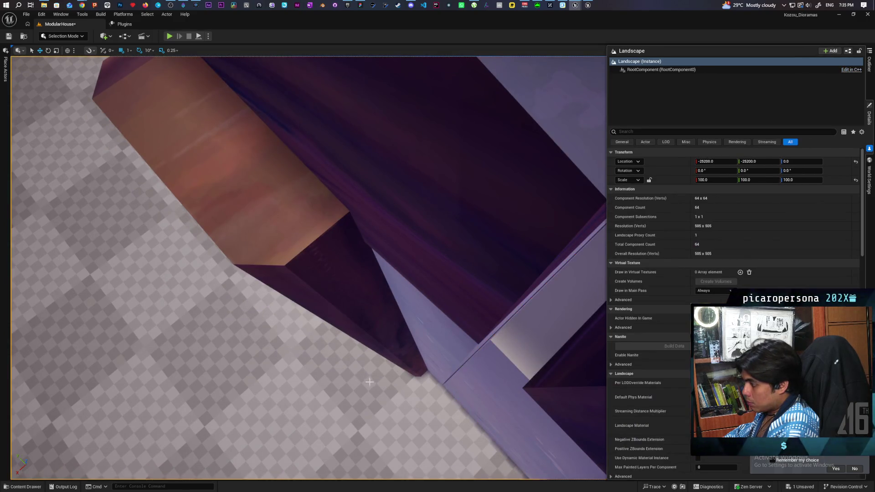
# Step: Zoom in and orbit around the house to inspect the thin wall's corner joint
pyautogui.moveTo(370, 382); pyautogui.dragTo(370, 382)
pyautogui.moveTo(404, 356); pyautogui.dragTo(404, 357)
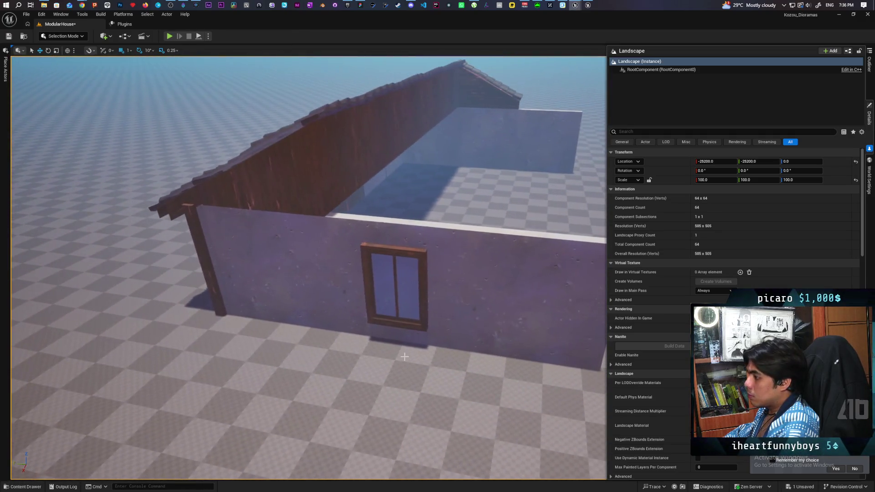
pyautogui.click(321, 274)
pyautogui.moveTo(321, 275); pyautogui.dragTo(321, 275)
pyautogui.click(277, 251)
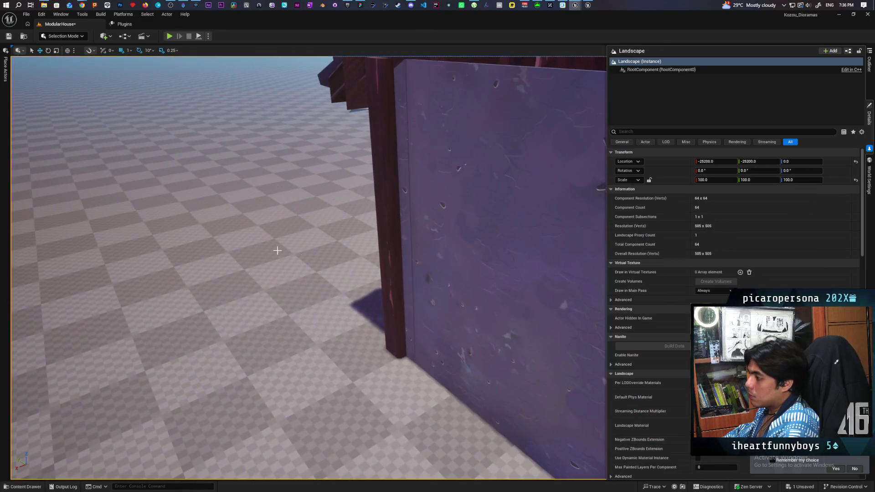
pyautogui.click(415, 362)
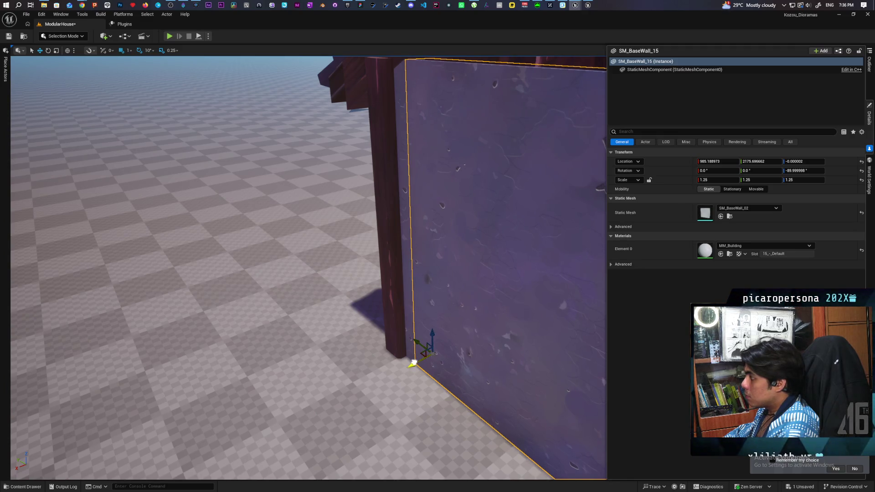
pyautogui.click(325, 333)
pyautogui.moveTo(334, 342)
pyautogui.mouseDown()
pyautogui.moveTo(331, 314)
pyautogui.moveTo(335, 347)
pyautogui.moveTo(324, 360)
pyautogui.moveTo(333, 337)
pyautogui.moveTo(328, 347)
pyautogui.moveTo(349, 333)
pyautogui.mouseUp()
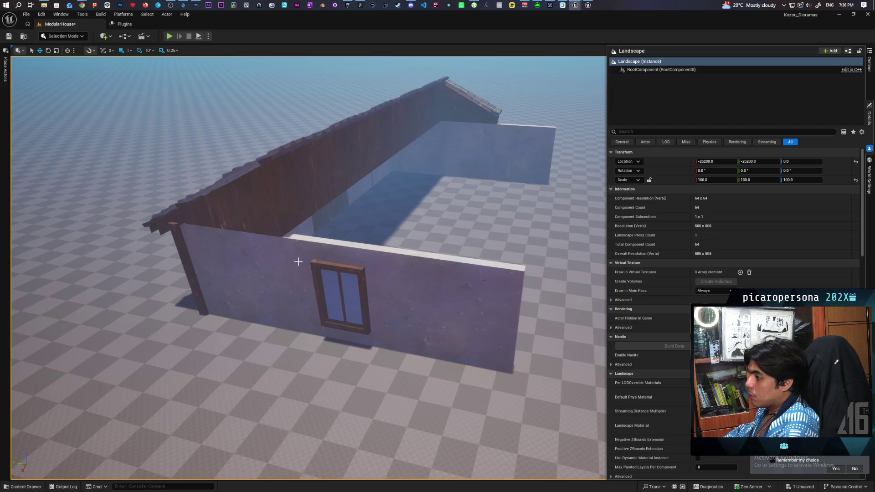
# Step: Set the thin corner wall's Location X to 985.19
pyautogui.click(257, 266)
pyautogui.click(711, 161)
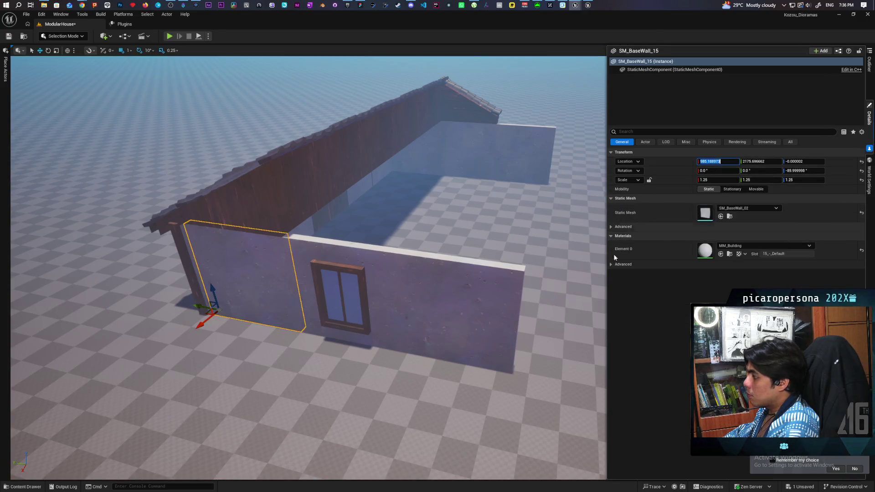
pyautogui.hotkey('ctrl', 'z')
pyautogui.click(718, 162)
pyautogui.click(444, 285)
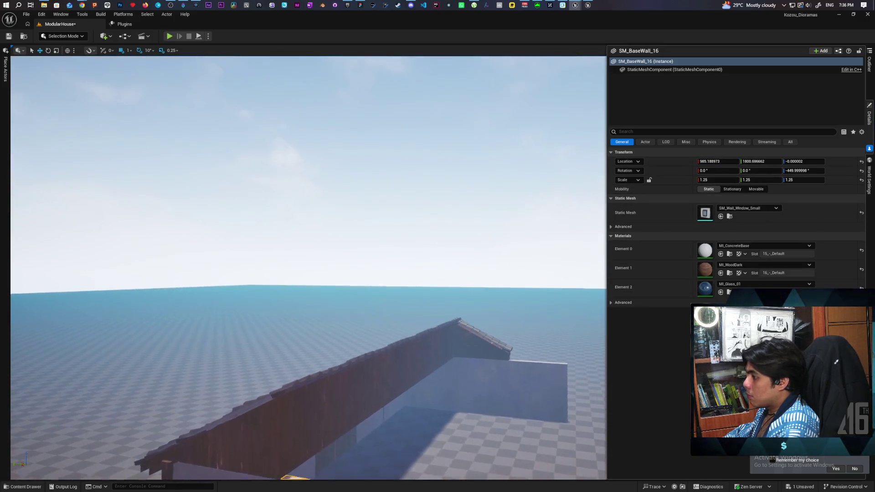
pyautogui.click(300, 182)
# Step: Fly around to the gable end, frame the corner piece, and select corner post SM_BaseWall_7
pyautogui.press('w')
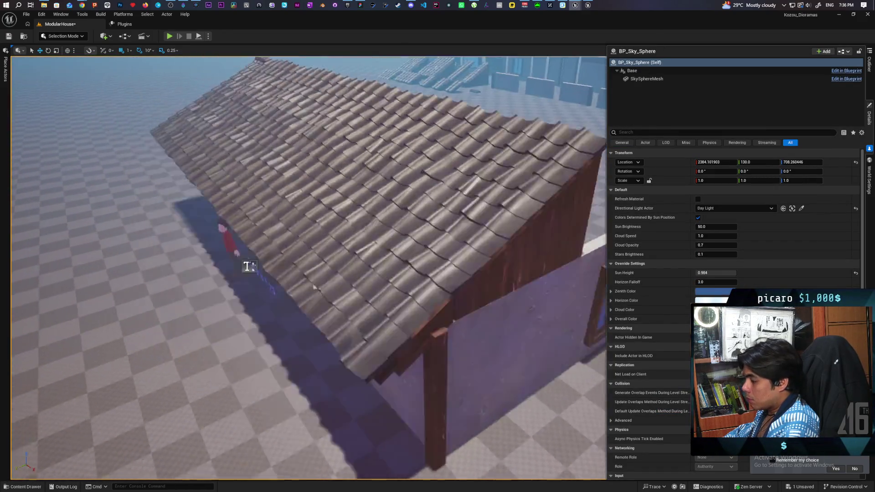
pyautogui.moveTo(246, 266)
pyautogui.mouseDown()
pyautogui.moveTo(328, 75)
pyautogui.moveTo(346, 91)
pyautogui.moveTo(292, 183)
pyautogui.moveTo(264, 256)
pyautogui.moveTo(364, 328)
pyautogui.moveTo(442, 367)
pyautogui.mouseUp()
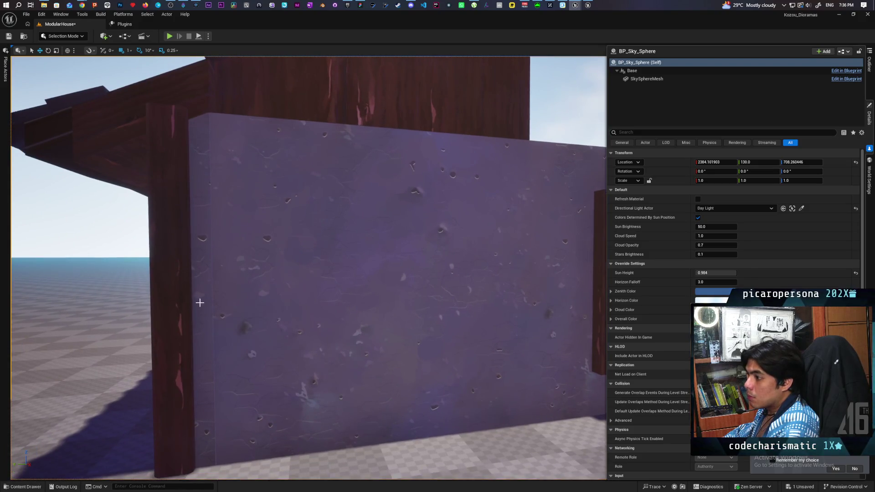
pyautogui.click(199, 300)
pyautogui.press('f')
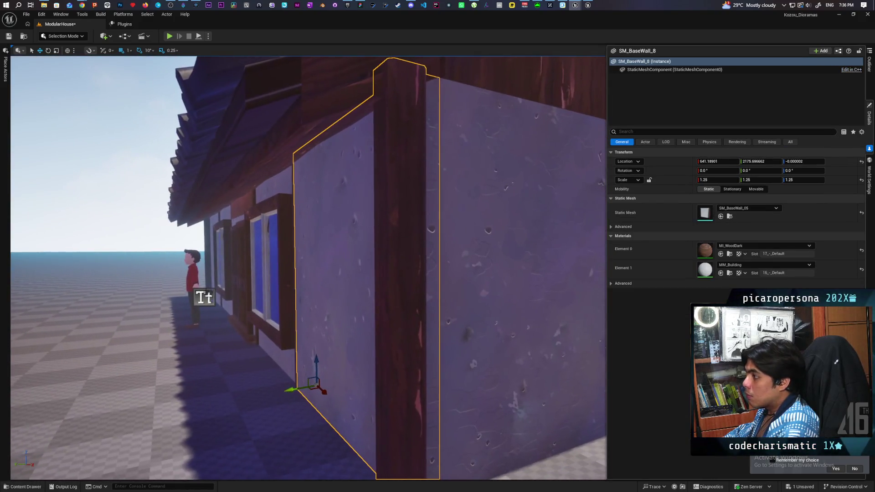
pyautogui.scroll(5, 308, 268)
pyautogui.scroll(-4, 332, 195)
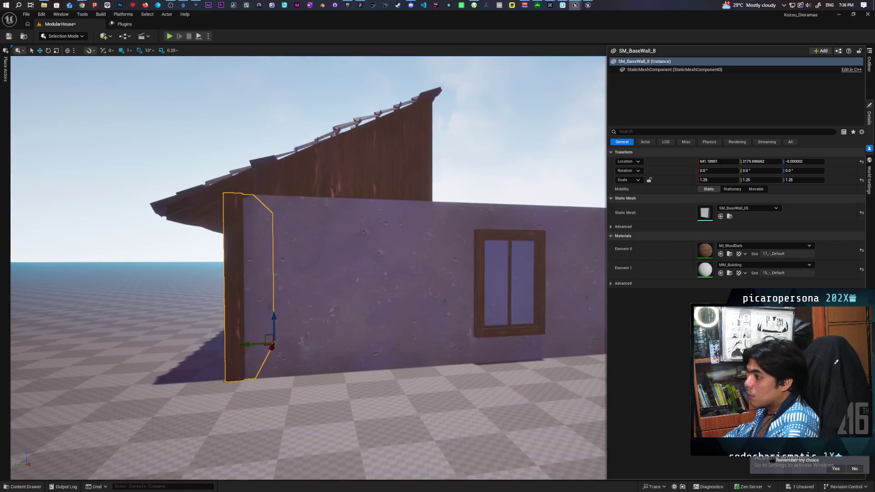
pyautogui.click(254, 137)
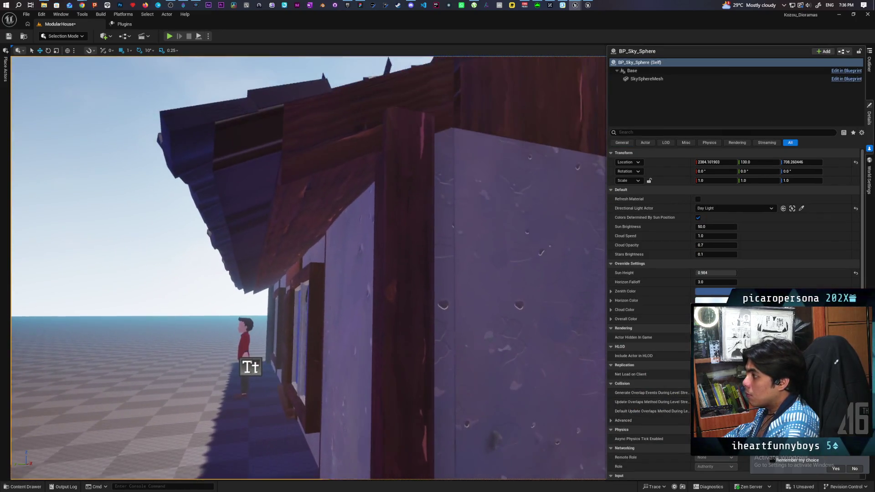
pyautogui.moveTo(289, 188)
pyautogui.mouseDown()
pyautogui.moveTo(274, 184)
pyautogui.moveTo(289, 188)
pyautogui.mouseUp()
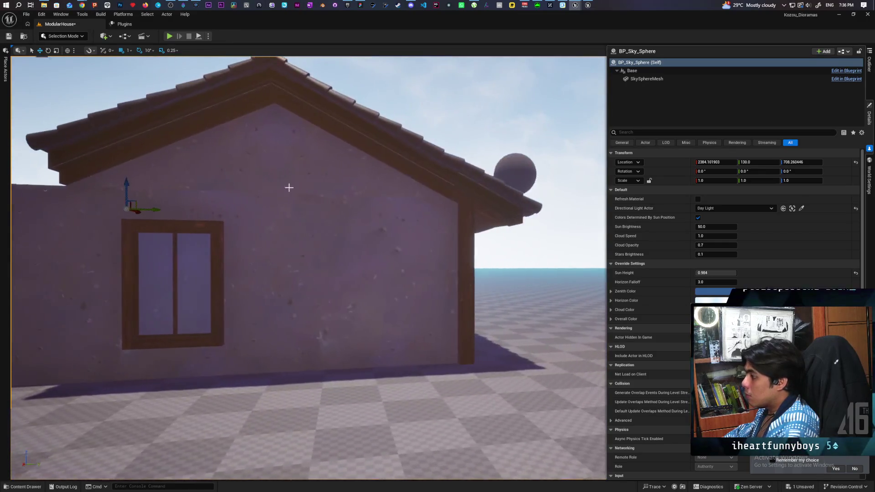
pyautogui.click(464, 246)
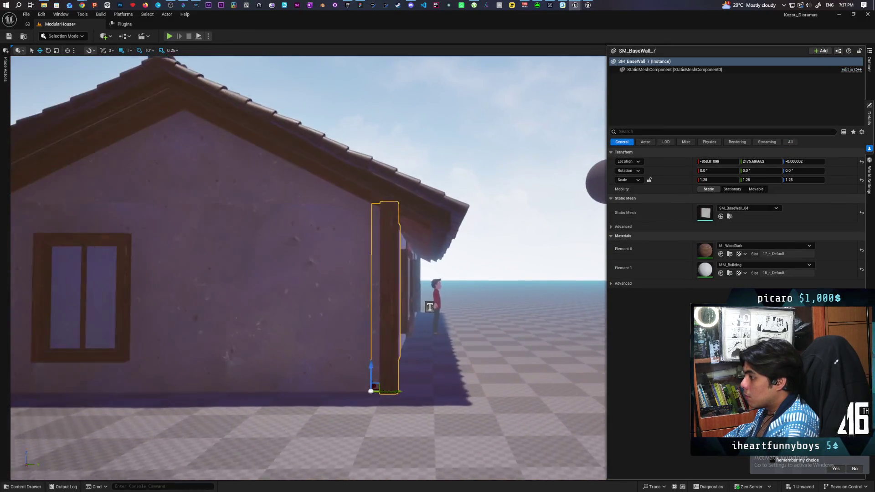
pyautogui.press('w')
pyautogui.moveTo(133, 174)
pyautogui.mouseDown()
pyautogui.moveTo(132, 164)
pyautogui.moveTo(145, 164)
pyautogui.moveTo(155, 178)
pyautogui.moveTo(173, 164)
pyautogui.moveTo(196, 100)
pyautogui.moveTo(191, 136)
pyautogui.moveTo(235, 146)
pyautogui.mouseUp()
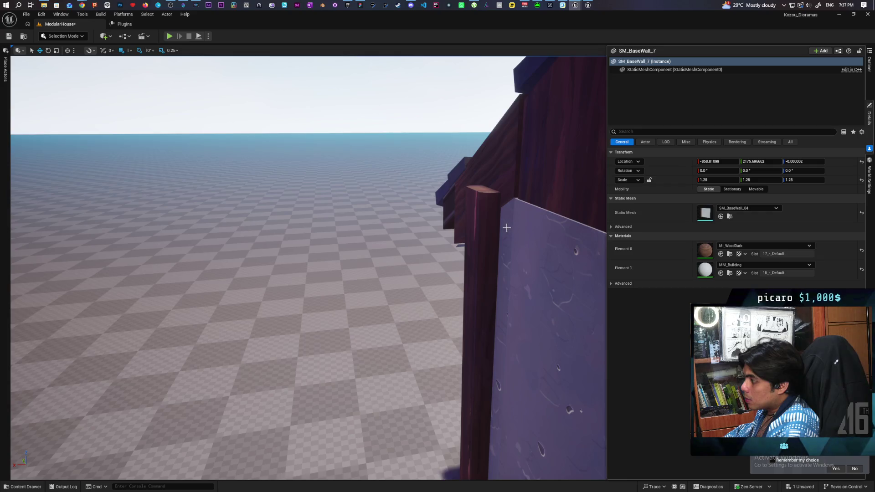
pyautogui.moveTo(507, 232)
pyautogui.mouseDown()
pyautogui.moveTo(444, 280)
pyautogui.moveTo(468, 334)
pyautogui.moveTo(304, 294)
pyautogui.moveTo(262, 246)
pyautogui.mouseUp()
pyautogui.click(444, 280)
pyautogui.moveTo(430, 218)
pyautogui.mouseDown()
pyautogui.moveTo(424, 168)
pyautogui.moveTo(367, 275)
pyautogui.mouseUp()
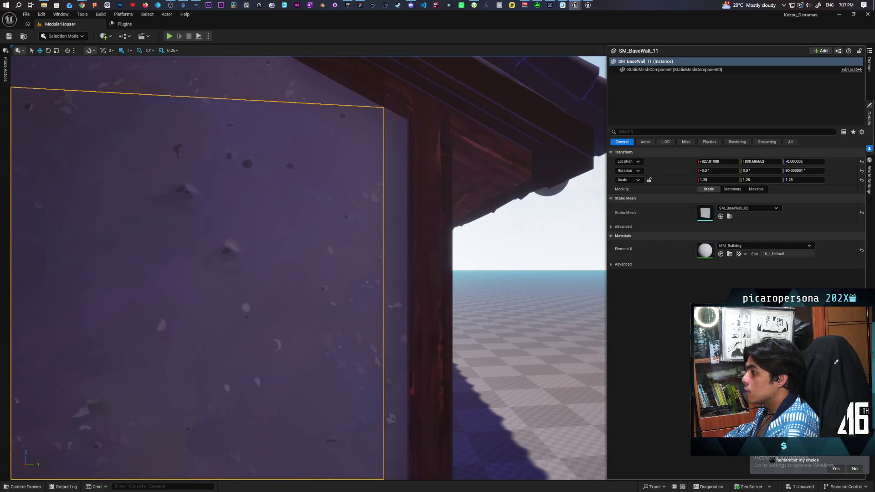
pyautogui.click(441, 249)
pyautogui.moveTo(478, 277)
pyautogui.mouseDown()
pyautogui.moveTo(472, 360)
pyautogui.moveTo(472, 347)
pyautogui.moveTo(424, 392)
pyautogui.moveTo(405, 364)
pyautogui.moveTo(240, 222)
pyautogui.mouseUp()
pyautogui.click(197, 275)
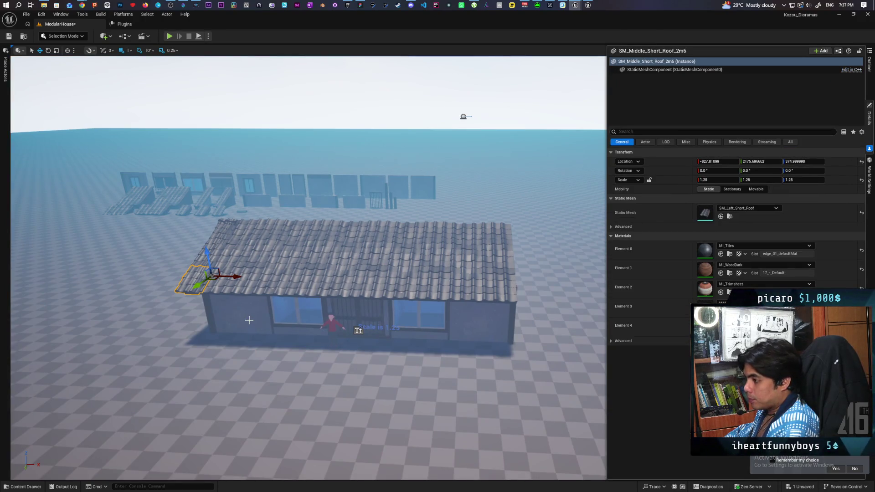
# Step: Duplicate the left roof end piece and move the copy along X to the house's right end
pyautogui.hotkey('ctrl', 'space')
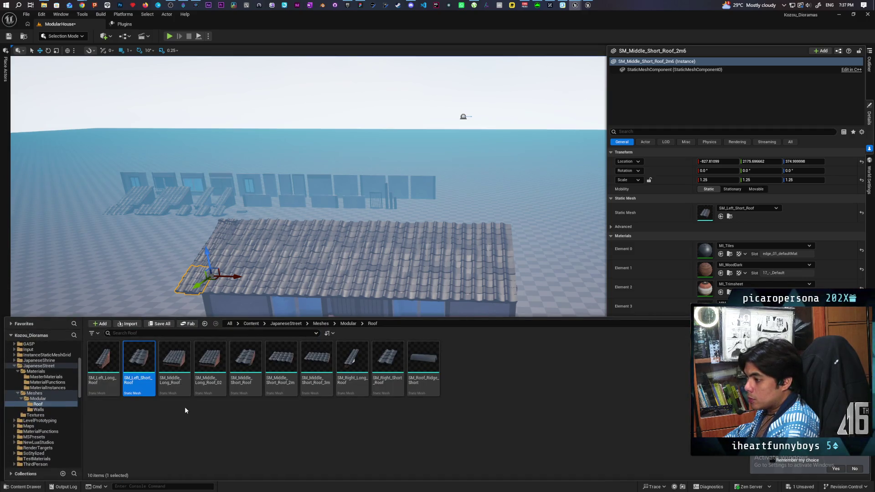
pyautogui.moveTo(232, 276); pyautogui.dragTo(257, 281)
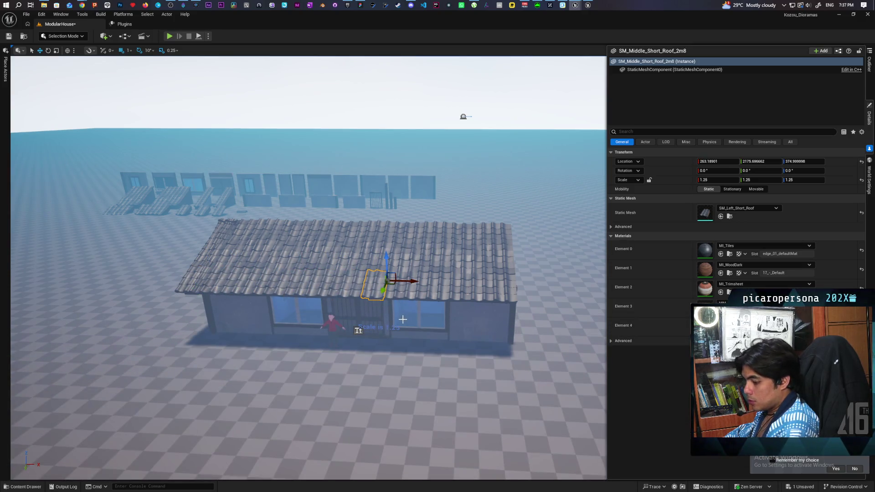
pyautogui.hotkey('ctrl', 'z')
pyautogui.click(128, 51)
pyautogui.click(152, 153)
pyautogui.moveTo(231, 277); pyautogui.dragTo(292, 287)
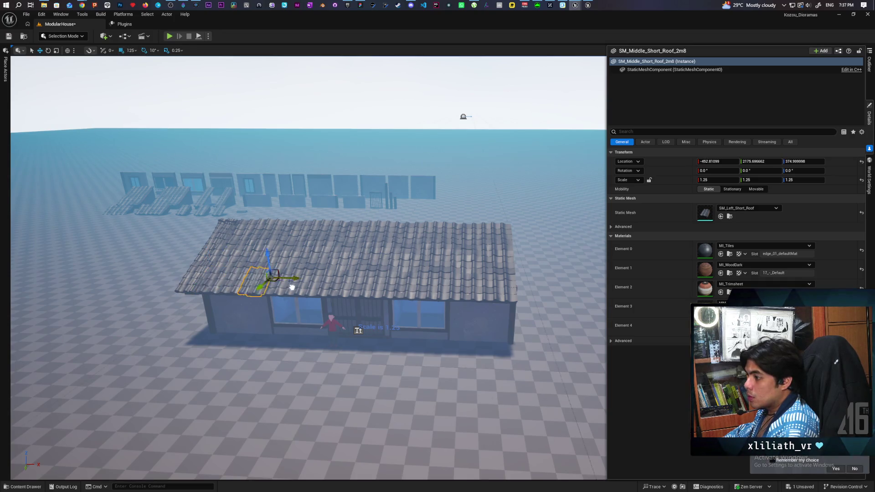
pyautogui.moveTo(376, 296); pyautogui.dragTo(534, 306)
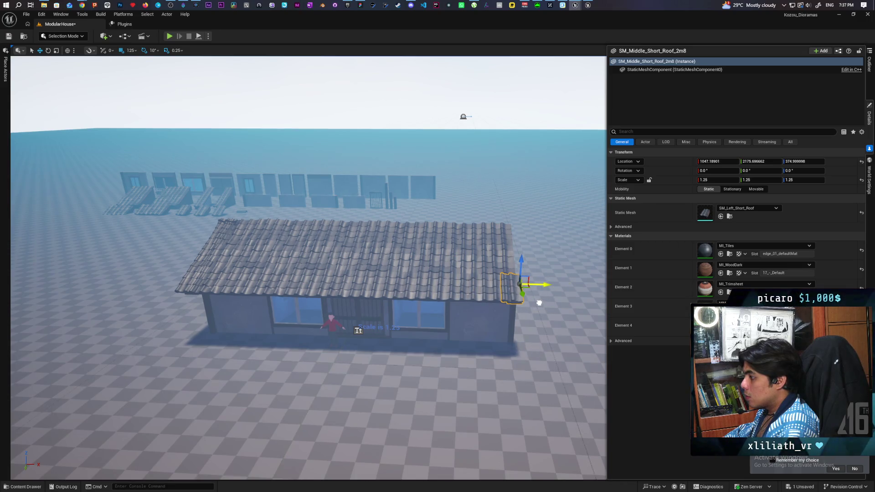
# Step: Replace the copy's mesh with SM_Left_Long_Roof and check it for gaps
pyautogui.click(25, 487)
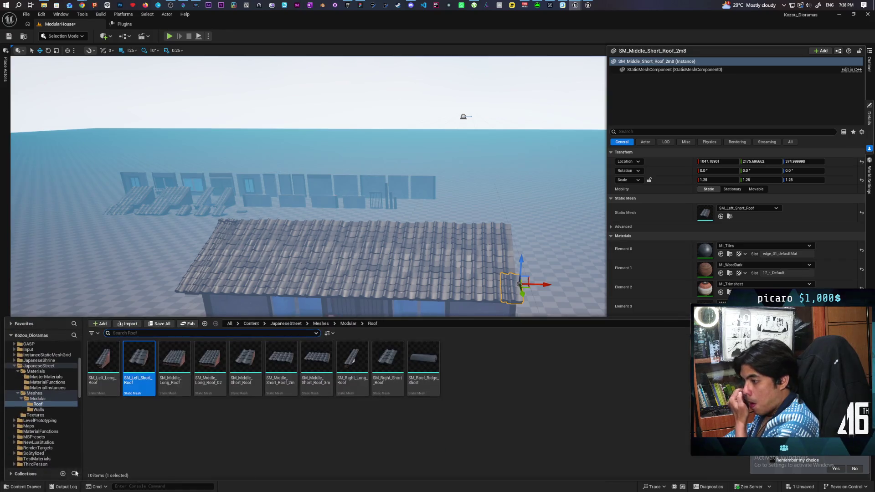
pyautogui.click(104, 364)
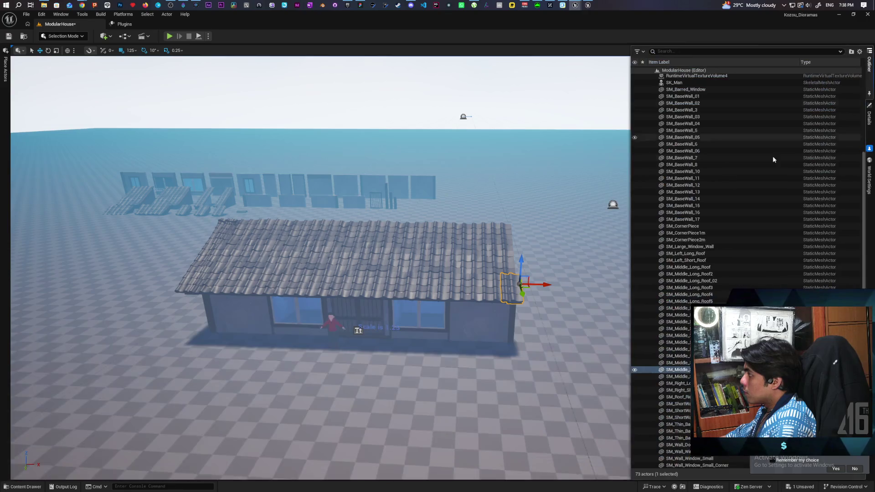
pyautogui.click(869, 64)
pyautogui.rightClick(683, 374)
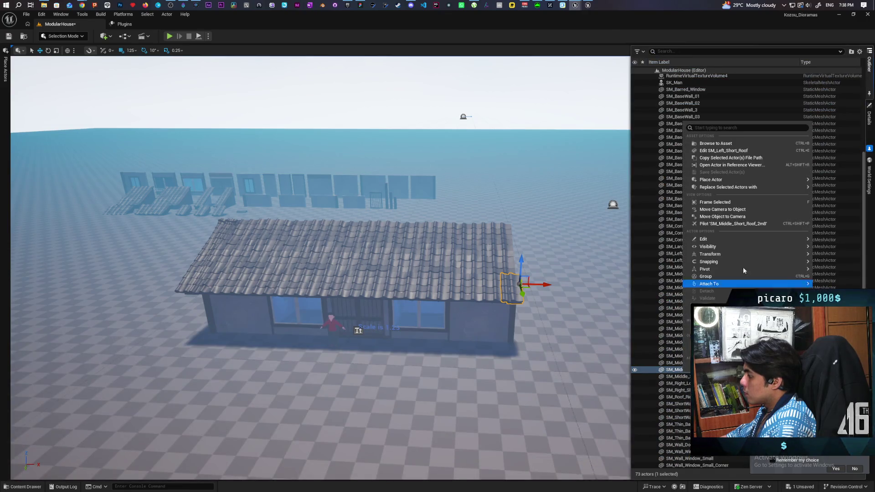
pyautogui.moveTo(727, 190)
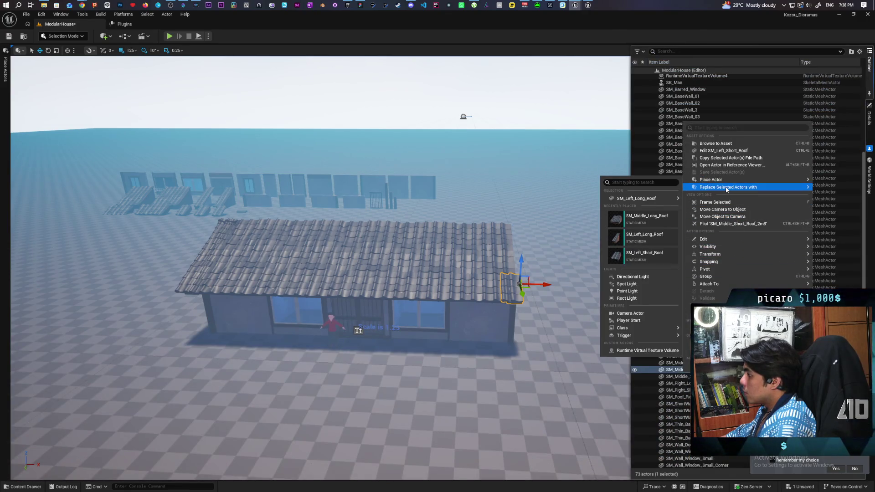
pyautogui.moveTo(643, 224)
pyautogui.click(713, 226)
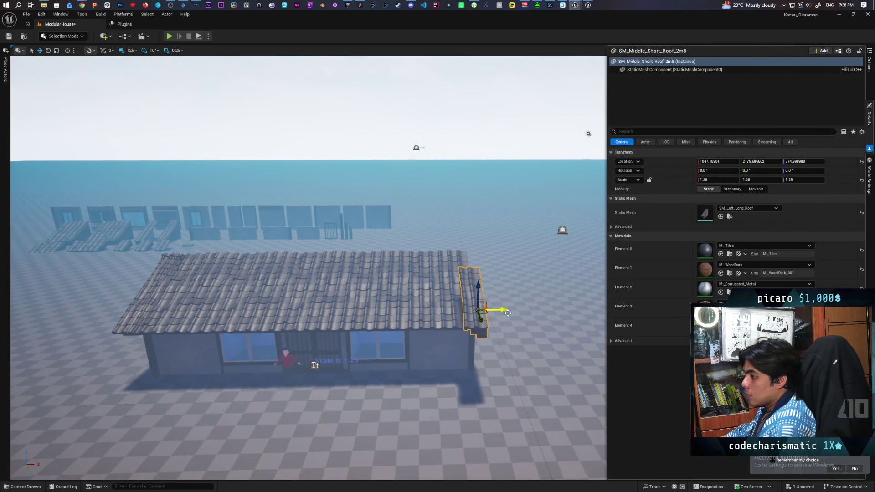
pyautogui.press('f')
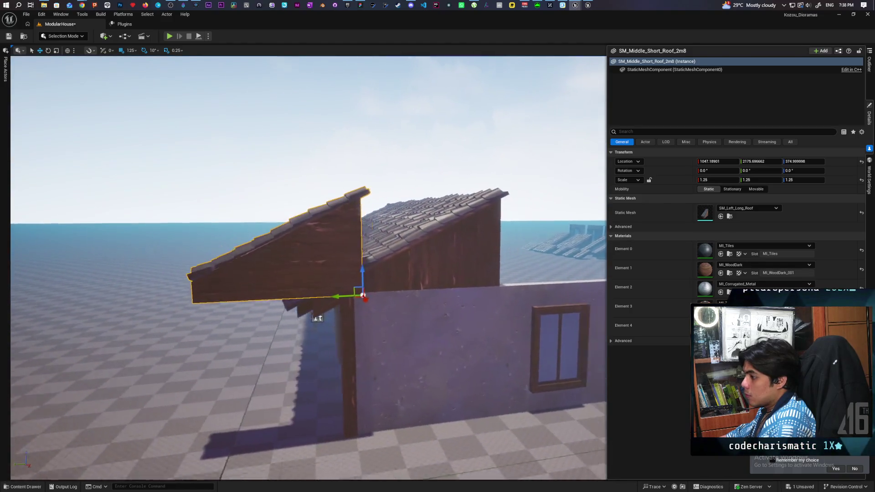
pyautogui.moveTo(318, 318); pyautogui.dragTo(317, 318)
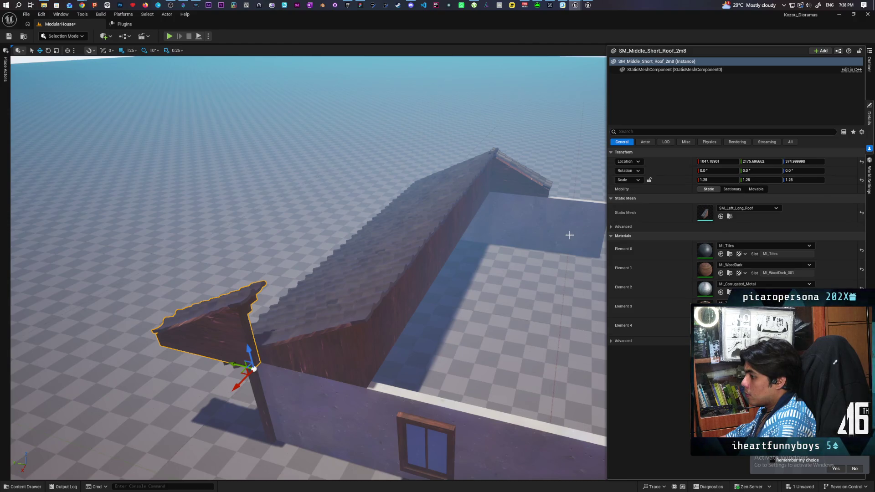
# Step: Place an SM_Left_Short_Roof piece at the roof's left corner
pyautogui.moveTo(516, 234); pyautogui.dragTo(515, 234)
pyautogui.moveTo(408, 338); pyautogui.dragTo(409, 338)
pyautogui.click(371, 235)
pyautogui.moveTo(371, 235); pyautogui.dragTo(371, 235)
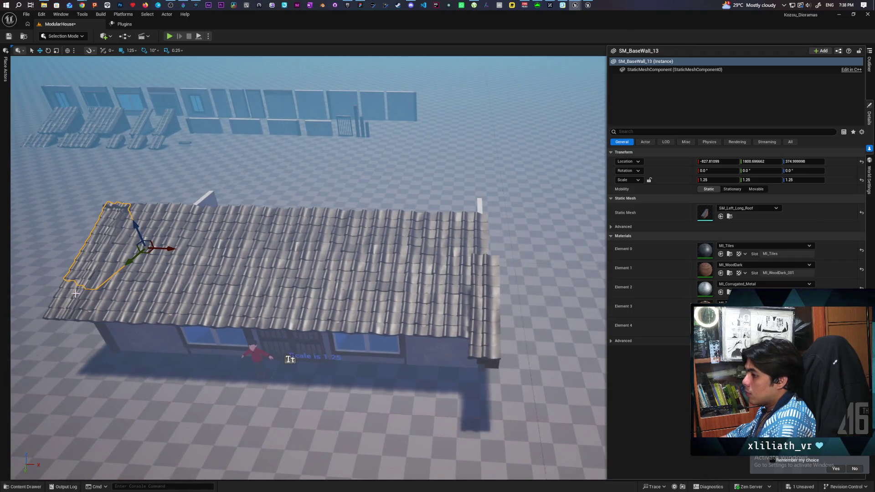
pyautogui.click(75, 293)
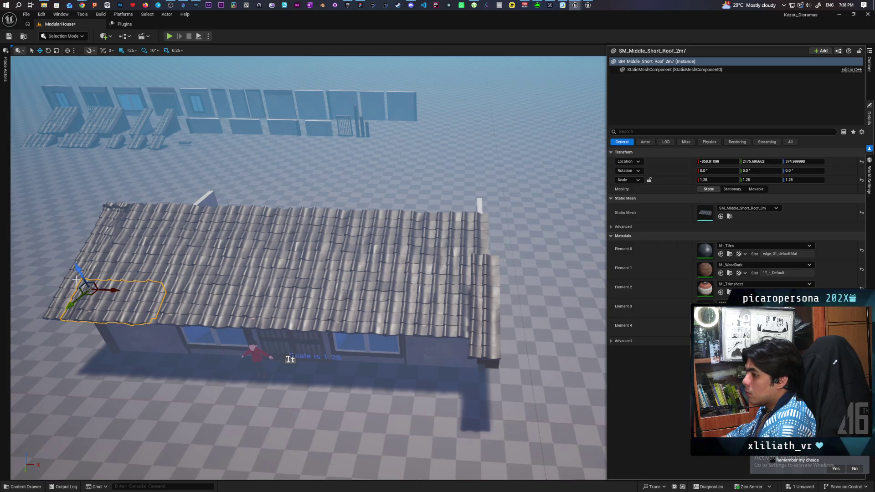
pyautogui.click(67, 295)
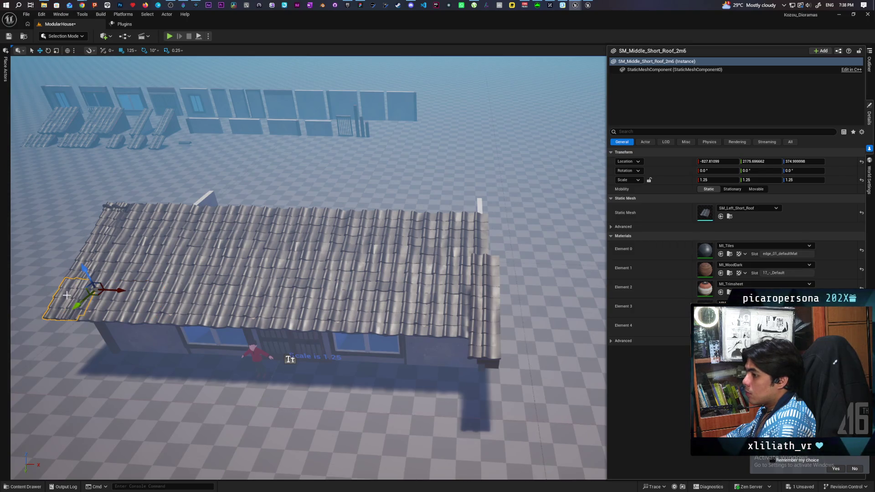
pyautogui.click(466, 282)
pyautogui.hotkey('ctrl', 'space')
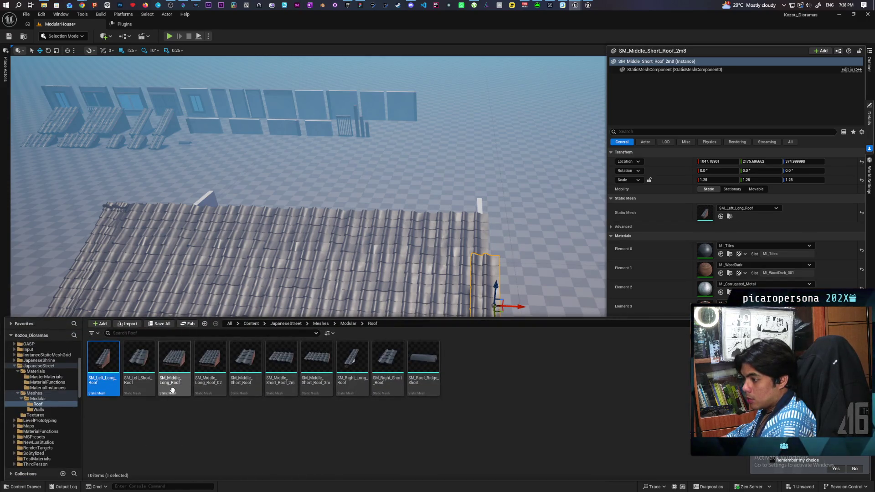
pyautogui.moveTo(143, 391)
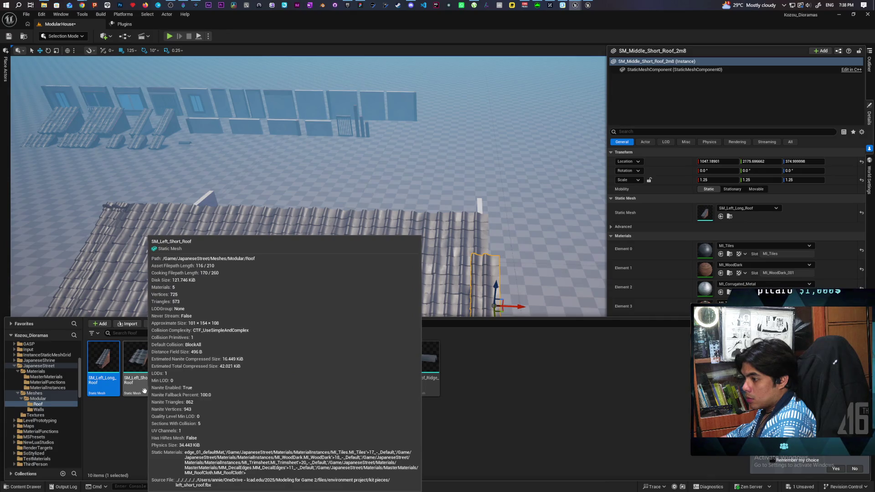
pyautogui.moveTo(156, 388)
pyautogui.mouseDown()
pyautogui.moveTo(75, 307)
pyautogui.moveTo(60, 305)
pyautogui.mouseUp()
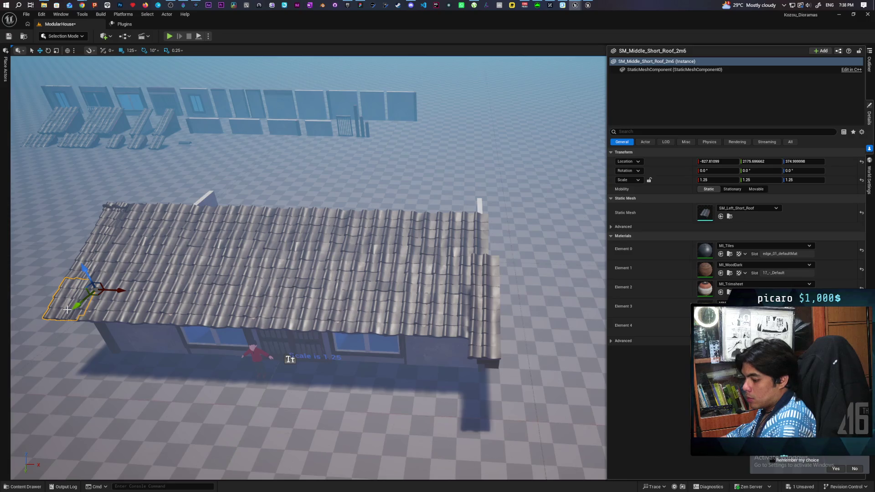
# Step: Replace the right roof end piece with the SM_Right_Short_Roof mesh
pyautogui.hotkey('ctrl', 'space')
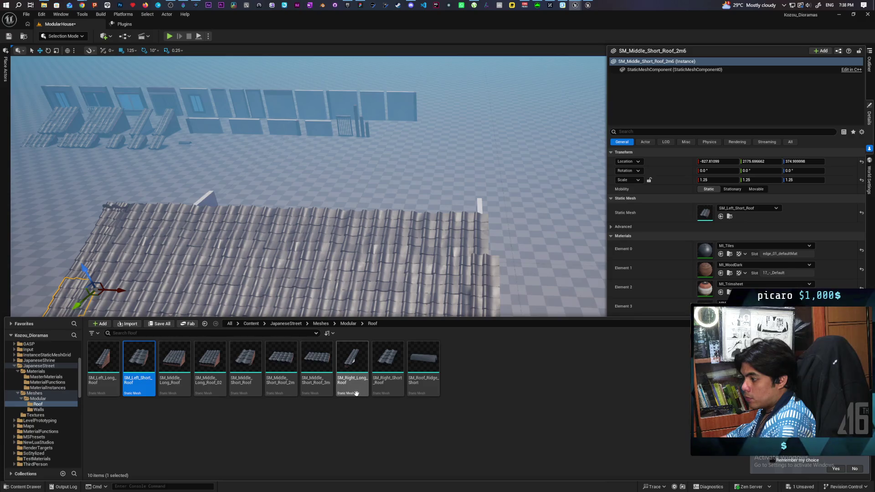
pyautogui.click(401, 395)
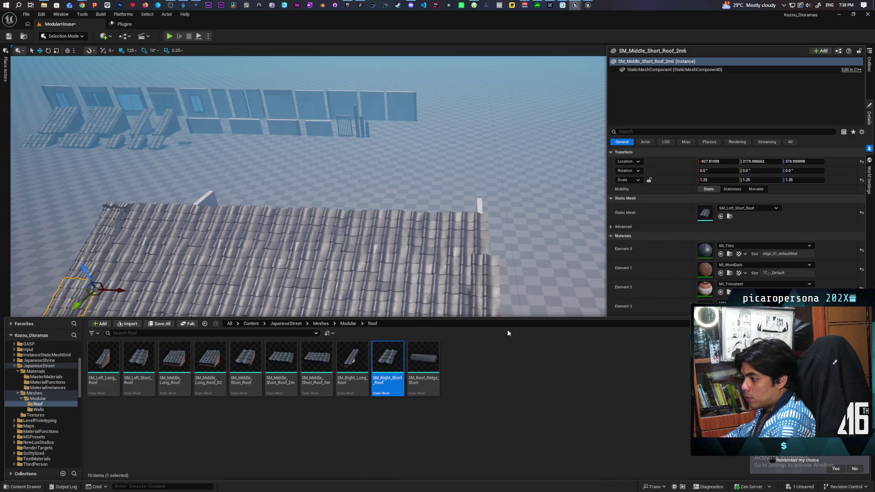
pyautogui.moveTo(507, 319); pyautogui.dragTo(507, 340)
pyautogui.click(485, 292)
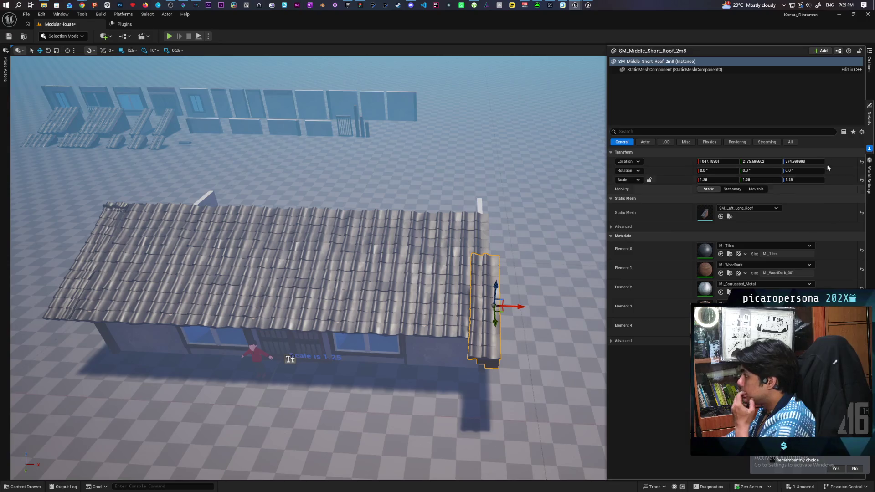
pyautogui.click(871, 69)
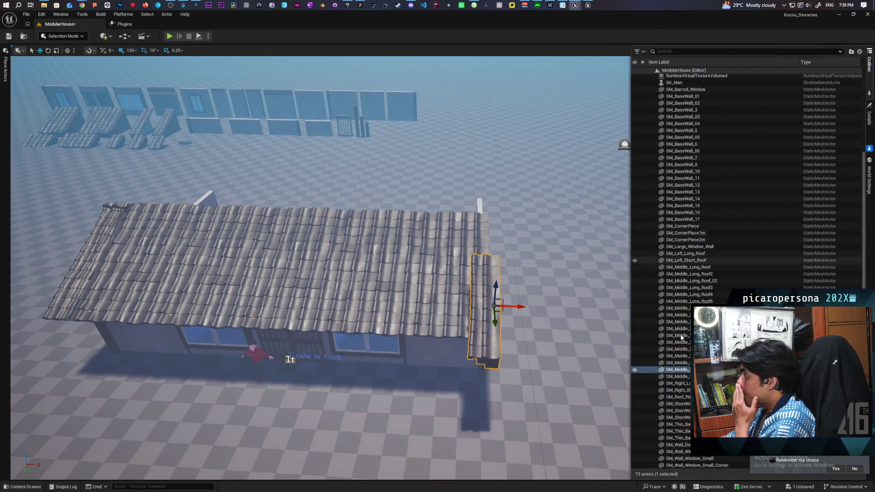
pyautogui.rightClick(678, 369)
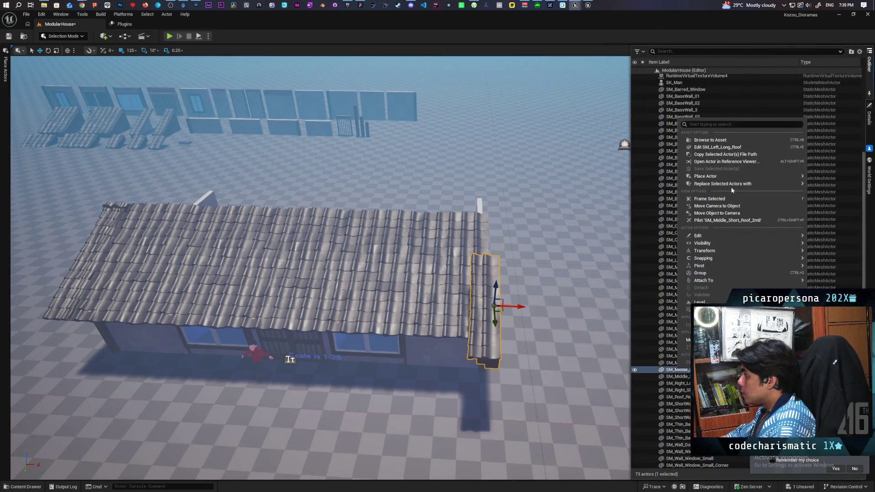
pyautogui.moveTo(731, 176)
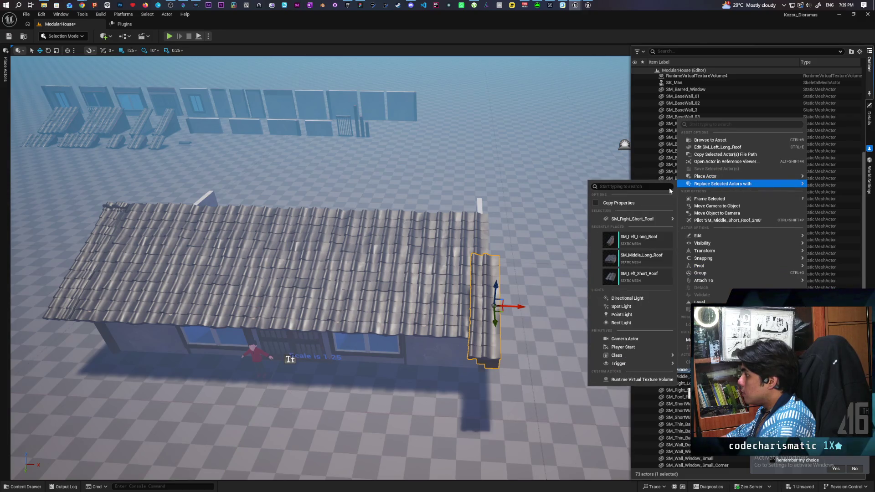
pyautogui.moveTo(643, 220)
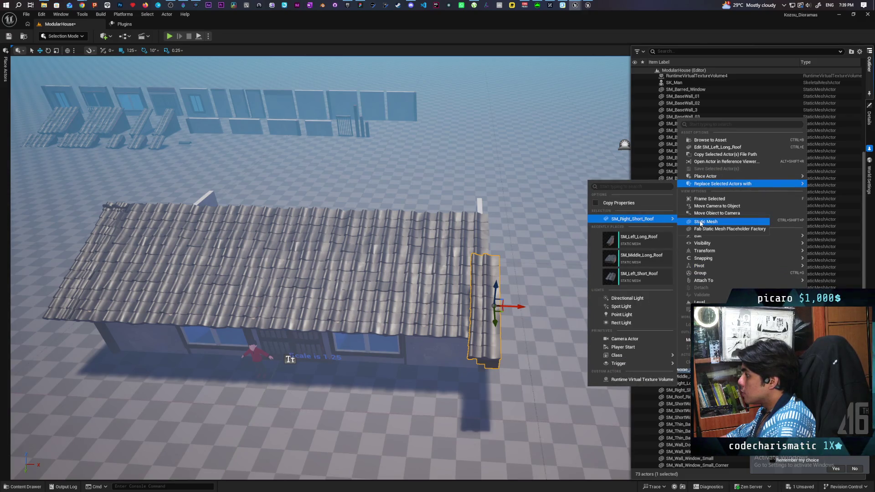
pyautogui.click(700, 222)
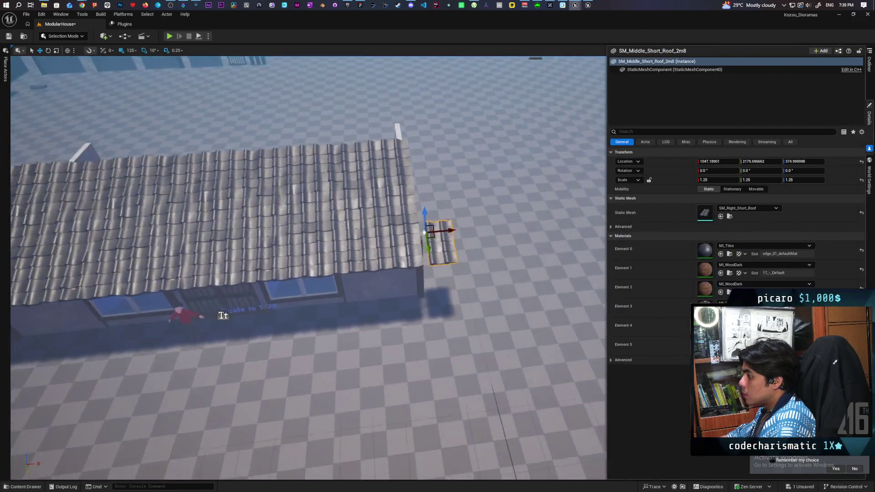
# Step: Compare the short right end piece's position with middle section SM_Middle_Short_Roof_2m5
pyautogui.moveTo(301, 269)
pyautogui.mouseDown()
pyautogui.moveTo(292, 264)
pyautogui.moveTo(319, 273)
pyautogui.moveTo(282, 269)
pyautogui.moveTo(373, 314)
pyautogui.moveTo(315, 277)
pyautogui.moveTo(412, 305)
pyautogui.mouseUp()
pyautogui.click(372, 314)
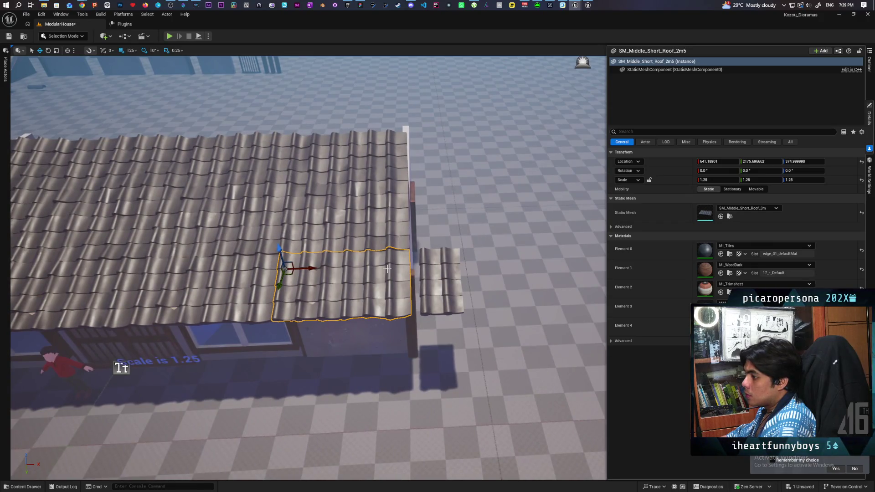
pyautogui.click(442, 279)
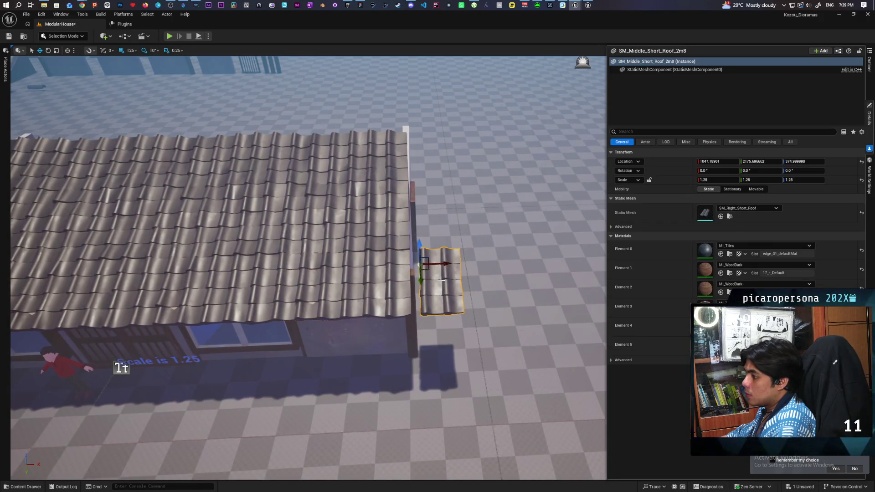
pyautogui.click(373, 280)
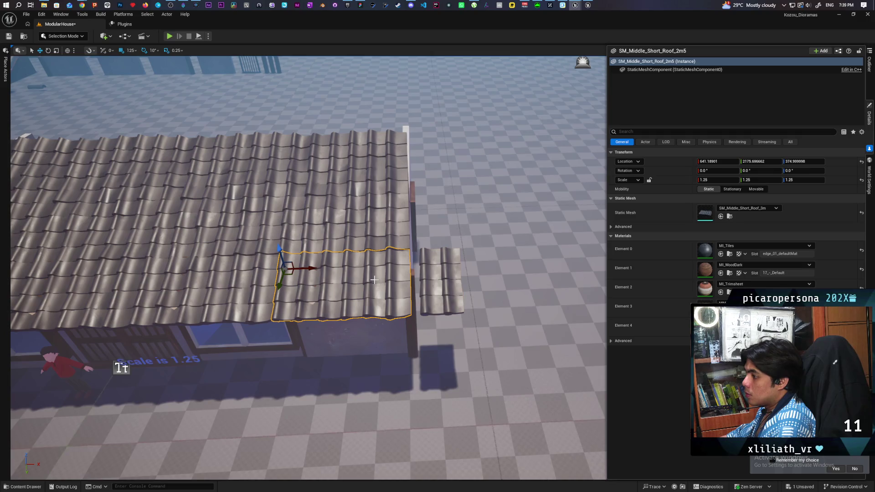
pyautogui.click(432, 273)
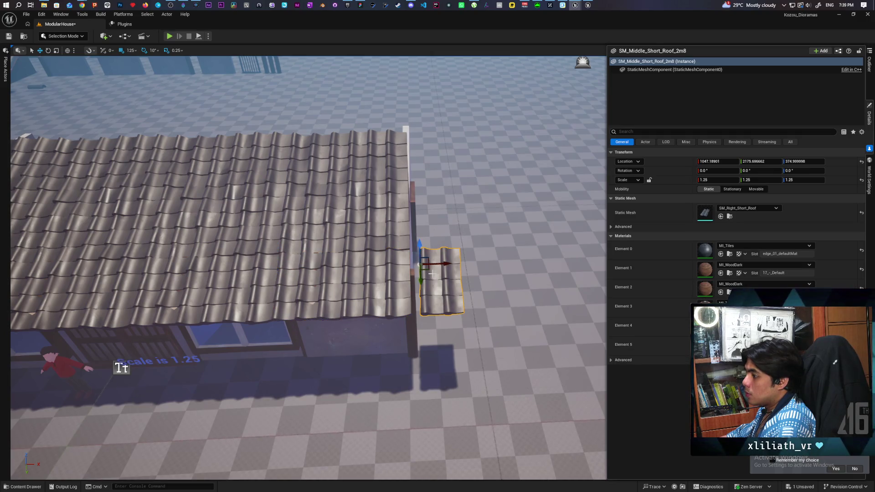
pyautogui.click(403, 275)
# Step: Snap the short right end piece to the 2m5 section's location, then shift it 125 units right
pyautogui.keyDown('shift'); pyautogui.rightClick(675, 162); pyautogui.keyUp('shift')
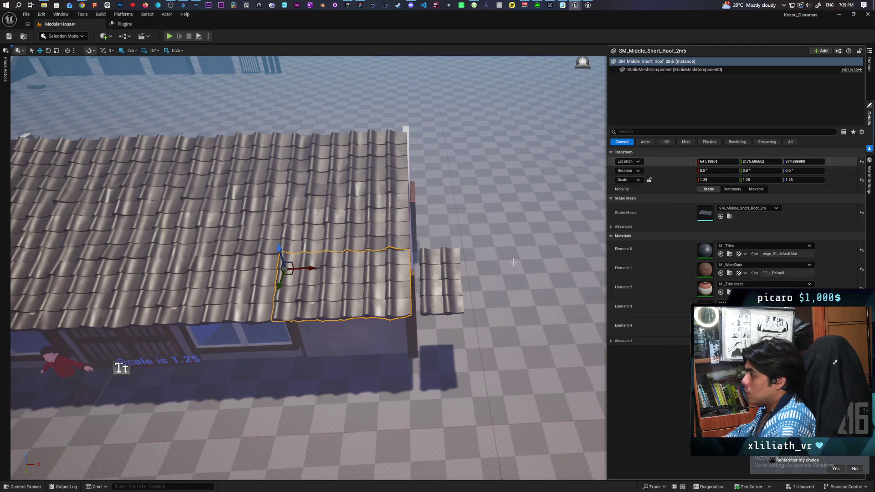
pyautogui.click(438, 278)
pyautogui.keyDown('shift'); pyautogui.click(663, 161); pyautogui.keyUp('shift')
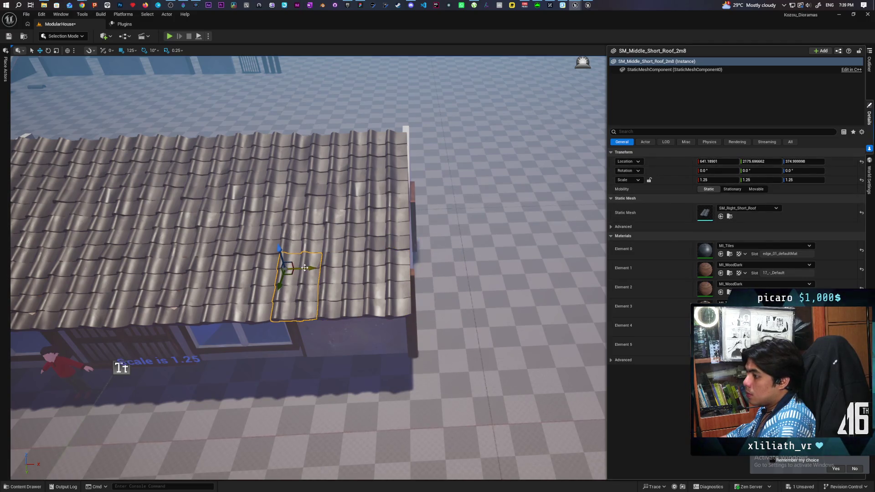
pyautogui.moveTo(318, 273)
pyautogui.mouseDown()
pyautogui.moveTo(415, 293)
pyautogui.moveTo(456, 155)
pyautogui.mouseUp()
pyautogui.click(457, 155)
pyautogui.moveTo(219, 224); pyautogui.dragTo(219, 224)
pyautogui.click(219, 224)
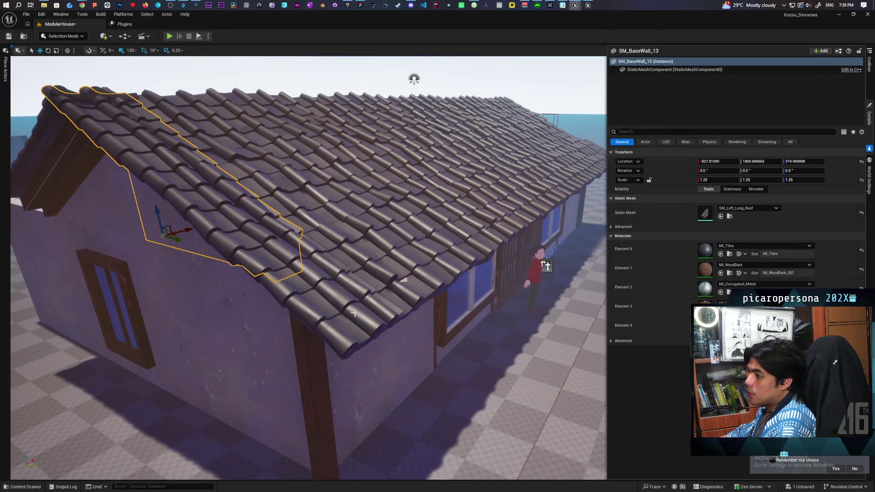
# Step: Duplicate SM_Middle_Long_Roof6 to the roof's right end and swap its mesh to SM_Right_Long_Roof
pyautogui.hotkey('ctrl', 'b')
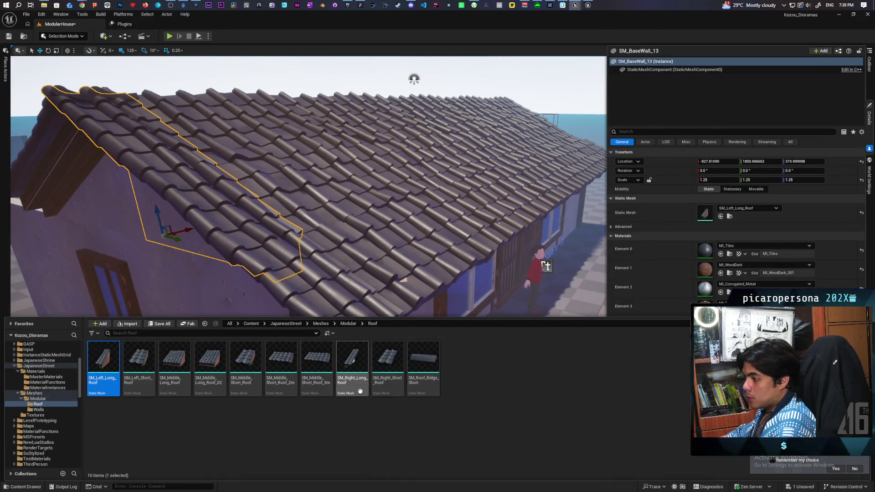
pyautogui.click(353, 367)
pyautogui.moveTo(480, 259); pyautogui.dragTo(479, 259)
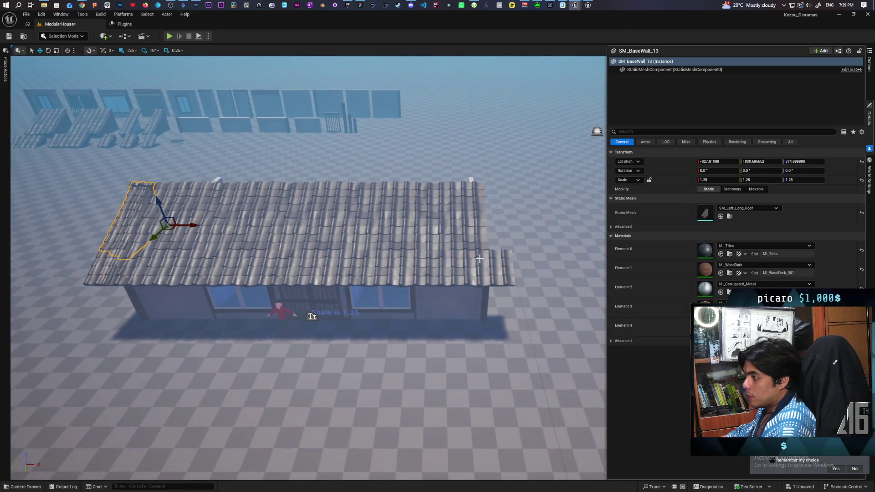
pyautogui.click(460, 239)
pyautogui.moveTo(449, 227); pyautogui.dragTo(499, 229)
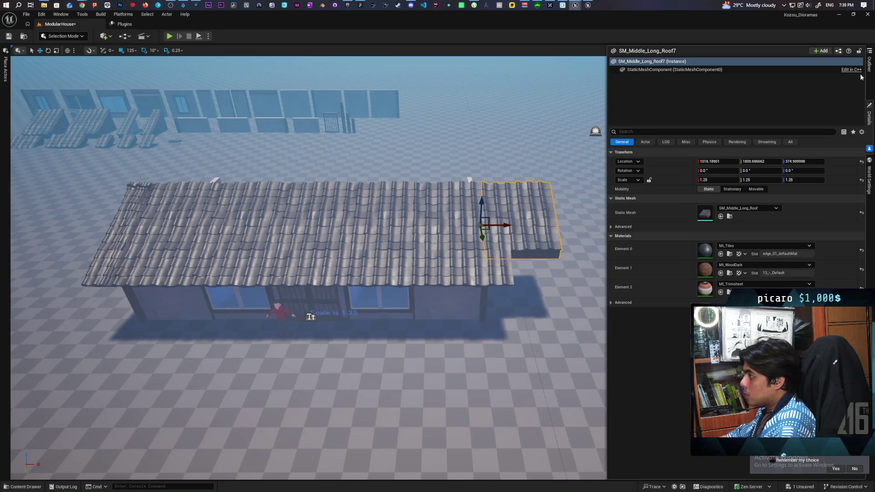
pyautogui.click(868, 65)
pyautogui.rightClick(685, 317)
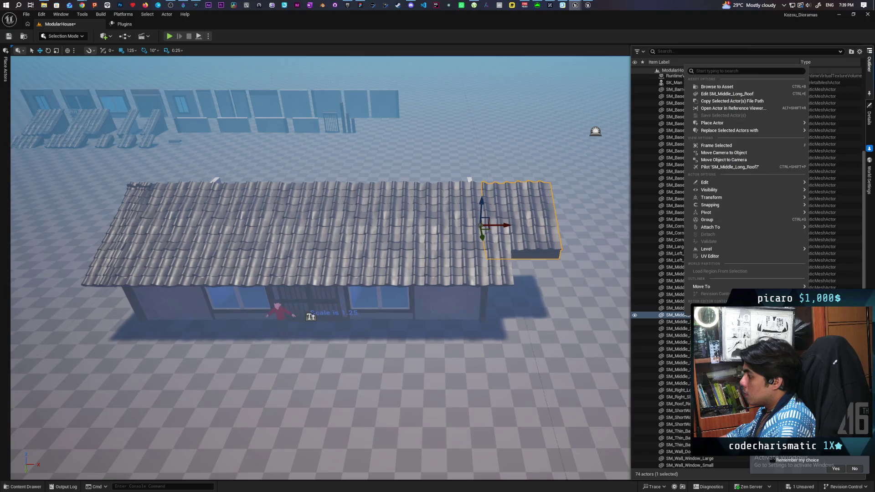
pyautogui.moveTo(707, 131)
pyautogui.moveTo(664, 169)
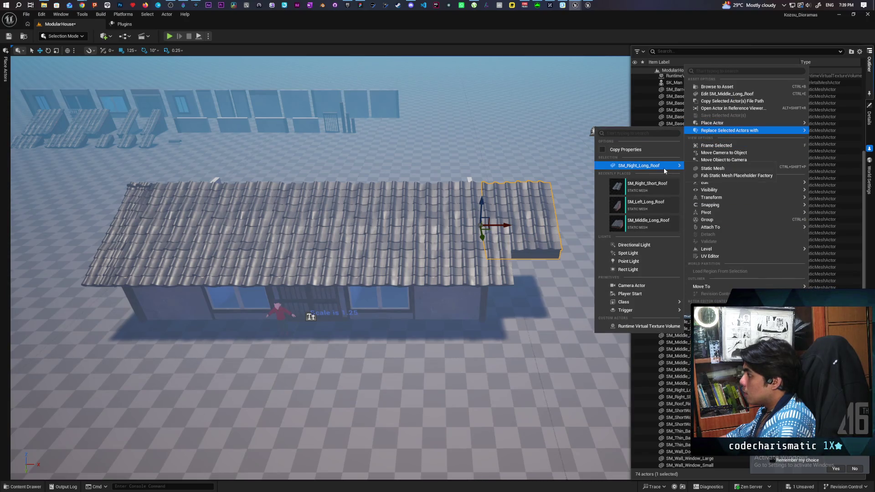
pyautogui.click(702, 172)
pyautogui.moveTo(501, 137)
pyautogui.mouseDown()
pyautogui.moveTo(501, 100)
pyautogui.moveTo(428, 109)
pyautogui.moveTo(410, 118)
pyautogui.moveTo(468, 123)
pyautogui.moveTo(337, 153)
pyautogui.moveTo(514, 111)
pyautogui.moveTo(533, 94)
pyautogui.moveTo(510, 103)
pyautogui.moveTo(483, 248)
pyautogui.mouseUp()
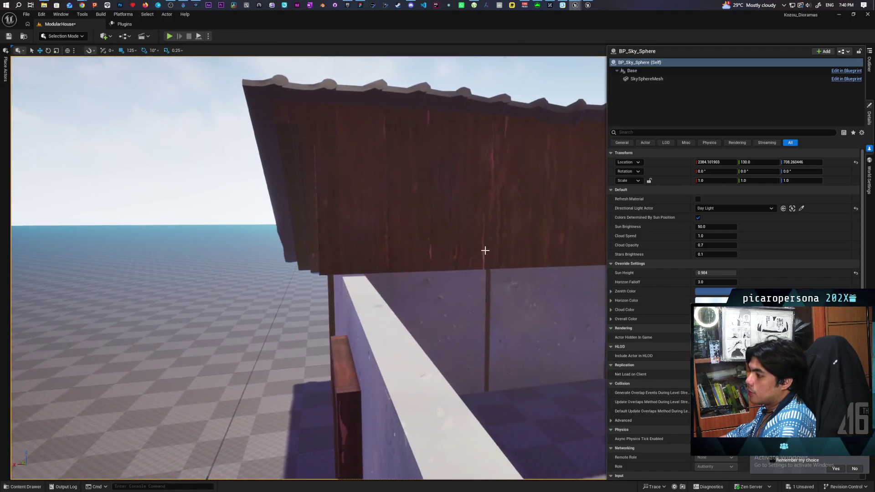
# Step: Copy the wall's Location X into the right long roof end piece to align it flush
pyautogui.click(347, 242)
pyautogui.click(331, 251)
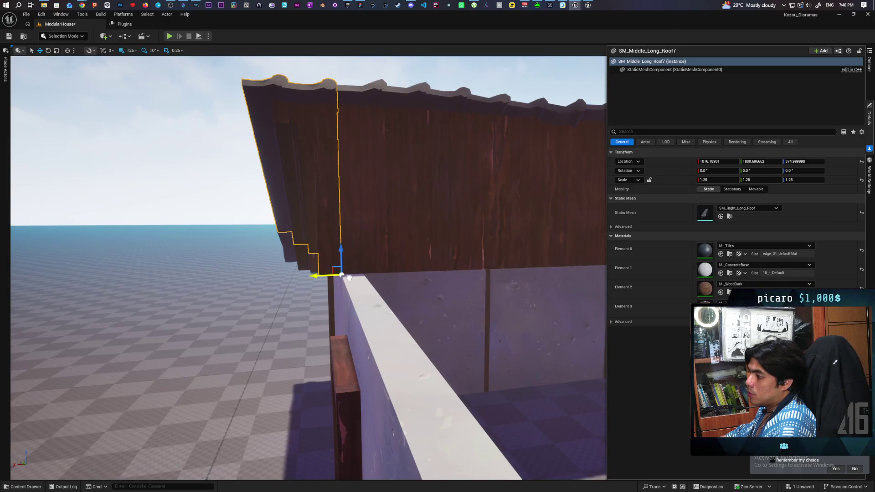
pyautogui.click(348, 307)
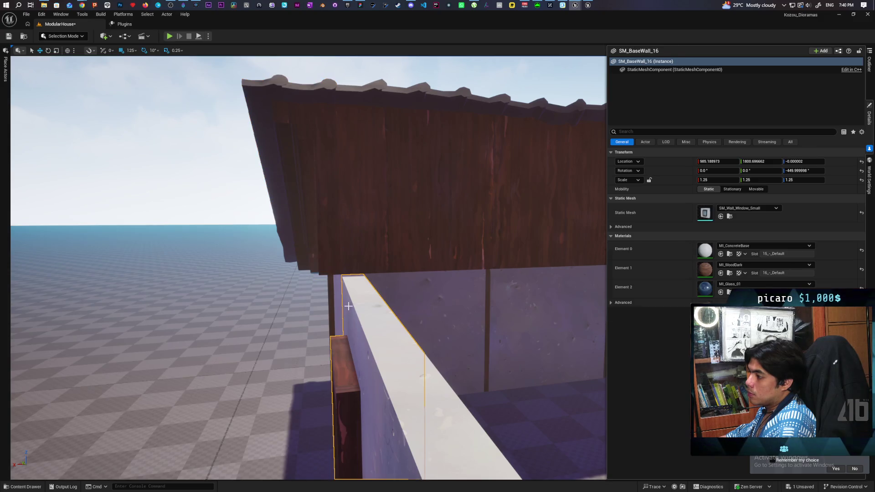
pyautogui.moveTo(348, 306); pyautogui.dragTo(354, 355)
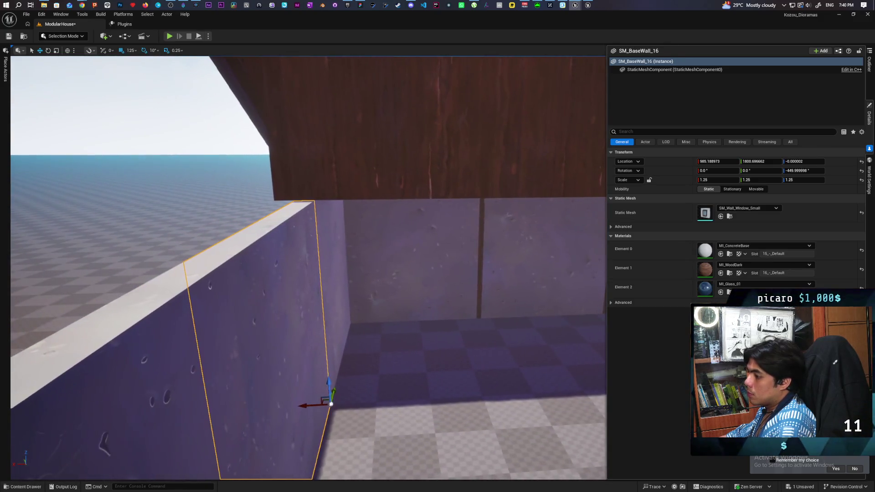
pyautogui.click(715, 161)
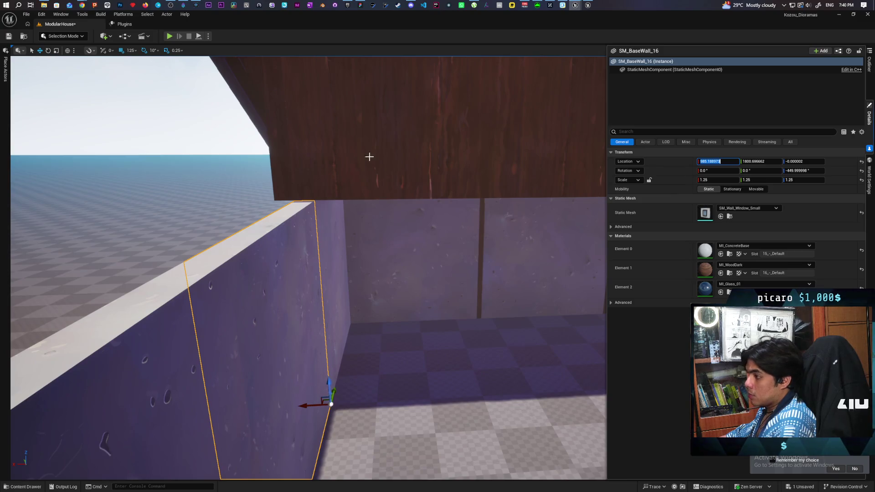
pyautogui.click(294, 167)
pyautogui.click(277, 171)
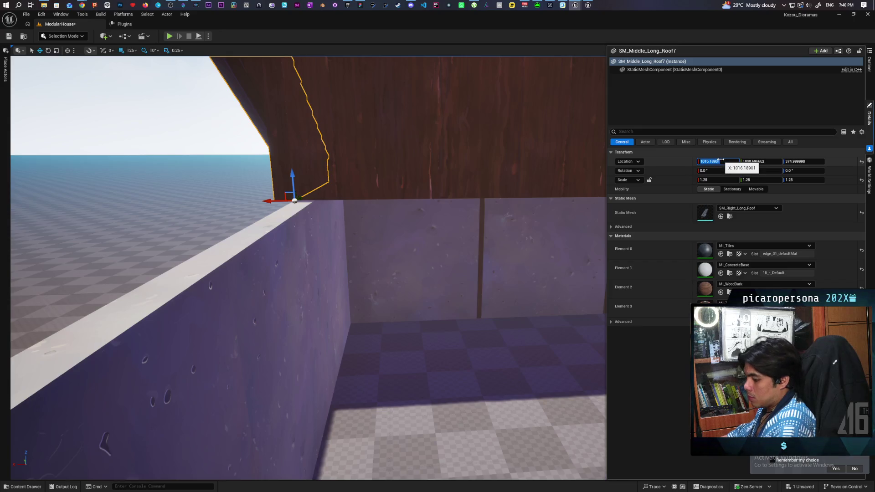
pyautogui.scroll(-5, 402, 226)
pyautogui.click(402, 226)
pyautogui.moveTo(402, 225); pyautogui.dragTo(354, 261)
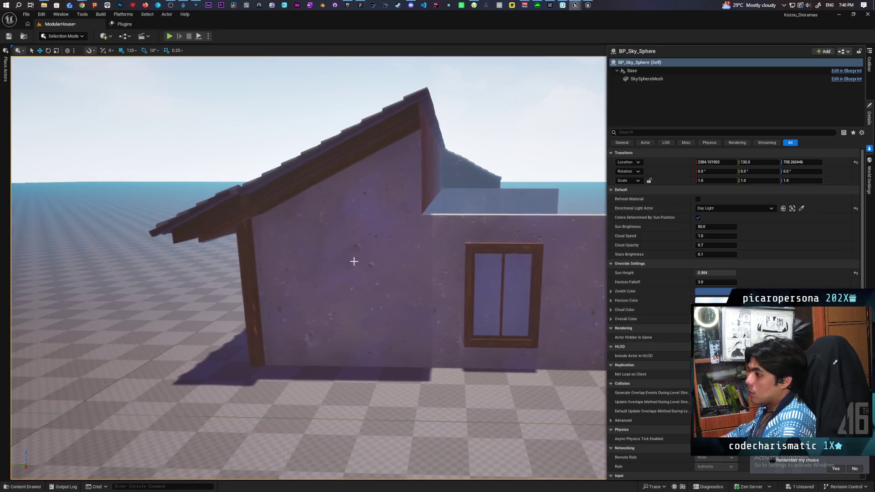
# Step: Align the short right roof end piece's X with the wall edge
pyautogui.click(211, 222)
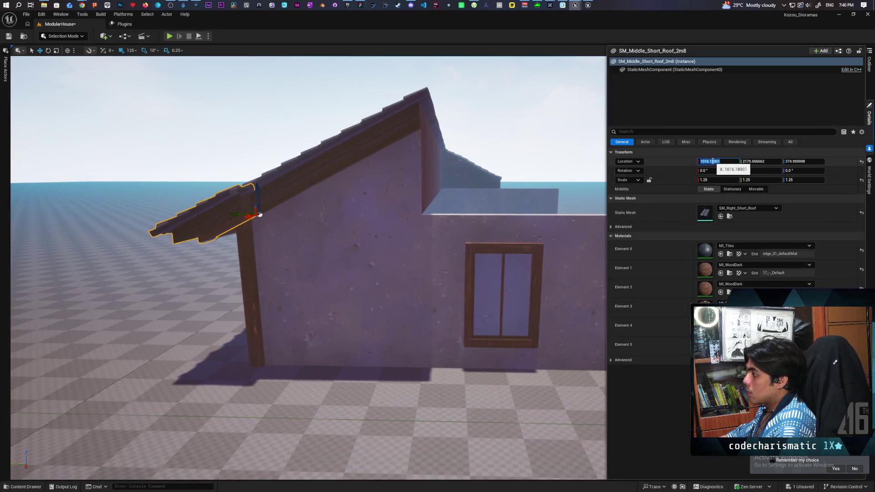
pyautogui.moveTo(712, 161); pyautogui.dragTo(698, 161)
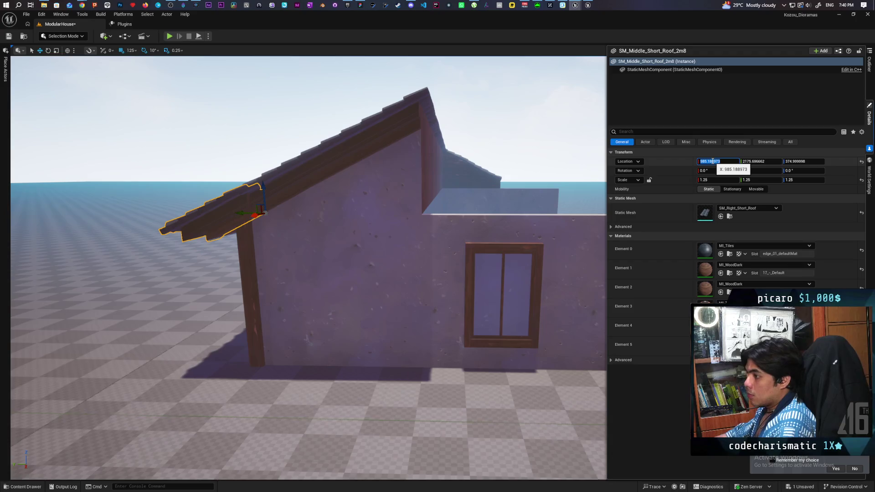
pyautogui.click(292, 104)
pyautogui.moveTo(291, 105)
pyautogui.mouseDown()
pyautogui.moveTo(289, 250)
pyautogui.moveTo(289, 237)
pyautogui.moveTo(273, 237)
pyautogui.moveTo(301, 237)
pyautogui.moveTo(282, 237)
pyautogui.mouseUp()
pyautogui.scroll(-8, 289, 237)
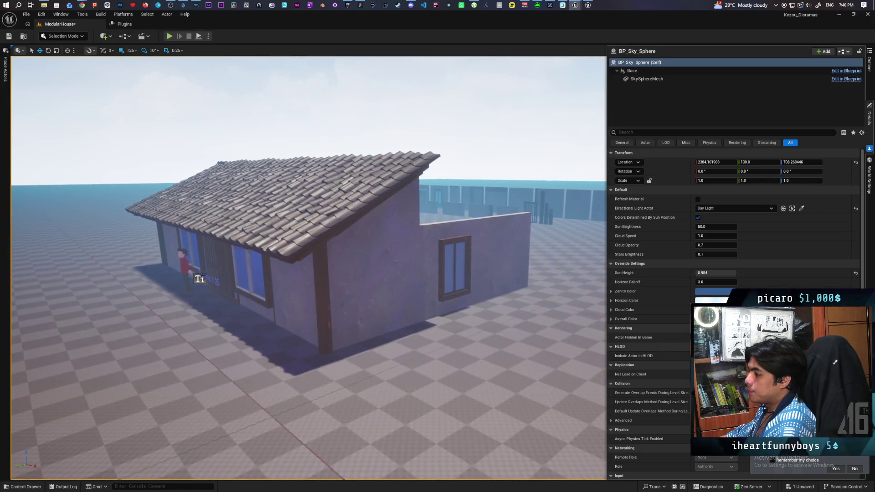
pyautogui.moveTo(199, 279)
pyautogui.mouseDown()
pyautogui.moveTo(182, 279)
pyautogui.moveTo(205, 274)
pyautogui.moveTo(212, 264)
pyautogui.moveTo(194, 266)
pyautogui.moveTo(324, 183)
pyautogui.mouseUp()
# Step: Duplicate the long right roof end piece along the wall and set its Scale Y to 1.25
pyautogui.click(215, 243)
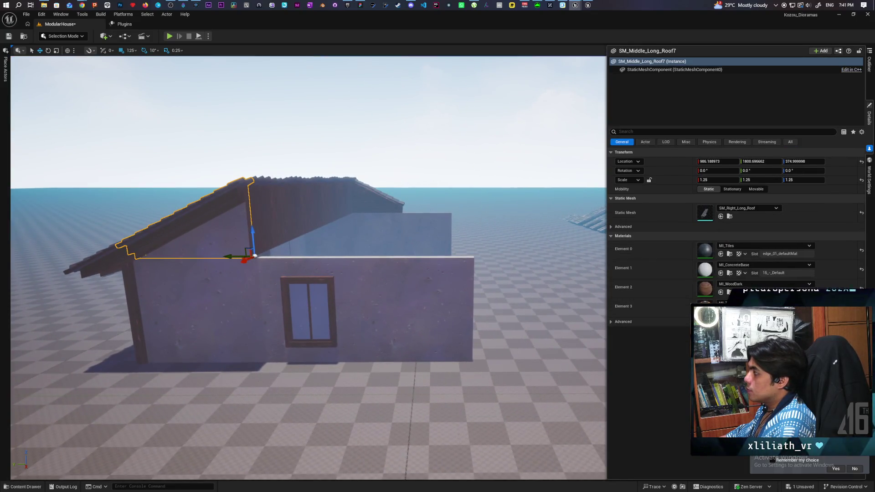
pyautogui.moveTo(282, 263); pyautogui.dragTo(372, 234)
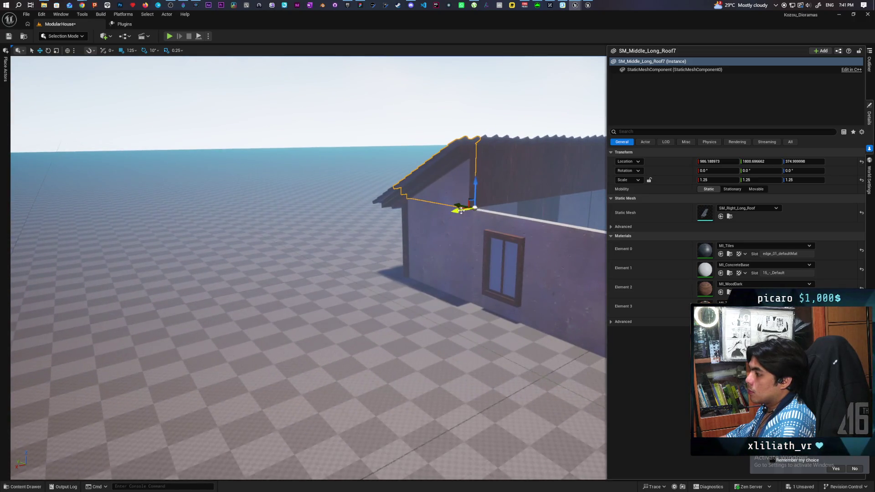
pyautogui.moveTo(450, 211)
pyautogui.keyDown('alt'); pyautogui.mouseDown()
pyautogui.moveTo(434, 213)
pyautogui.moveTo(453, 212)
pyautogui.mouseUp(); pyautogui.keyUp('alt')
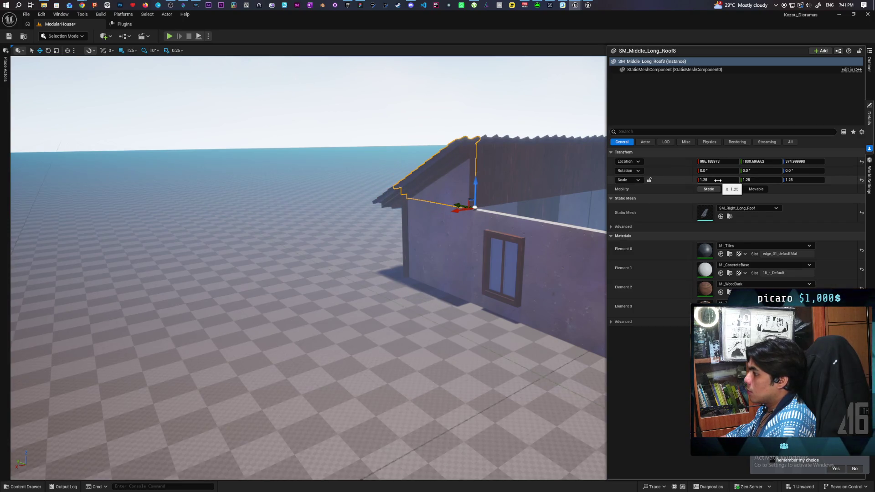
pyautogui.click(750, 181)
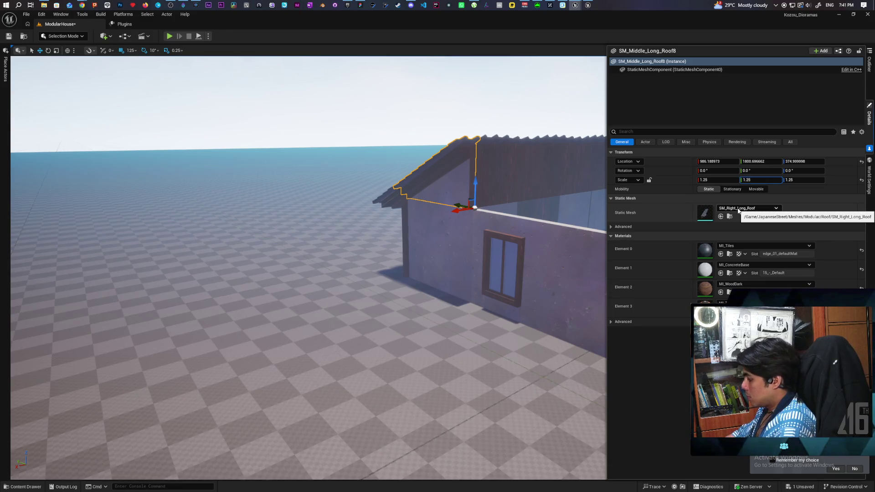
pyautogui.write('-1.25')
pyautogui.click(494, 125)
pyautogui.moveTo(494, 125)
pyautogui.mouseDown()
pyautogui.moveTo(451, 182)
pyautogui.moveTo(429, 182)
pyautogui.moveTo(456, 184)
pyautogui.moveTo(456, 214)
pyautogui.moveTo(465, 204)
pyautogui.mouseUp()
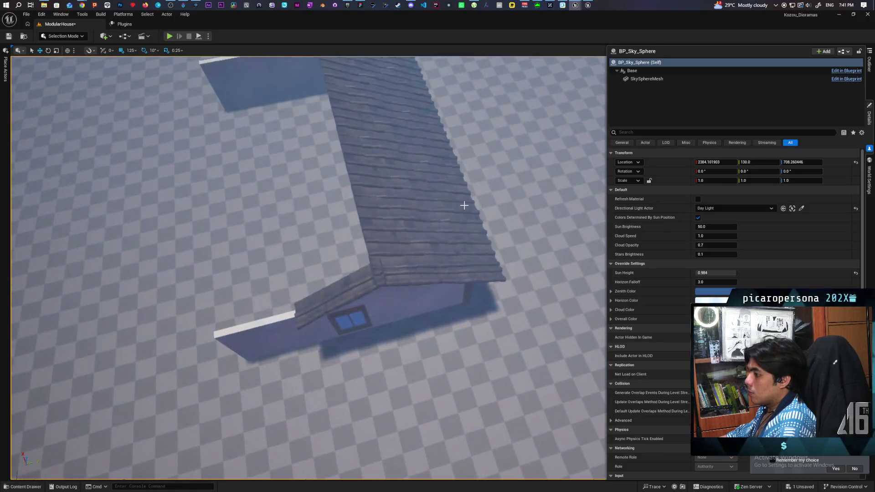
# Step: Duplicate the left roof end piece one tile inward along the roof
pyautogui.click(416, 226)
pyautogui.moveTo(429, 230)
pyautogui.mouseDown()
pyautogui.moveTo(400, 220)
pyautogui.moveTo(409, 223)
pyautogui.mouseUp()
pyautogui.click(219, 136)
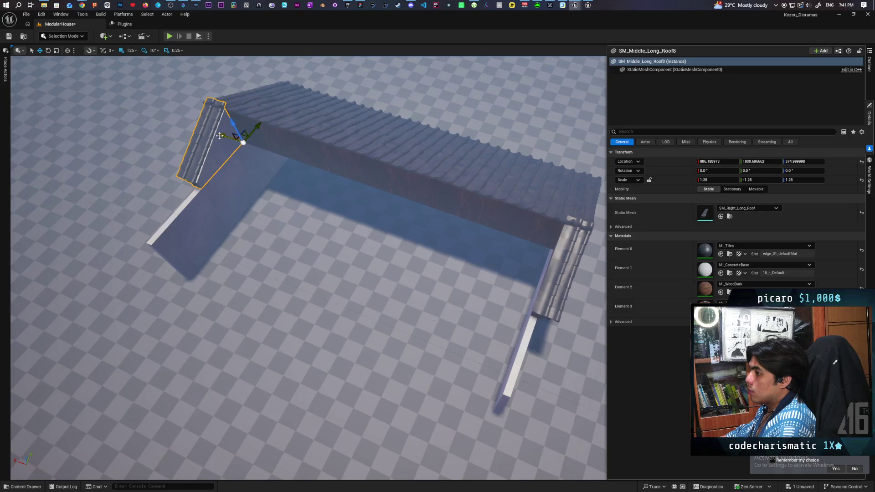
pyautogui.moveTo(222, 139); pyautogui.dragTo(230, 143)
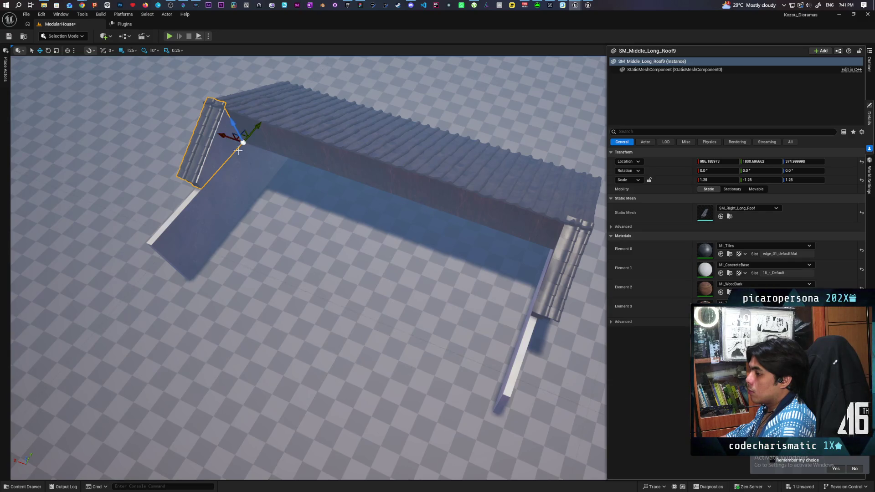
pyautogui.click(503, 237)
pyautogui.click(516, 229)
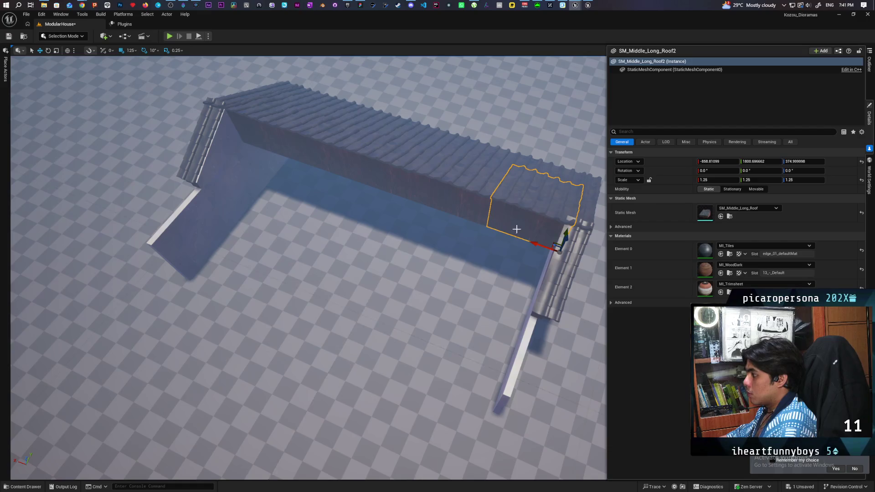
pyautogui.hotkey('ctrl', 'space')
pyautogui.click(204, 150)
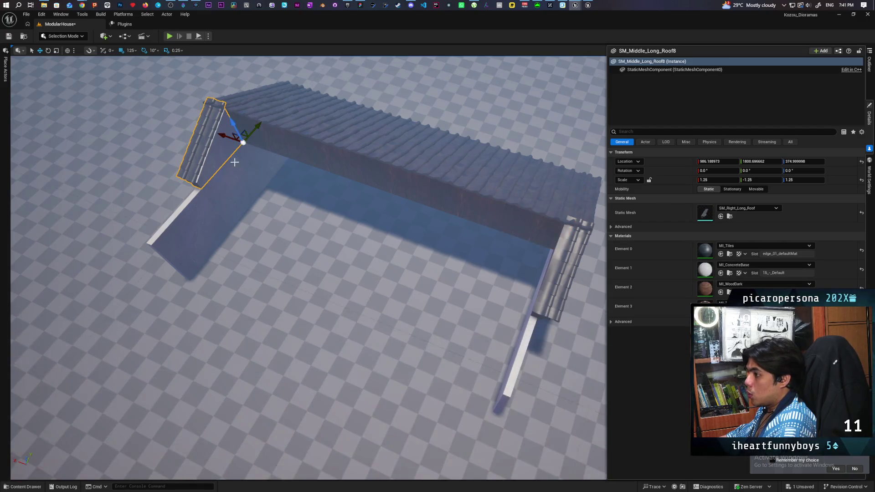
pyautogui.moveTo(223, 135)
pyautogui.mouseDown()
pyautogui.moveTo(235, 143)
pyautogui.moveTo(213, 136)
pyautogui.mouseUp()
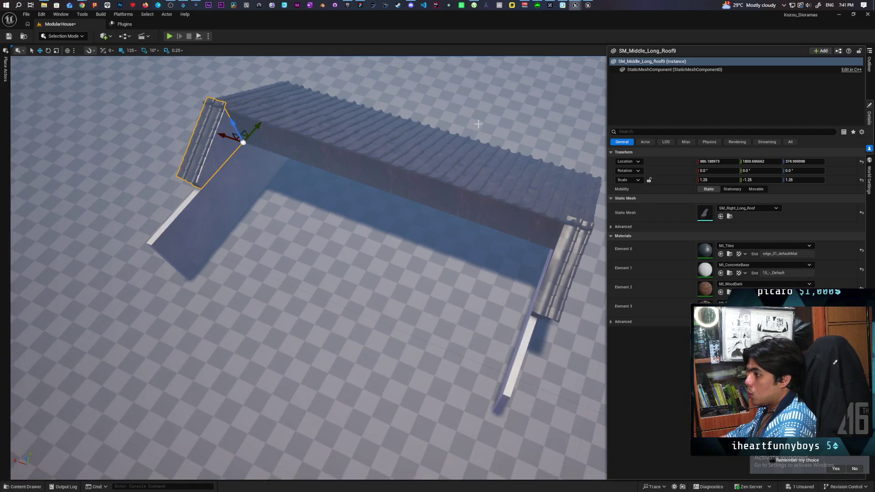
# Step: Replace the duplicated end piece with SM_Middle_Long_Roof and show its properties
pyautogui.click(869, 63)
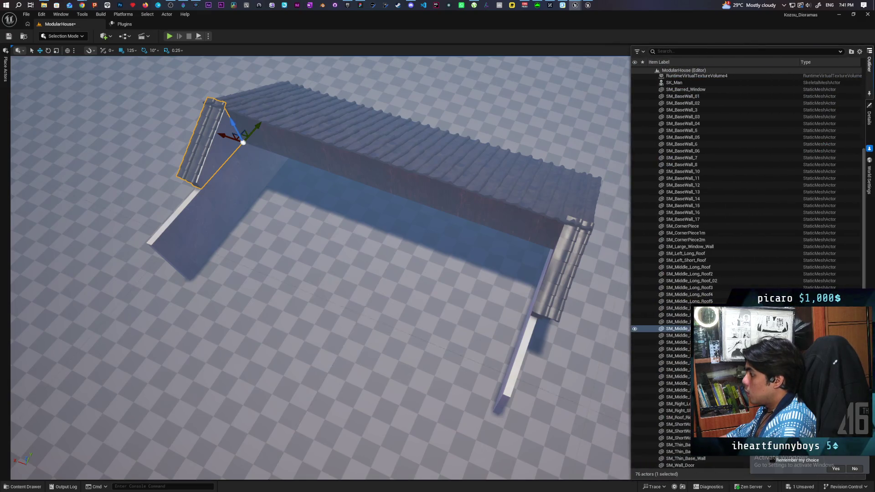
pyautogui.rightClick(675, 329)
pyautogui.moveTo(720, 144)
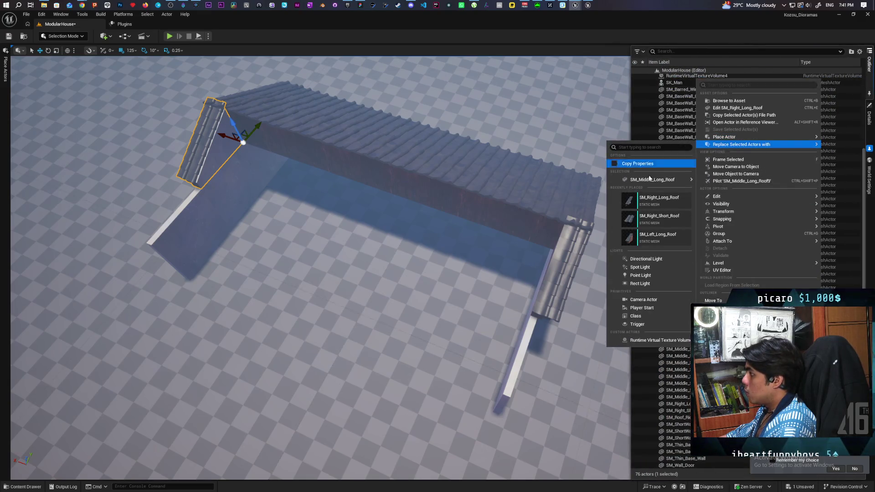
pyautogui.moveTo(674, 183)
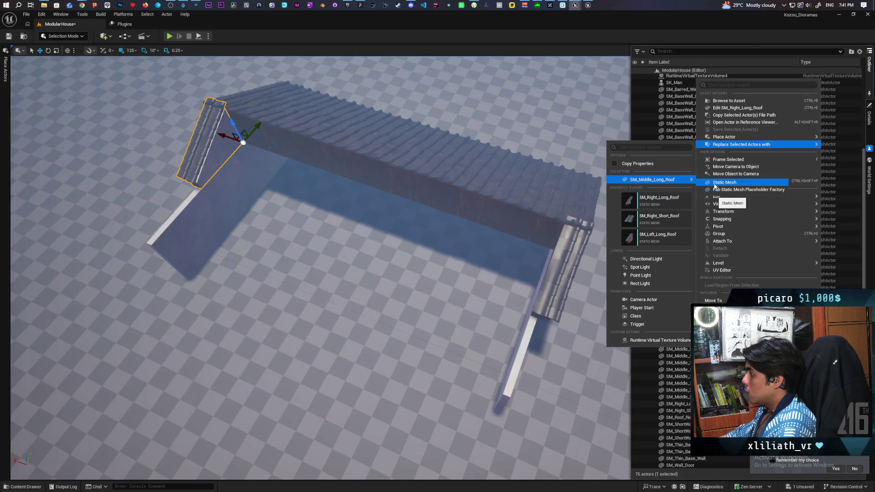
pyautogui.click(714, 183)
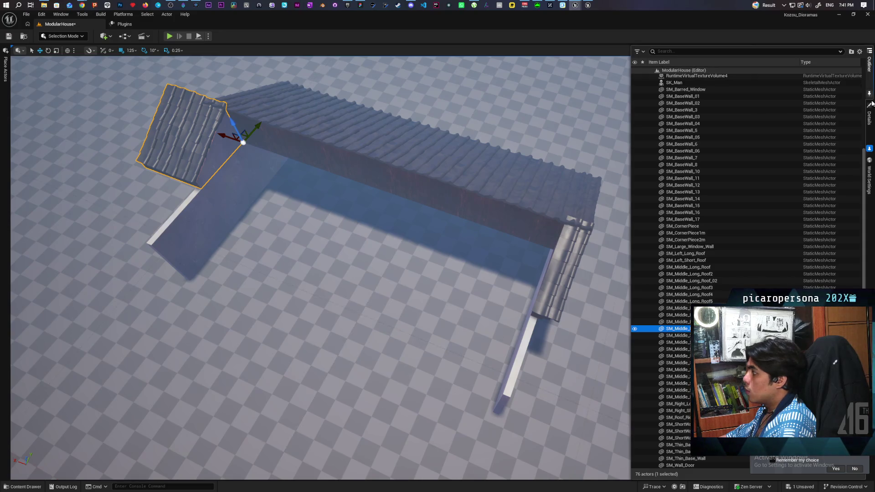
pyautogui.click(869, 116)
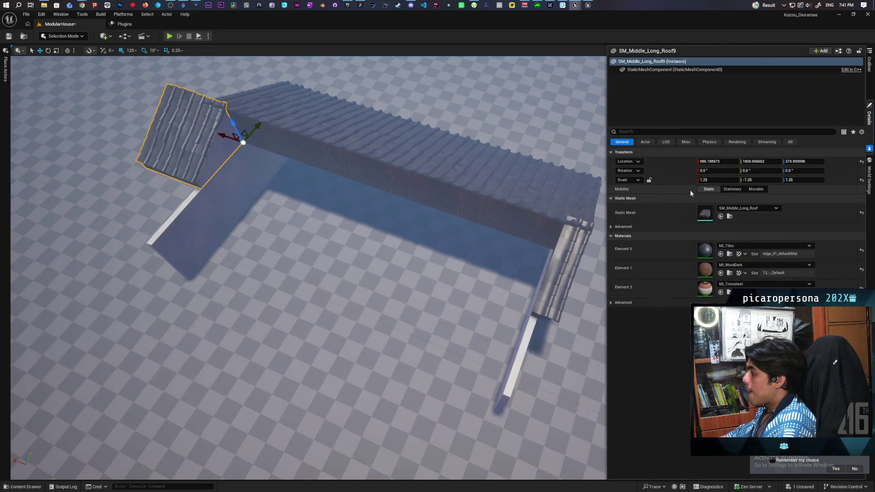
# Step: Unflip the new roof section with Scale Y 1.25 and turn it 180° around vertical
pyautogui.write('1.25')
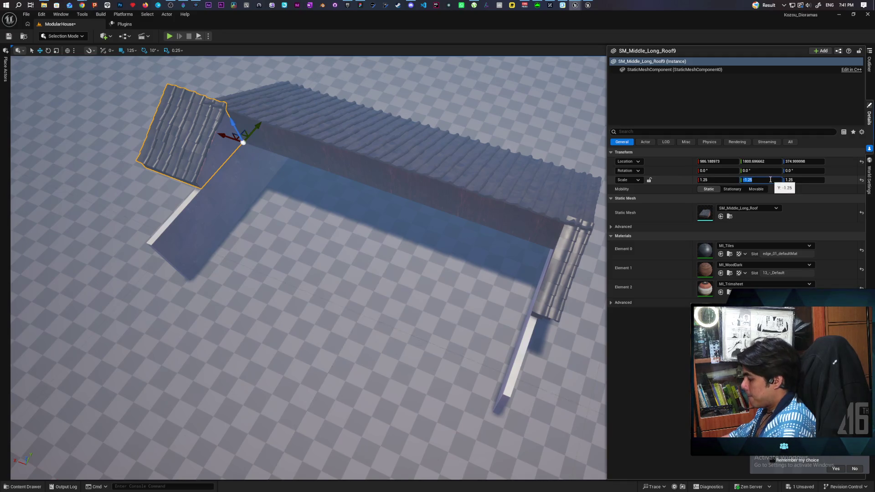
pyautogui.press('Return')
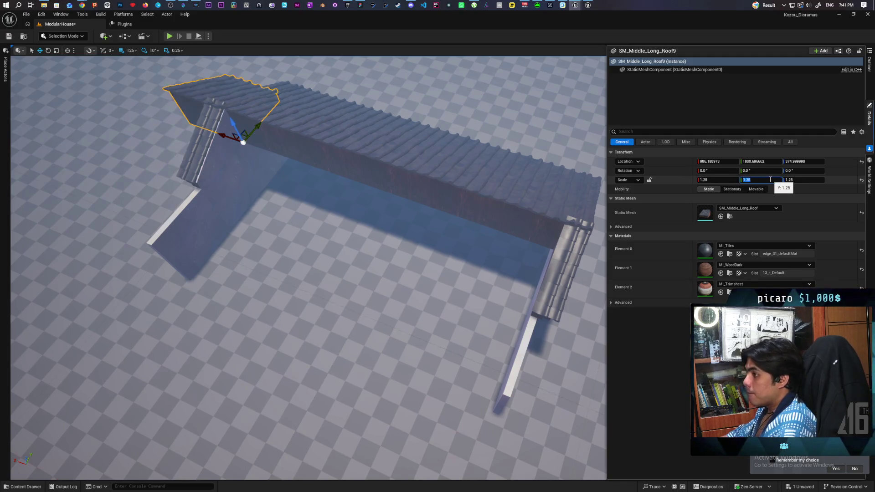
pyautogui.moveTo(561, 198)
pyautogui.mouseDown()
pyautogui.moveTo(313, 471)
pyautogui.moveTo(319, 455)
pyautogui.mouseUp()
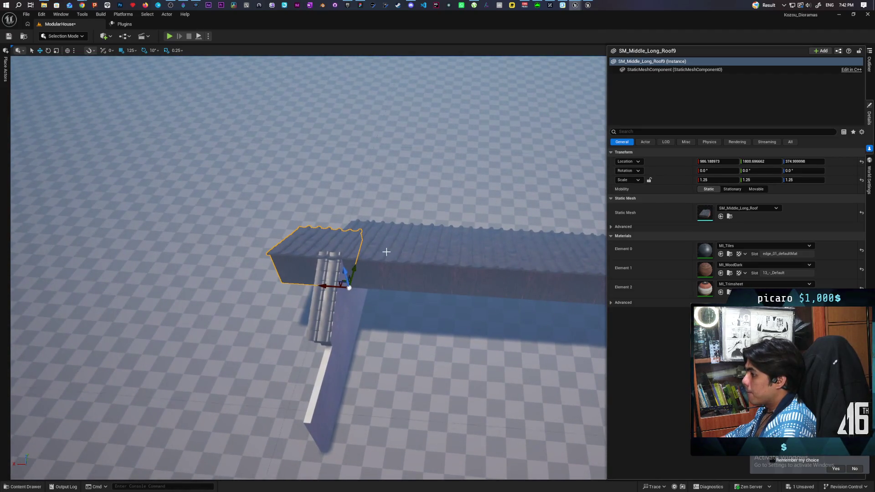
pyautogui.press('r')
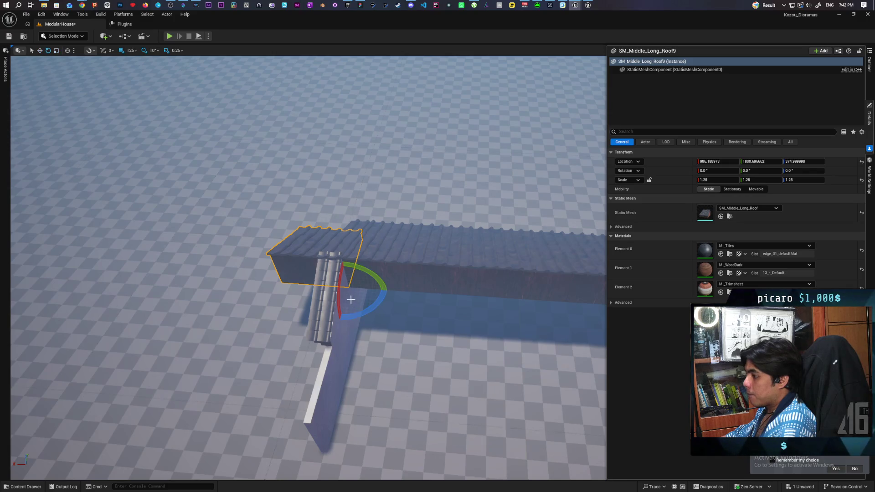
pyautogui.moveTo(362, 310); pyautogui.dragTo(337, 314)
pyautogui.scroll(-3, 337, 315)
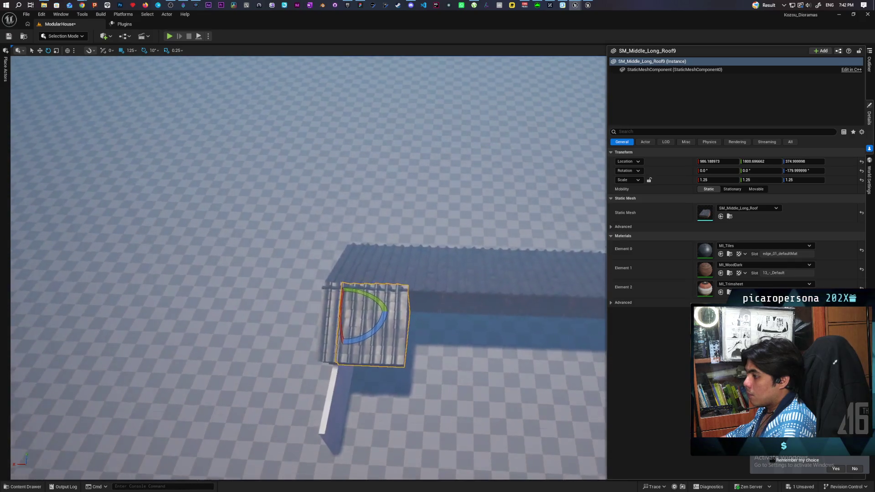
# Step: Copy the middle roof section along the ridge to cover the second slope
pyautogui.press('w')
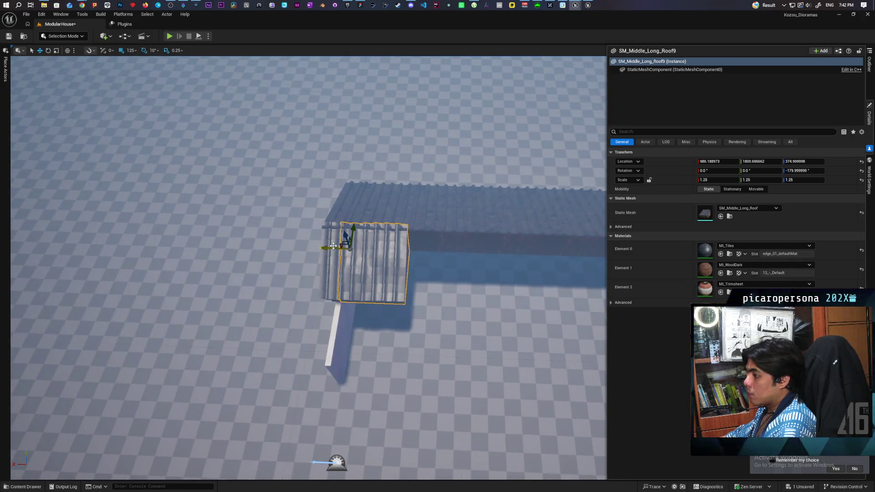
pyautogui.hotkey('alt', 'space')
pyautogui.press('Escape')
pyautogui.hotkey('ctrl', 'z')
pyautogui.hotkey('ctrl', 'y')
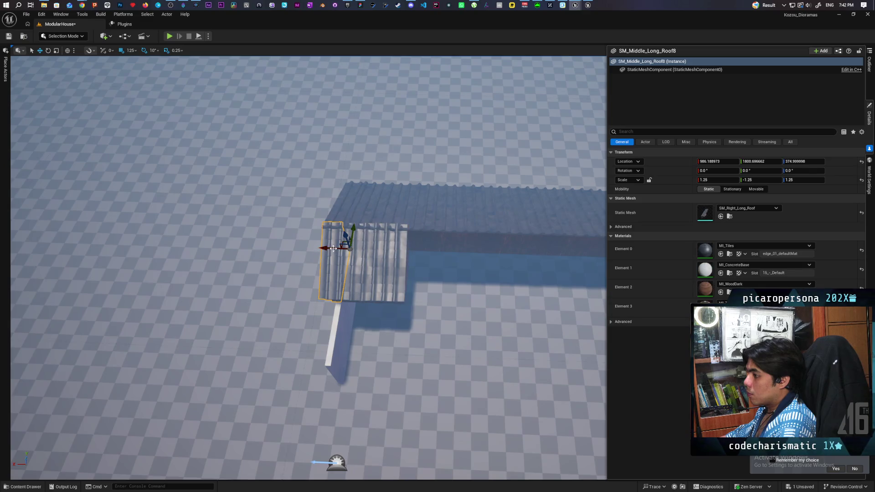
pyautogui.moveTo(331, 250)
pyautogui.mouseDown()
pyautogui.moveTo(383, 262)
pyautogui.moveTo(410, 247)
pyautogui.moveTo(449, 251)
pyautogui.mouseUp()
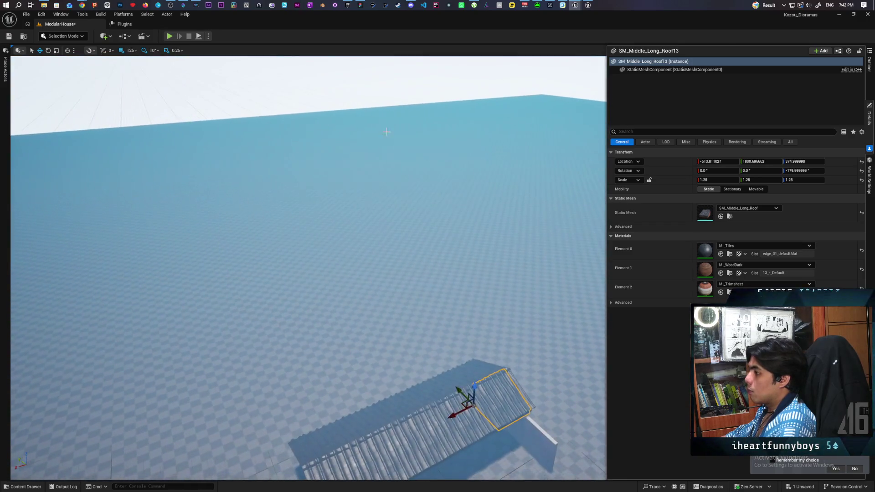
pyautogui.click(348, 121)
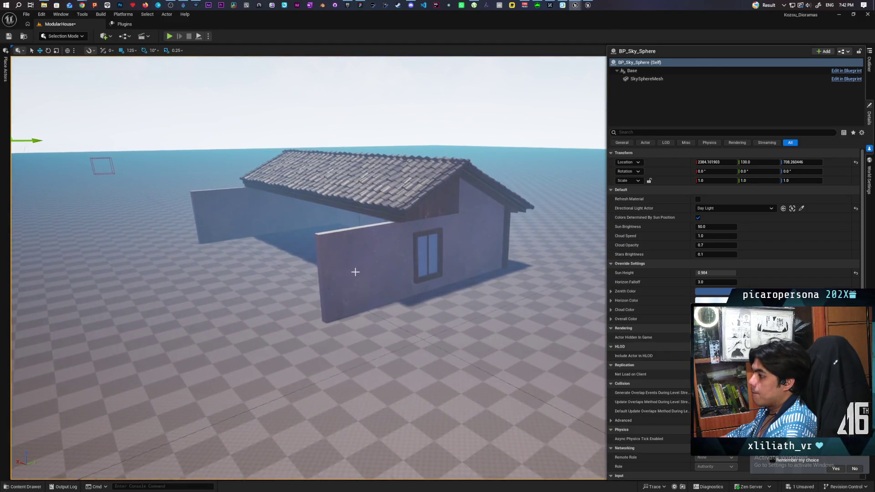
# Step: Delete the stray wall panel standing in front of the house
pyautogui.click(363, 283)
pyautogui.press('Delete')
pyautogui.hotkey('ctrl', 'z')
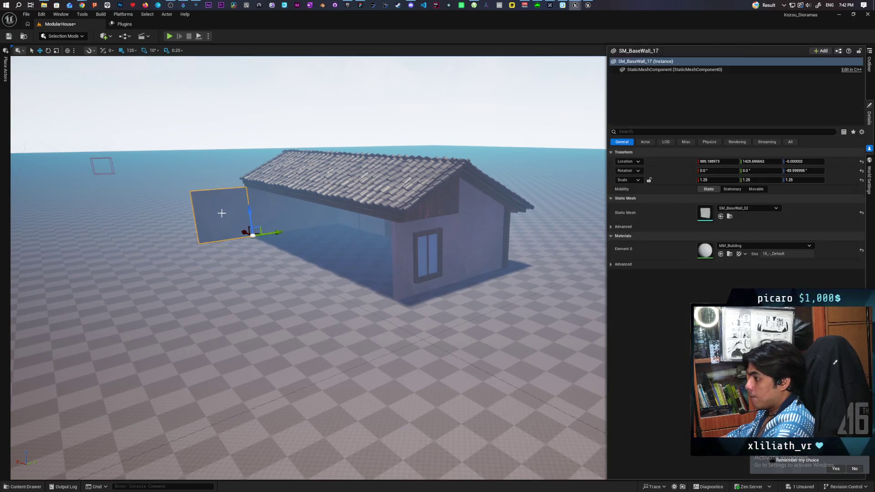
pyautogui.press('Delete')
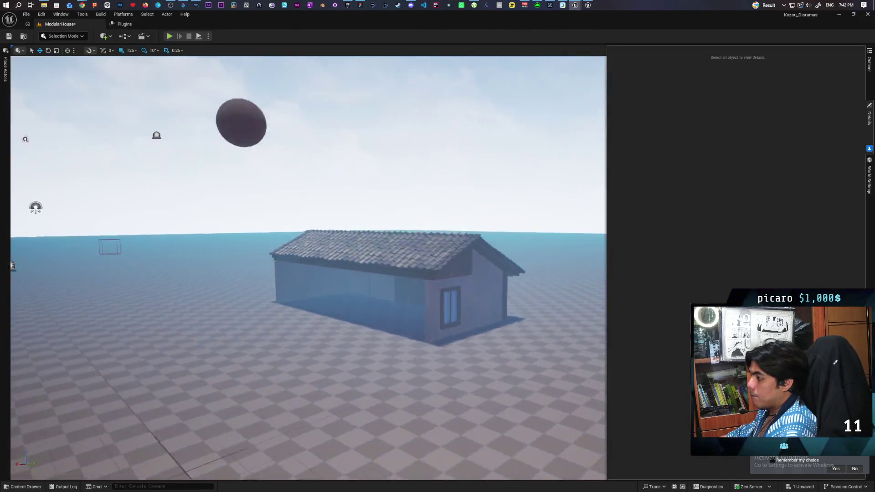
# Step: Inspect the left and right gable roof pieces and the wood-clad roof section
pyautogui.click(316, 280)
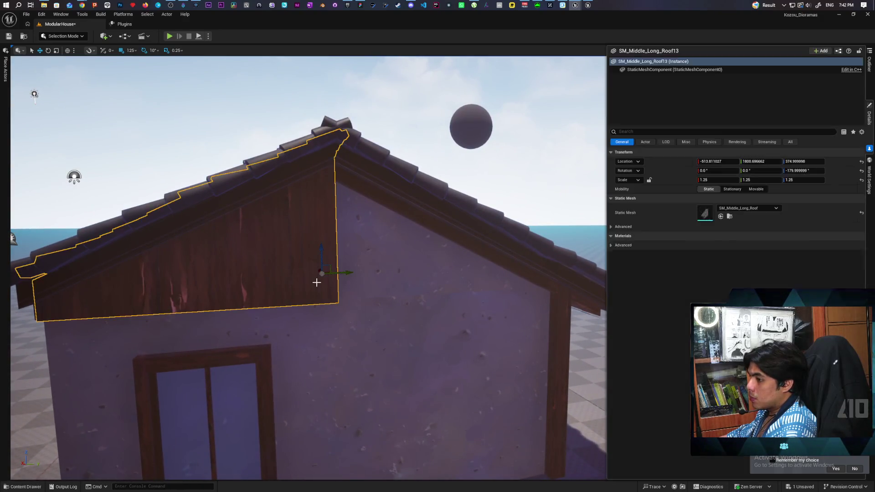
pyautogui.click(388, 266)
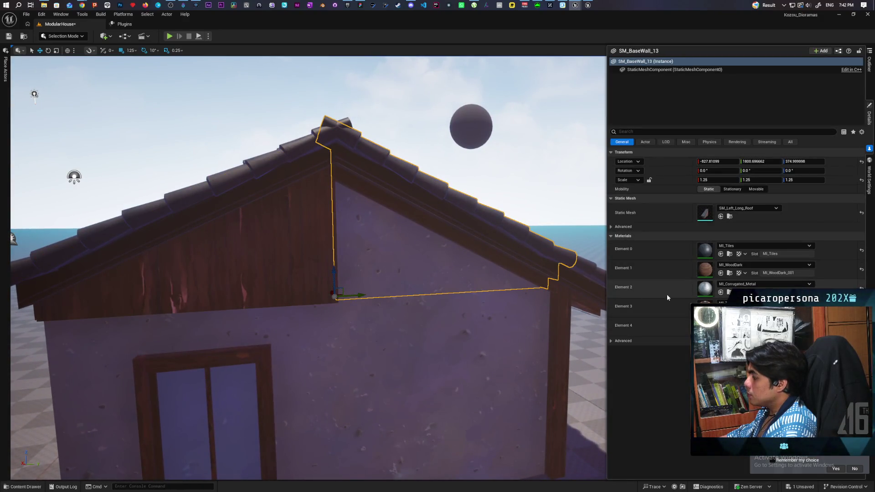
pyautogui.click(288, 256)
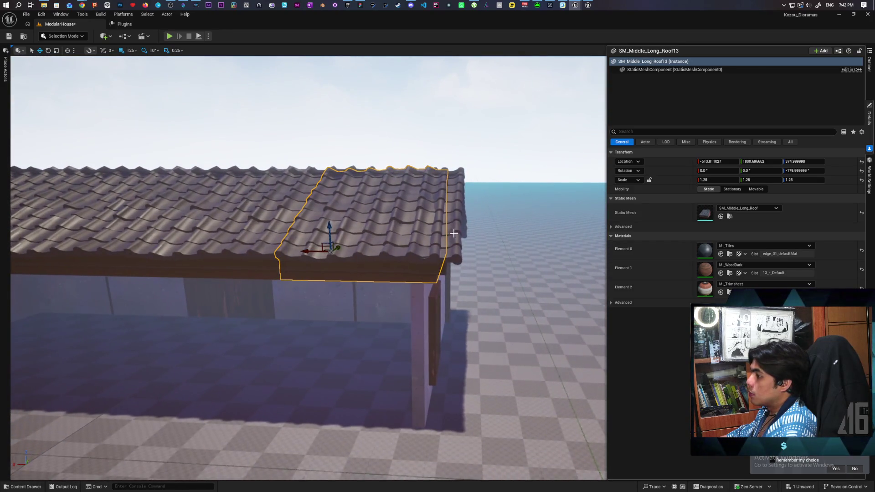
pyautogui.click(453, 233)
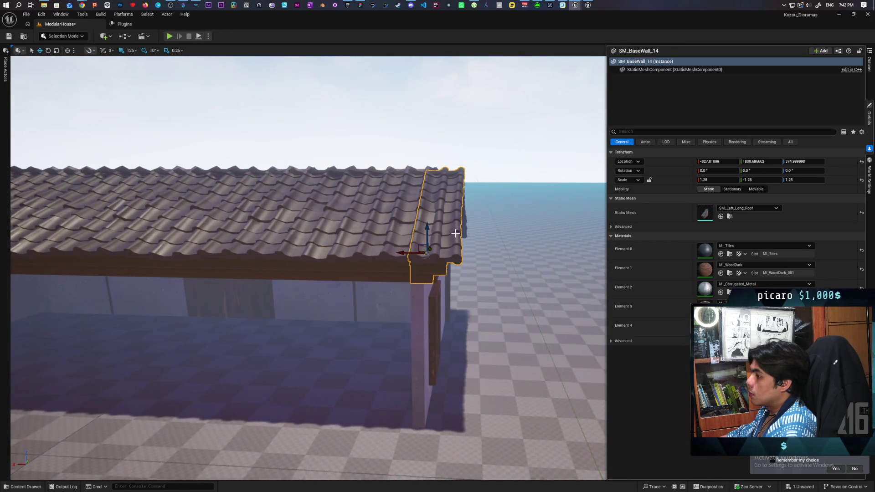
pyautogui.scroll(5, 484, 268)
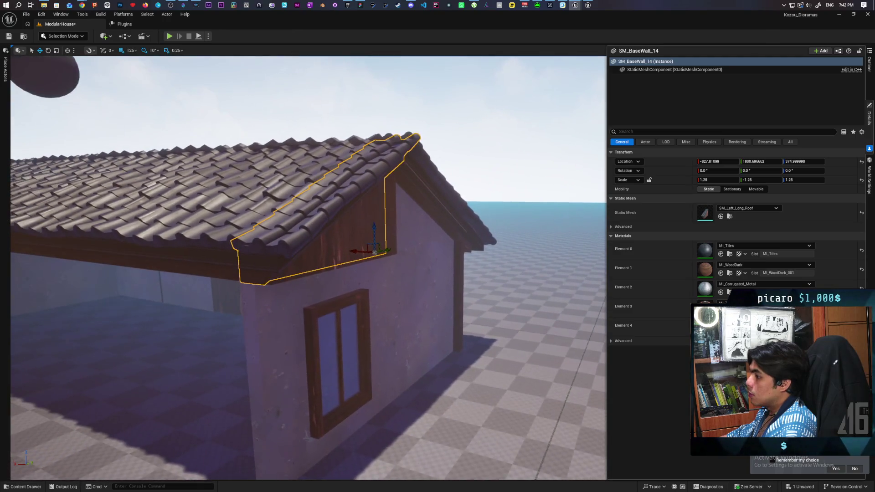
pyautogui.click(386, 222)
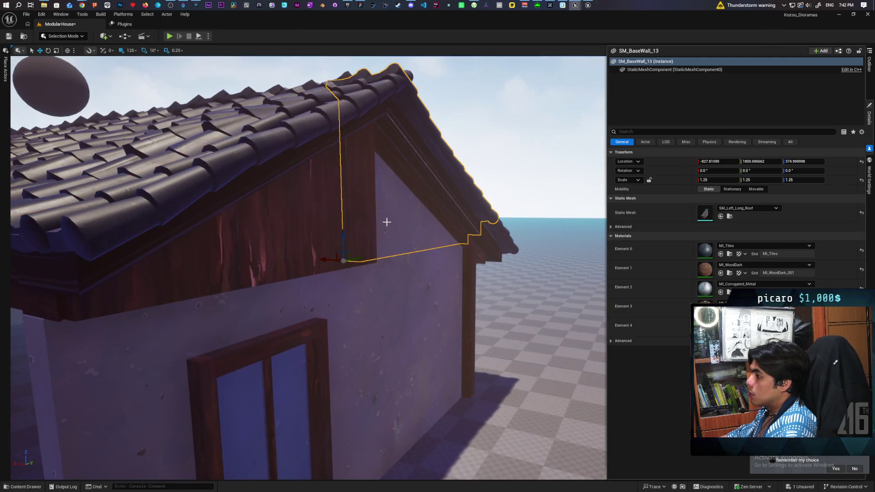
pyautogui.scroll(-4, 390, 224)
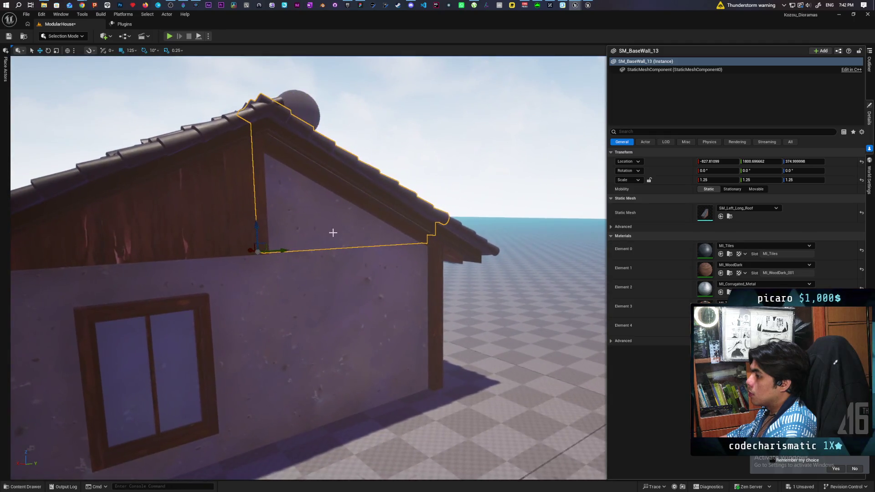
pyautogui.click(214, 228)
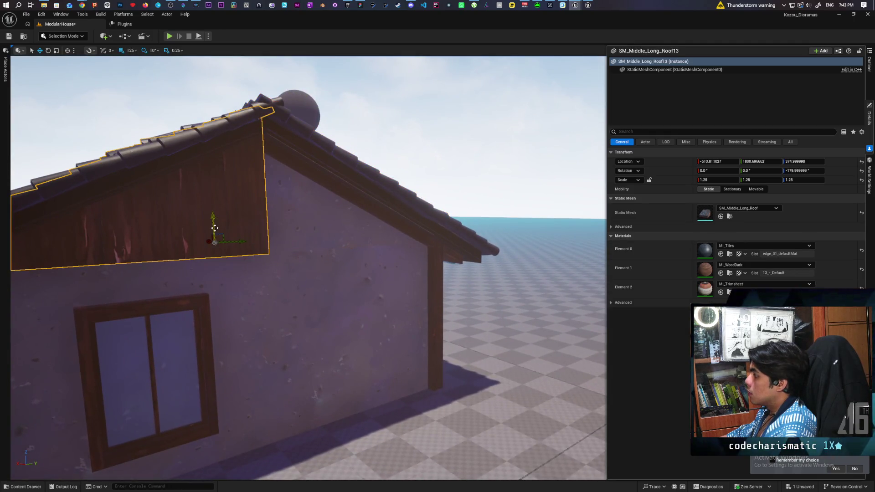
# Step: Slide the last middle roof section along X with grid snap 5 to close the gap
pyautogui.moveTo(251, 248); pyautogui.dragTo(298, 237)
pyautogui.moveTo(362, 226)
pyautogui.mouseDown()
pyautogui.moveTo(358, 156)
pyautogui.moveTo(351, 218)
pyautogui.mouseUp()
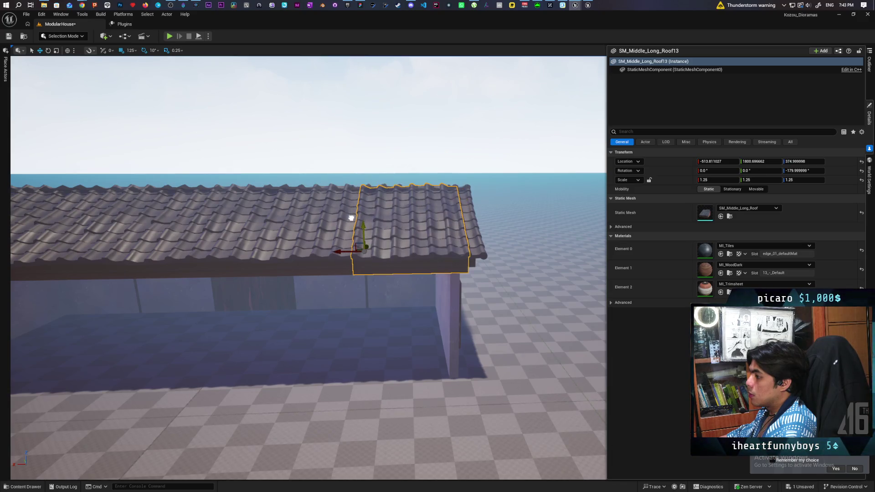
pyautogui.moveTo(335, 250)
pyautogui.mouseDown()
pyautogui.moveTo(321, 247)
pyautogui.moveTo(330, 250)
pyautogui.mouseUp()
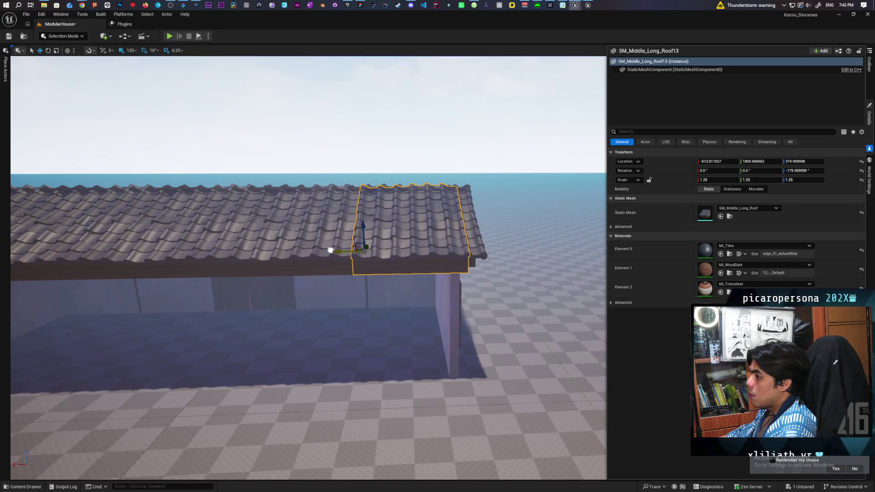
pyautogui.click(135, 51)
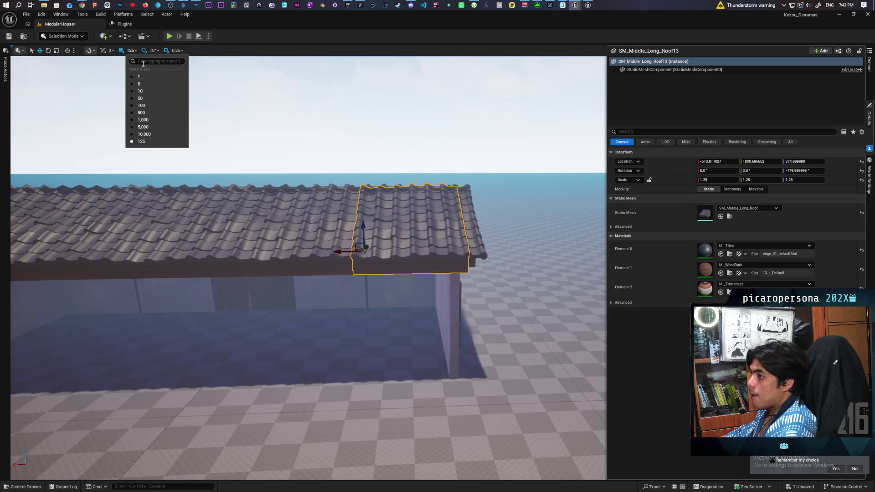
pyautogui.click(145, 85)
pyautogui.moveTo(339, 246); pyautogui.dragTo(325, 246)
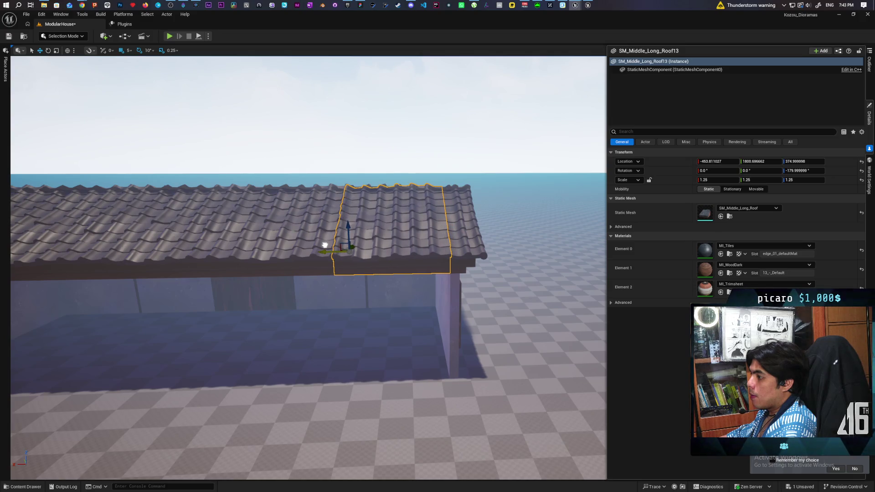
# Step: Set grid snapping to 1 and select the short end roof piece at the gable
pyautogui.click(128, 51)
pyautogui.click(143, 77)
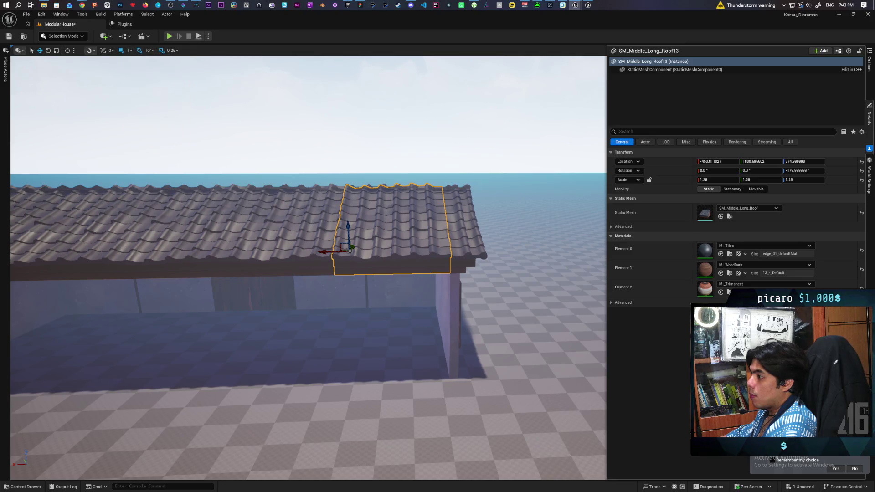
pyautogui.click(386, 214)
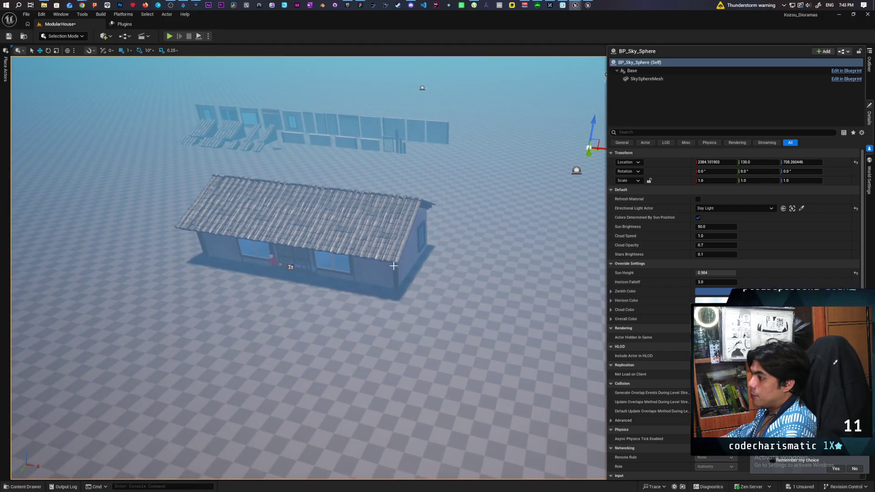
pyautogui.click(407, 253)
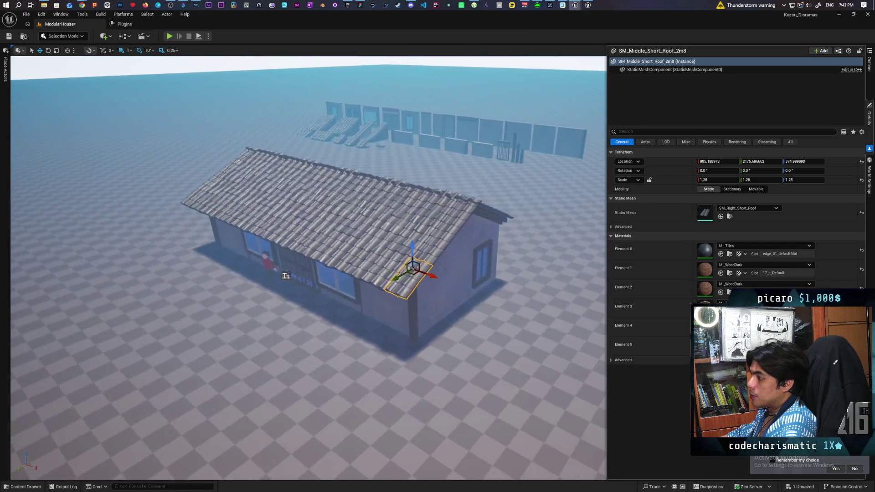
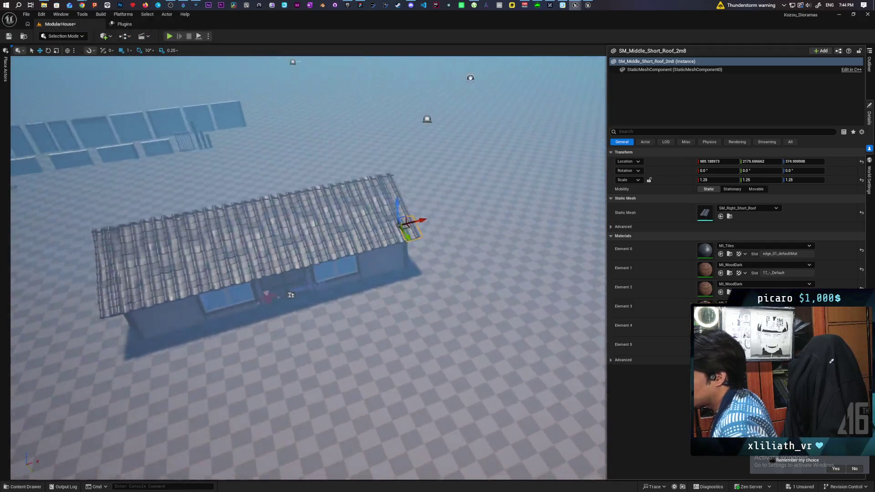
# Step: Select the seven roof pieces along the front edge, undoing an accidental move
pyautogui.keyDown('ctrl'); pyautogui.click(485, 224); pyautogui.keyUp('ctrl')
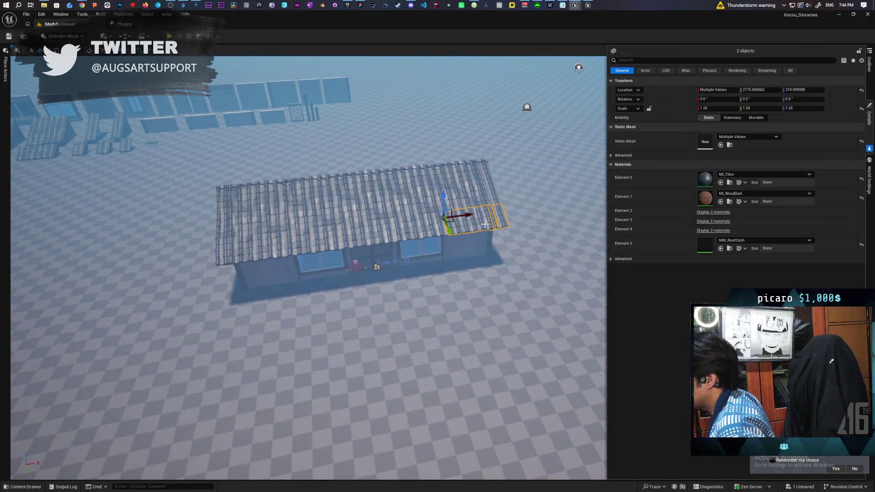
pyautogui.keyDown('ctrl'); pyautogui.click(429, 230); pyautogui.keyUp('ctrl')
pyautogui.keyDown('ctrl'); pyautogui.click(314, 237); pyautogui.keyUp('ctrl')
pyautogui.keyDown('ctrl'); pyautogui.click(255, 251); pyautogui.keyUp('ctrl')
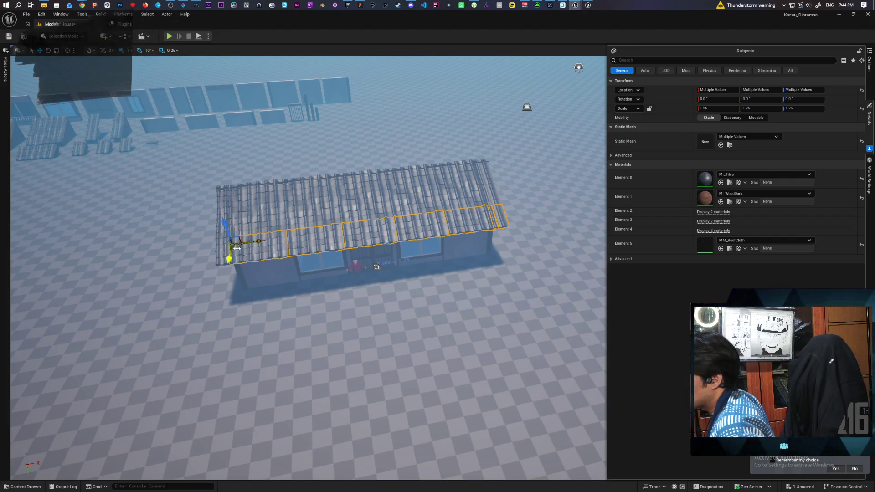
pyautogui.keyDown('ctrl'); pyautogui.click(246, 259); pyautogui.keyUp('ctrl')
pyautogui.moveTo(246, 258); pyautogui.dragTo(342, 241)
pyautogui.moveTo(350, 195)
pyautogui.mouseDown()
pyautogui.moveTo(355, 213)
pyautogui.moveTo(309, 212)
pyautogui.mouseUp()
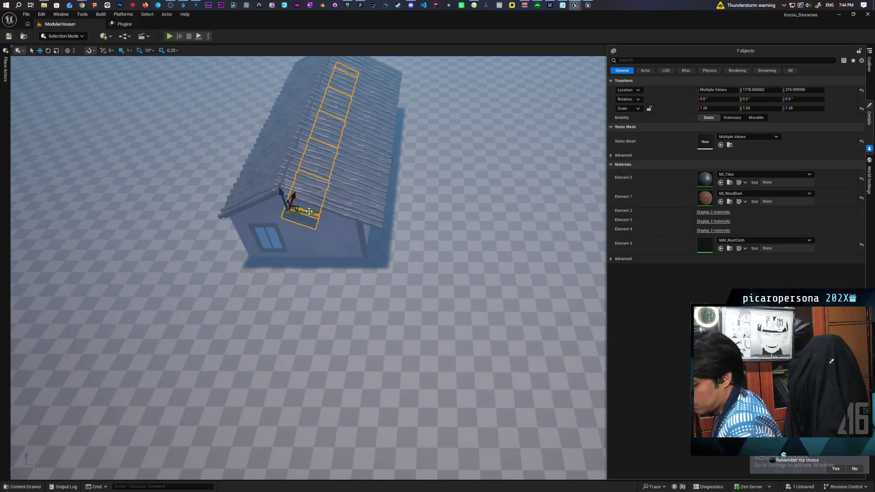
pyautogui.hotkey('ctrl', 'z')
# Step: Set grid snap to 125 and move the seven pieces to the roof's other edge
pyautogui.click(130, 52)
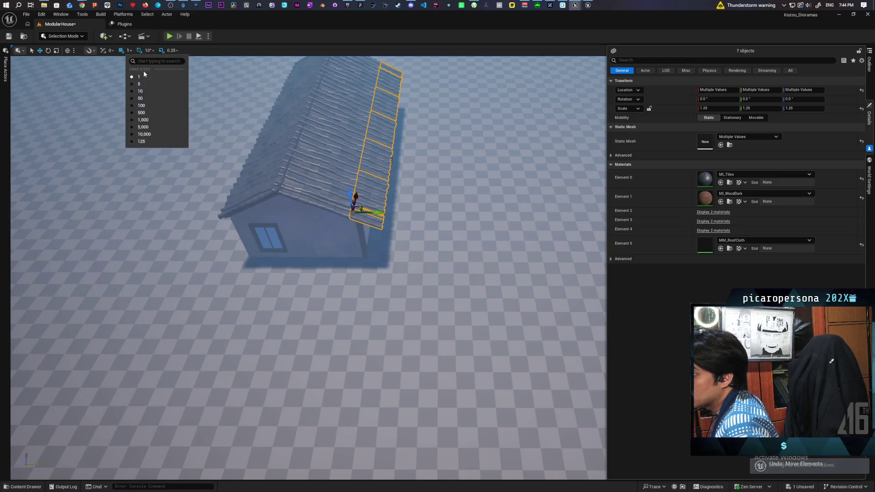
pyautogui.click(147, 141)
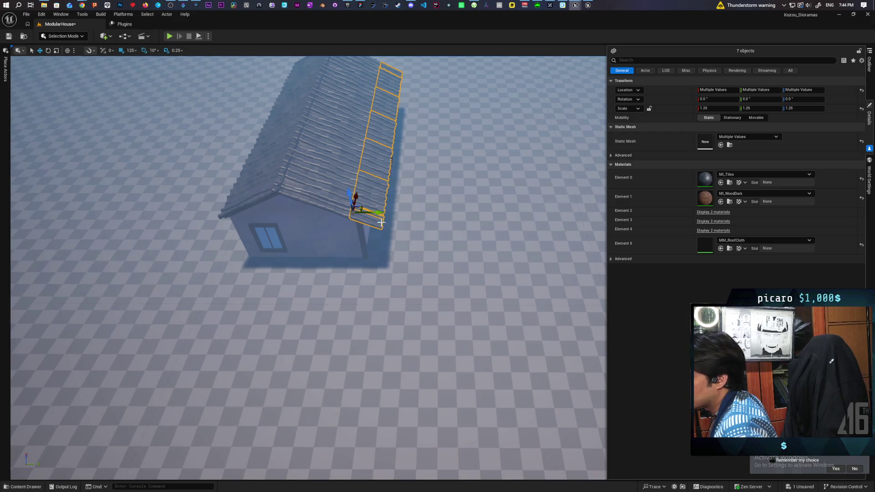
pyautogui.moveTo(372, 212)
pyautogui.mouseDown()
pyautogui.moveTo(245, 212)
pyautogui.moveTo(319, 166)
pyautogui.mouseUp()
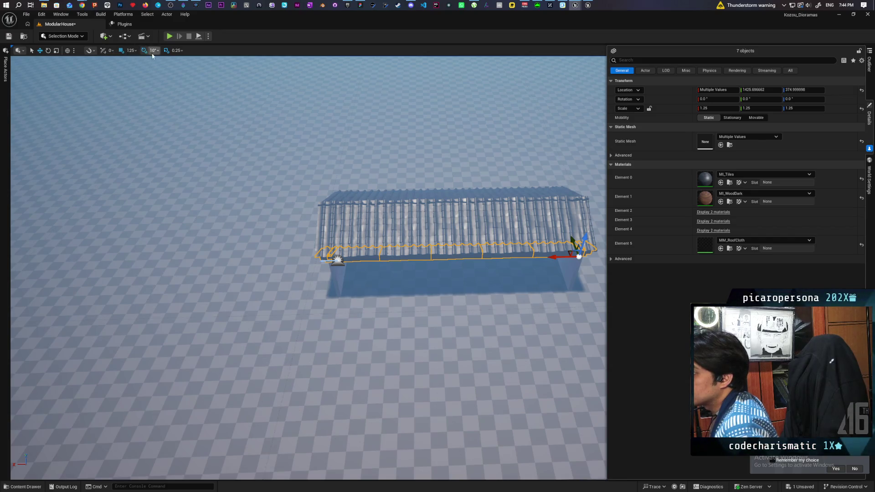
# Step: Rotate the seven-piece row about Z and slide it under the roof's front edge
pyautogui.moveTo(556, 276)
pyautogui.mouseDown()
pyautogui.moveTo(437, 337)
pyautogui.moveTo(521, 291)
pyautogui.mouseUp()
pyautogui.moveTo(559, 257); pyautogui.dragTo(312, 266)
pyautogui.moveTo(328, 324); pyautogui.dragTo(305, 306)
pyautogui.moveTo(215, 129)
pyautogui.mouseDown()
pyautogui.moveTo(233, 153)
pyautogui.moveTo(215, 130)
pyautogui.mouseUp()
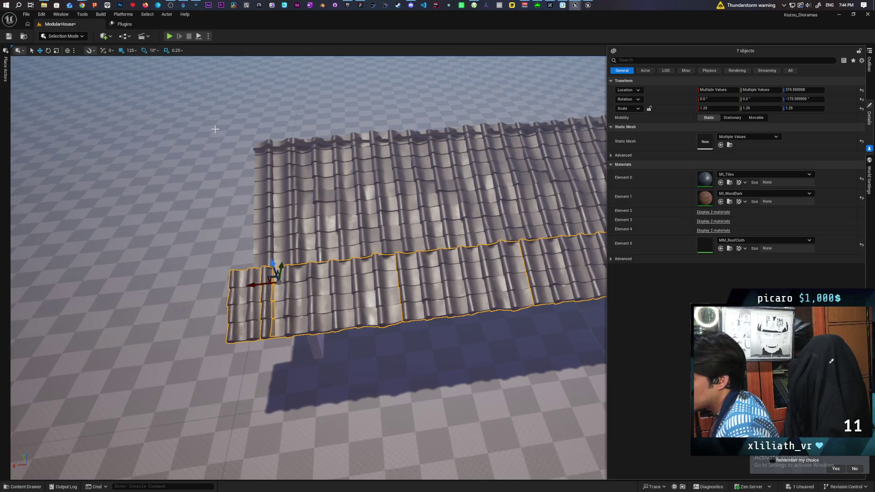
# Step: Switch grid snap to 5 and nudge the row sideways along X into alignment
pyautogui.click(135, 50)
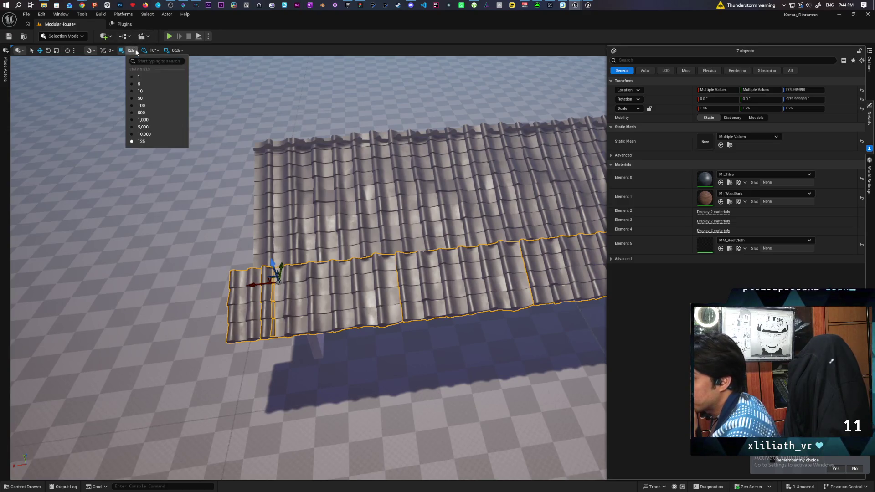
pyautogui.click(146, 84)
pyautogui.moveTo(256, 285); pyautogui.dragTo(275, 284)
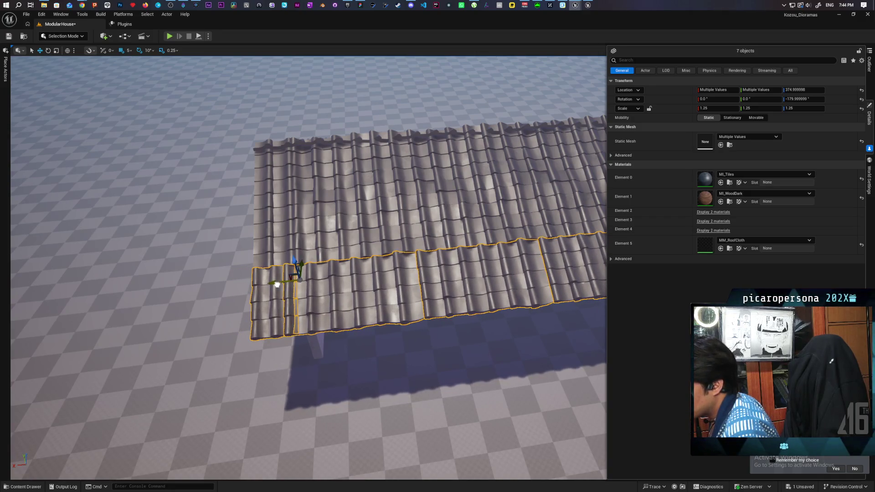
pyautogui.moveTo(389, 367)
pyautogui.mouseDown()
pyautogui.moveTo(378, 291)
pyautogui.moveTo(319, 303)
pyautogui.mouseUp()
pyautogui.press('f')
pyautogui.moveTo(423, 364)
pyautogui.keyDown('alt'); pyautogui.mouseDown()
pyautogui.moveTo(385, 365)
pyautogui.moveTo(423, 365)
pyautogui.mouseUp(); pyautogui.keyUp('alt')
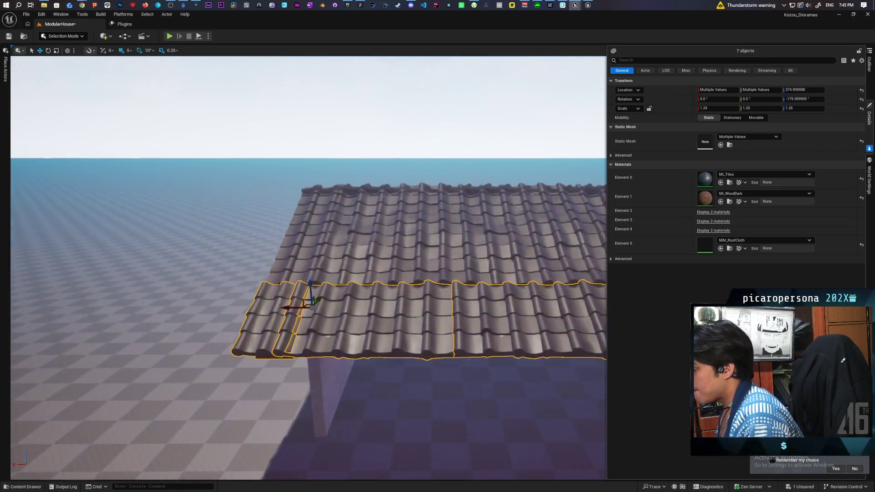
pyautogui.moveTo(308, 268)
pyautogui.mouseDown()
pyautogui.moveTo(346, 256)
pyautogui.moveTo(242, 272)
pyautogui.moveTo(273, 263)
pyautogui.moveTo(266, 271)
pyautogui.mouseUp()
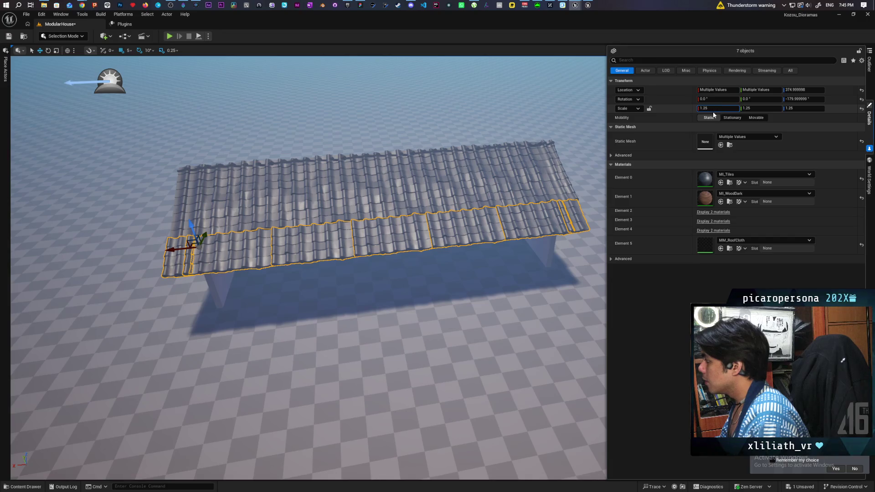
# Step: Mirror the roof row with Scale X -1.25, then restore it to 1.25
pyautogui.click(724, 119)
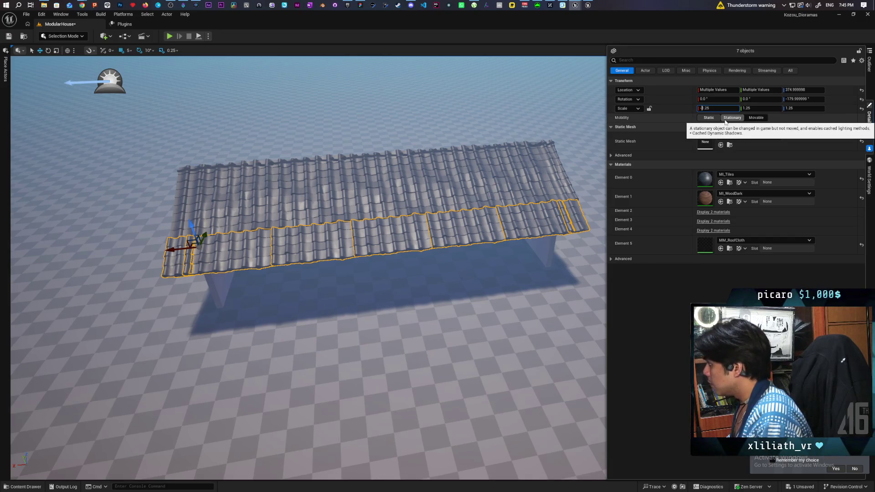
pyautogui.write('-1.25')
pyautogui.press('Return')
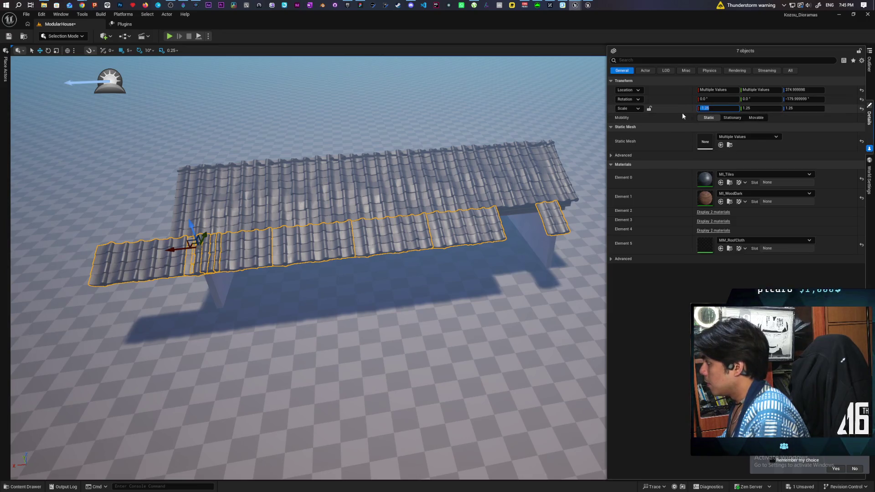
pyautogui.write('1.25')
pyautogui.press('Return')
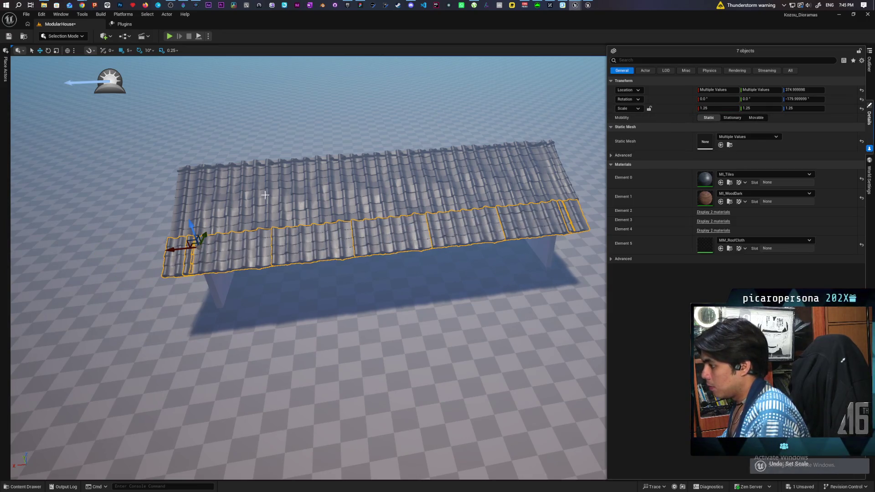
pyautogui.moveTo(272, 223); pyautogui.dragTo(248, 216)
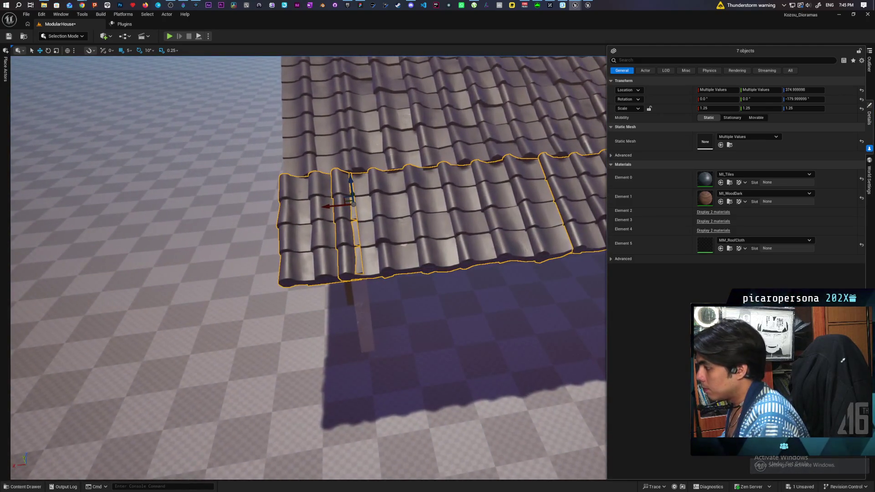
pyautogui.scroll(-10, 308, 268)
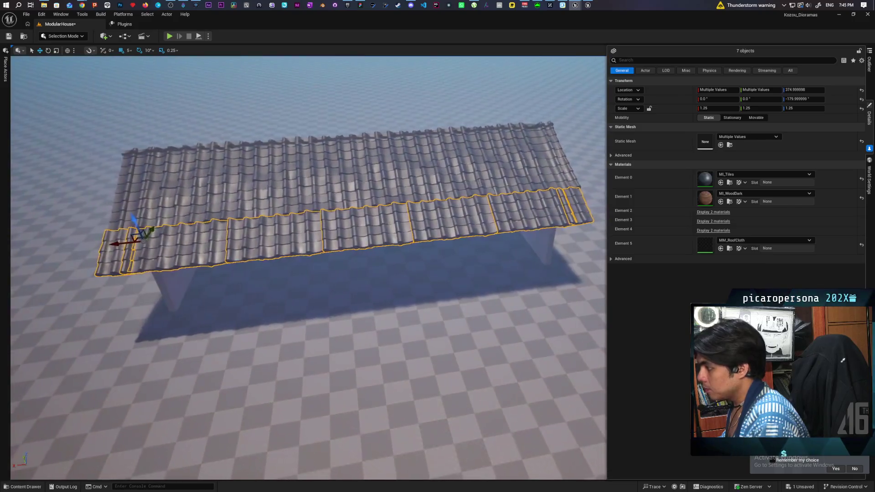
pyautogui.moveTo(308, 267)
pyautogui.mouseDown()
pyautogui.moveTo(285, 276)
pyautogui.moveTo(264, 237)
pyautogui.moveTo(285, 242)
pyautogui.moveTo(292, 226)
pyautogui.mouseUp()
# Step: Undo the row's moves and rotation back to its original roof-edge position
pyautogui.hotkey('ctrl', 'z')
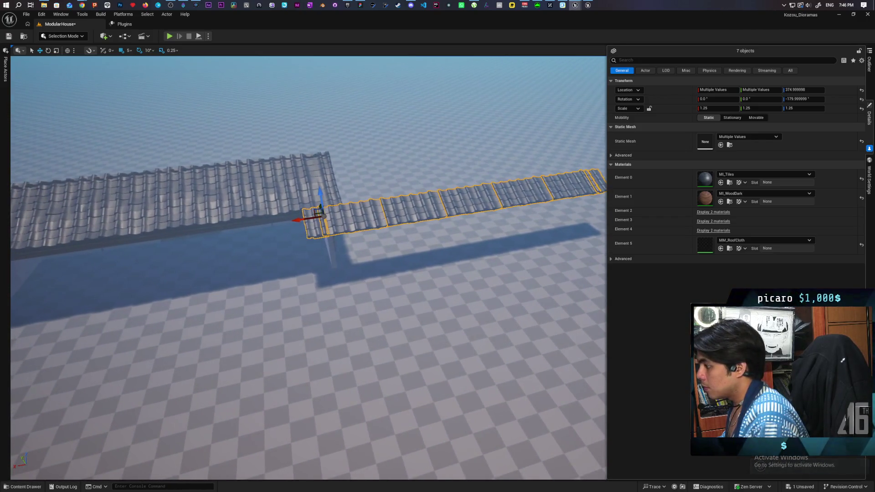
pyautogui.hotkey('ctrl', 'y')
pyautogui.hotkey('ctrl', 'z')
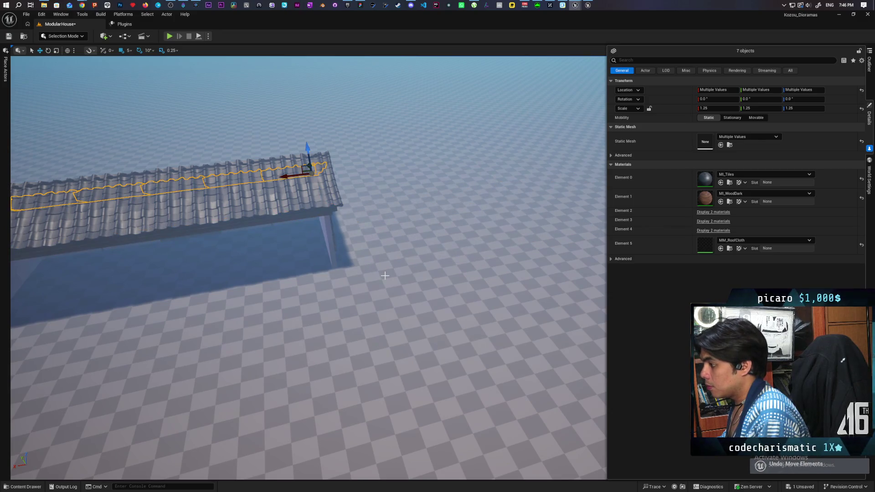
pyautogui.moveTo(434, 272); pyautogui.dragTo(501, 274)
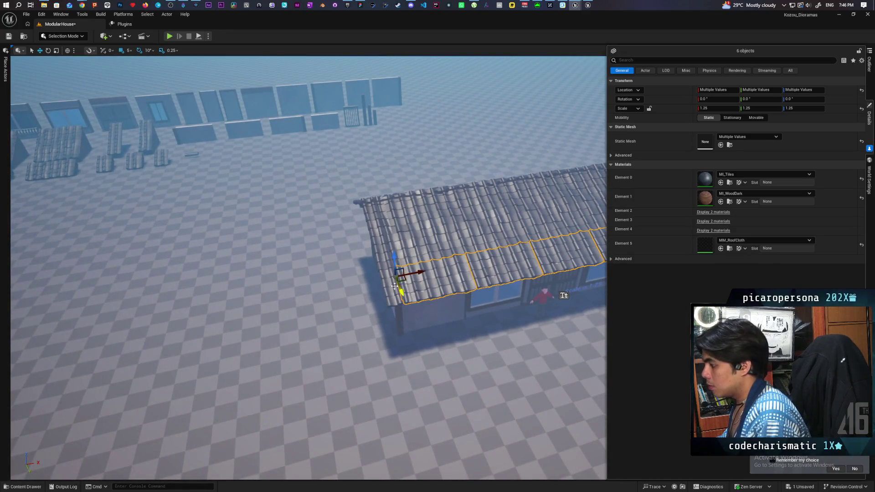
# Step: Deselect the end piece, set grid snap to 125, and move the five-piece row along the roof edge
pyautogui.moveTo(439, 308); pyautogui.dragTo(412, 221)
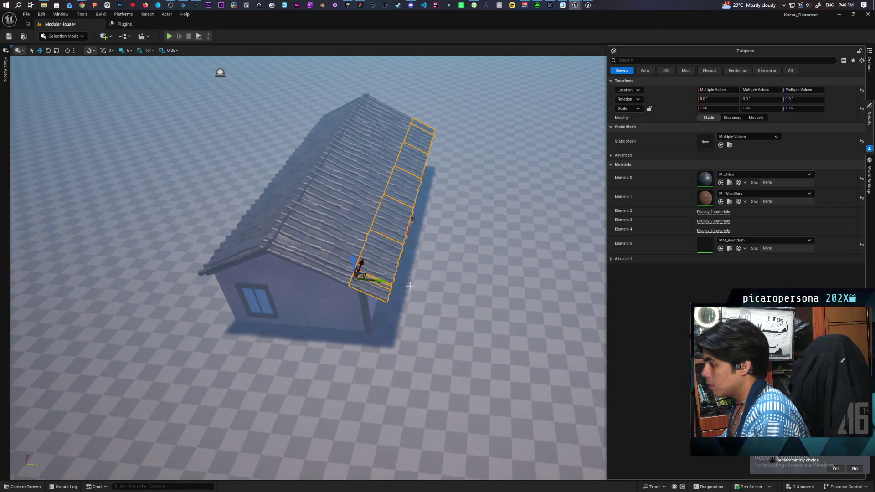
pyautogui.moveTo(410, 286); pyautogui.dragTo(288, 251)
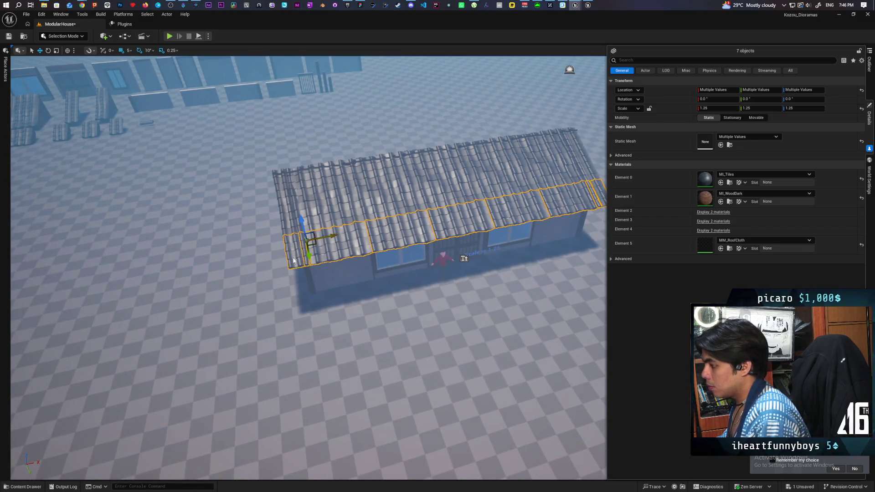
pyautogui.keyDown('ctrl'); pyautogui.click(599, 189); pyautogui.keyUp('ctrl')
pyautogui.moveTo(599, 188)
pyautogui.mouseDown()
pyautogui.moveTo(351, 284)
pyautogui.moveTo(301, 283)
pyautogui.mouseUp()
pyautogui.hotkey('ctrl', 'z')
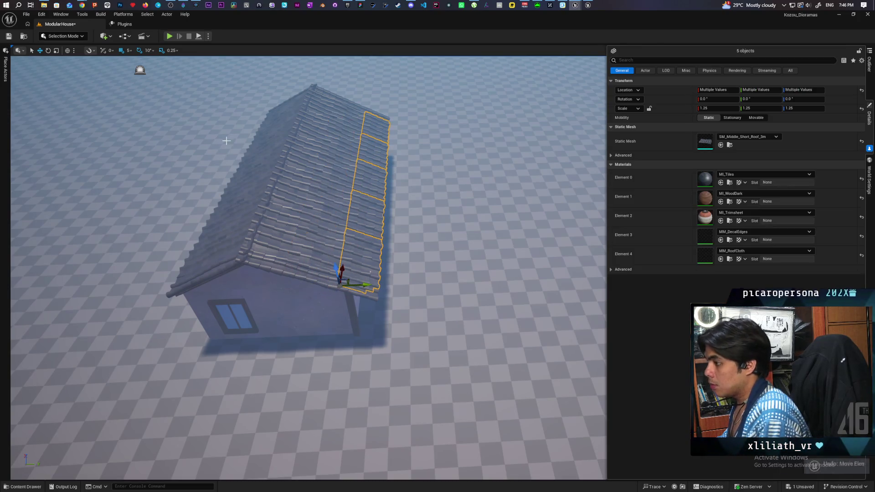
pyautogui.click(129, 50)
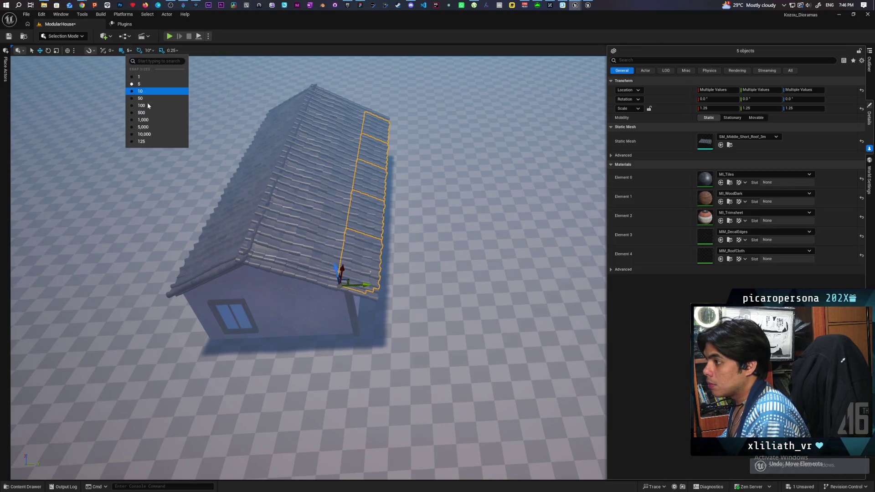
pyautogui.click(142, 141)
pyautogui.moveTo(366, 286); pyautogui.dragTo(205, 280)
pyautogui.moveTo(220, 316); pyautogui.dragTo(300, 311)
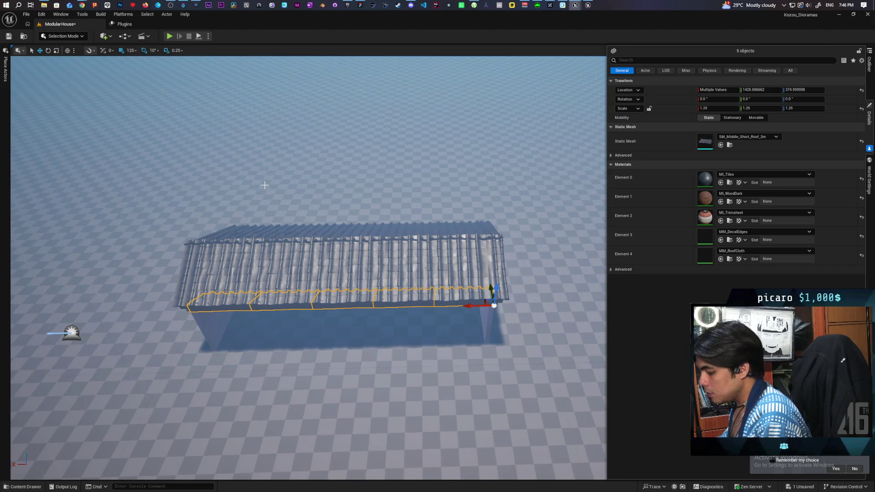
# Step: Rotate the five-piece row -180° about Z and slide it under the roof's front edge
pyautogui.press('e')
pyautogui.moveTo(477, 326)
pyautogui.mouseDown()
pyautogui.moveTo(485, 336)
pyautogui.moveTo(539, 307)
pyautogui.mouseUp()
pyautogui.press('w')
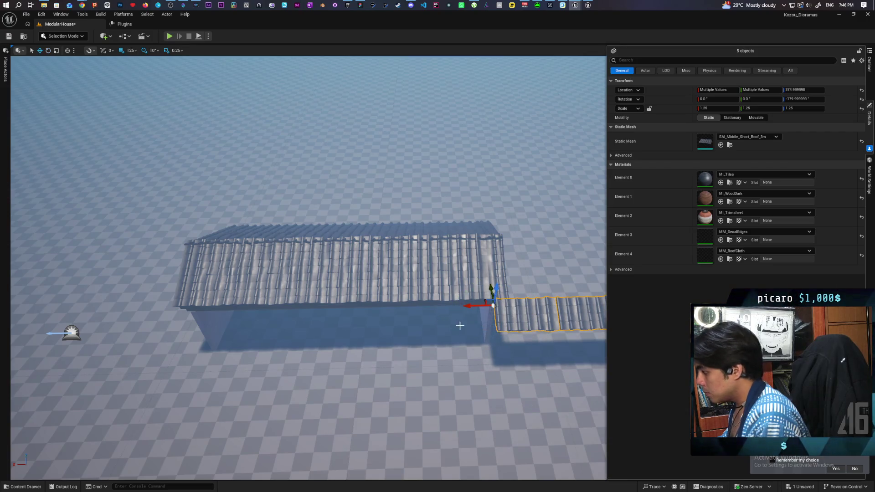
pyautogui.moveTo(475, 309); pyautogui.dragTo(181, 314)
pyautogui.moveTo(218, 366)
pyautogui.mouseDown()
pyautogui.moveTo(177, 353)
pyautogui.moveTo(164, 330)
pyautogui.moveTo(191, 314)
pyautogui.moveTo(168, 315)
pyautogui.mouseUp()
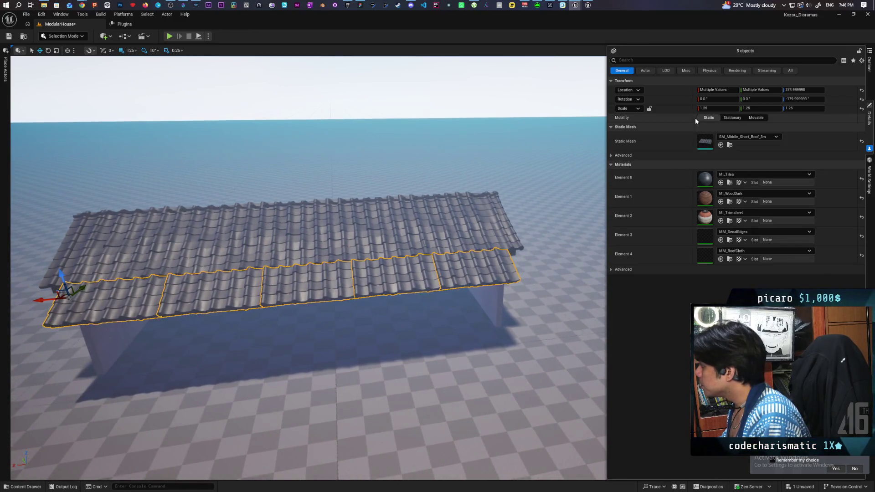
# Step: Mirror the five-piece roof row with a negative Scale X
pyautogui.click(713, 107)
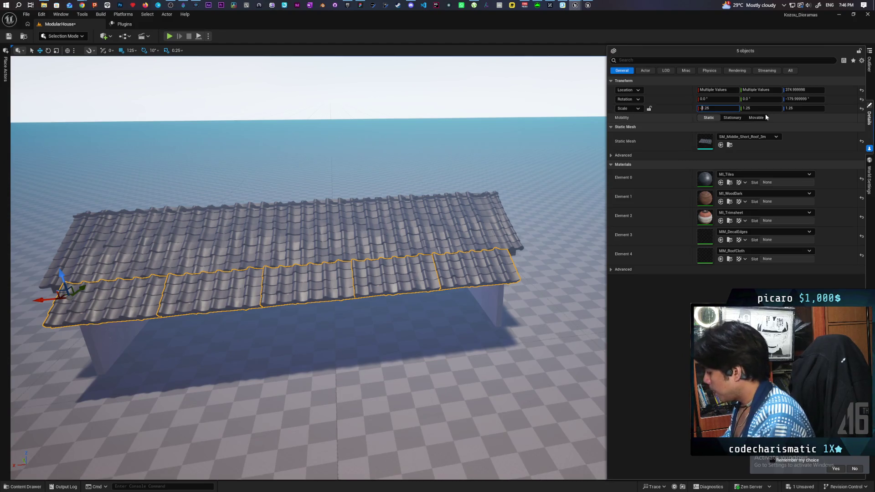
pyautogui.write('-')
pyautogui.press('Return')
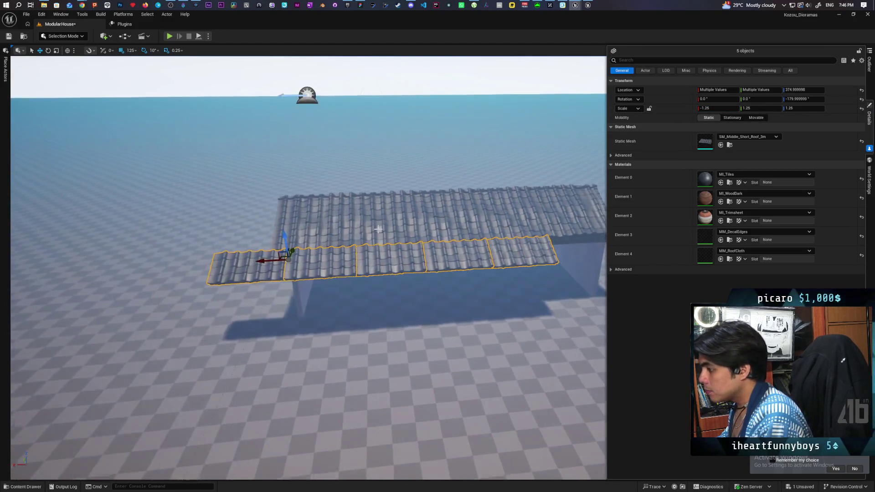
pyautogui.scroll(1, 267, 257)
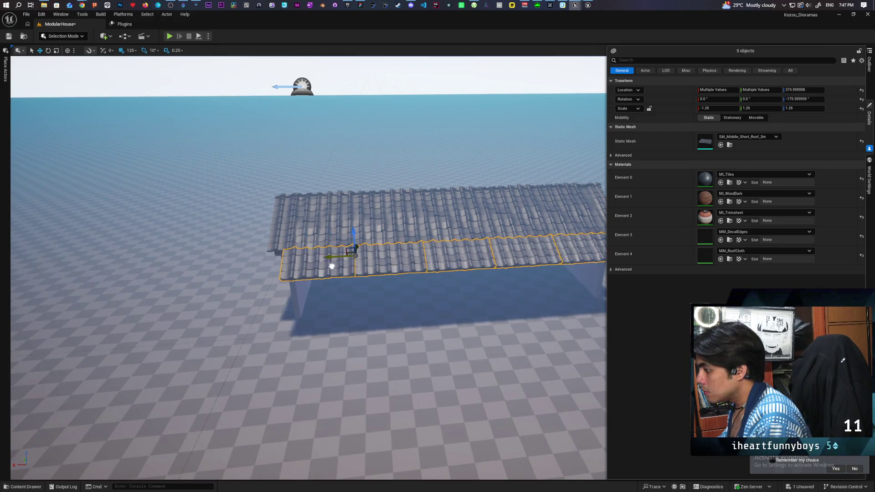
pyautogui.moveTo(338, 266)
pyautogui.mouseDown()
pyautogui.moveTo(380, 247)
pyautogui.moveTo(402, 268)
pyautogui.moveTo(419, 255)
pyautogui.moveTo(414, 249)
pyautogui.moveTo(401, 260)
pyautogui.moveTo(424, 274)
pyautogui.moveTo(401, 287)
pyautogui.mouseUp()
# Step: Restore the five SM_Middle_Short_Roof_3m pieces to the front edge with undo and redo
pyautogui.click(379, 301)
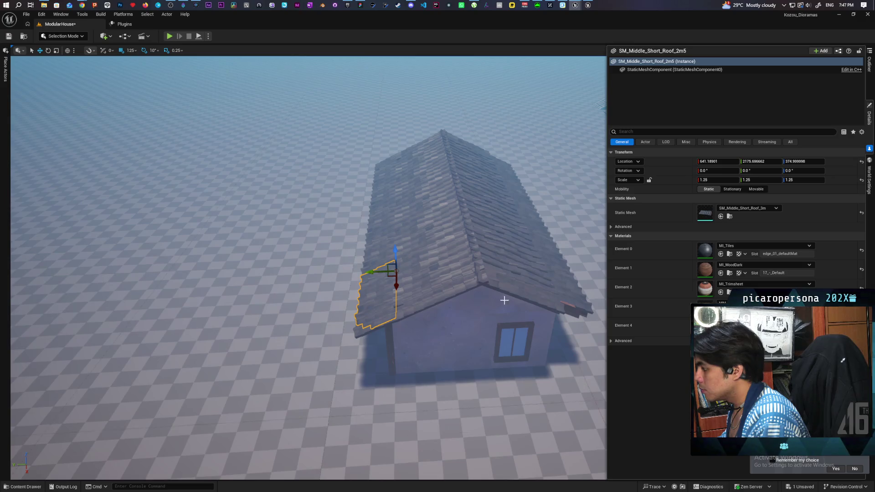
pyautogui.click(566, 273)
pyautogui.moveTo(566, 272)
pyautogui.mouseDown()
pyautogui.moveTo(493, 280)
pyautogui.moveTo(492, 299)
pyautogui.moveTo(474, 274)
pyautogui.moveTo(510, 274)
pyautogui.mouseUp()
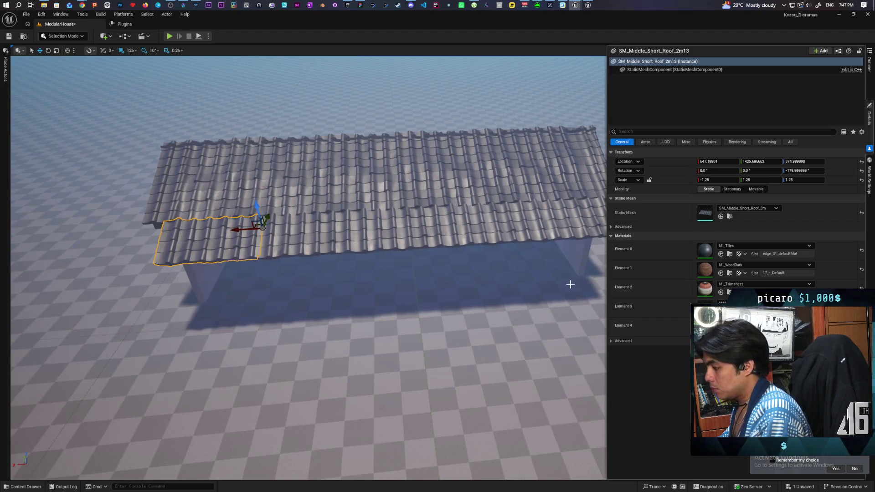
pyautogui.hotkey('ctrl', 'z')
pyautogui.hotkey('ctrl', 'z')
pyautogui.hotkey('ctrl', 'z')
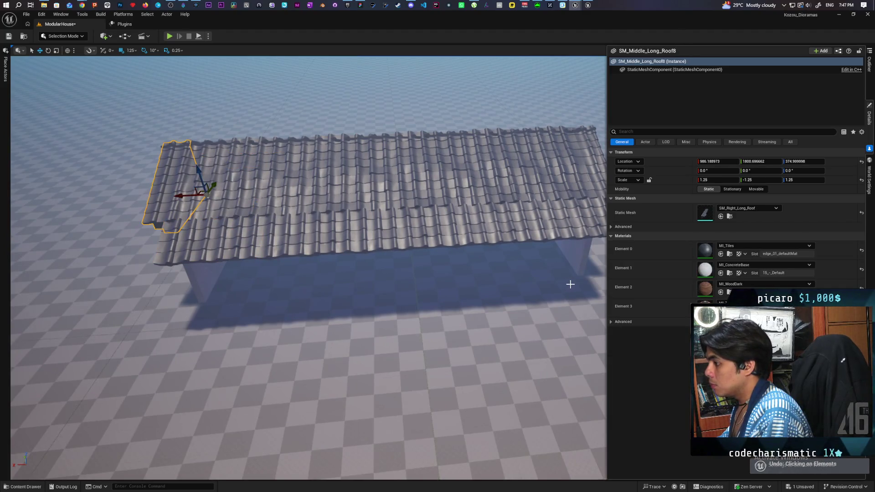
pyautogui.hotkey('ctrl', 'z')
pyautogui.hotkey('ctrl', 'z')
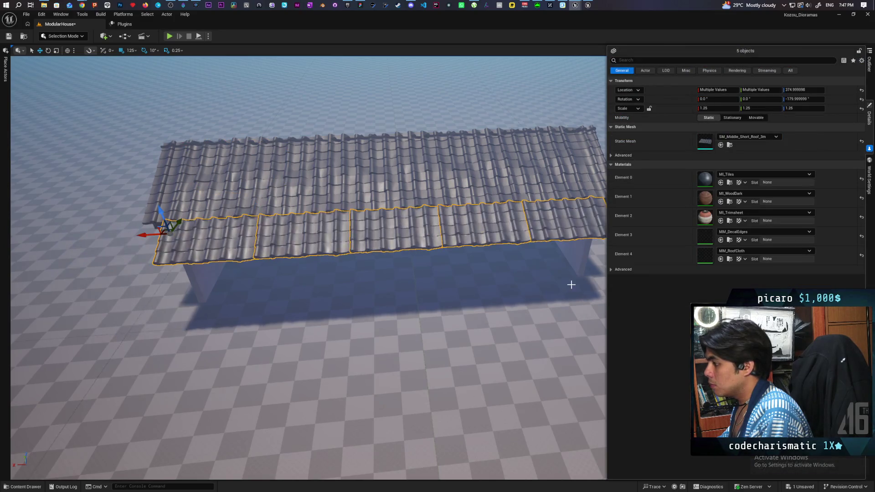
pyautogui.hotkey('ctrl', 'z')
pyautogui.hotkey('ctrl', 'z')
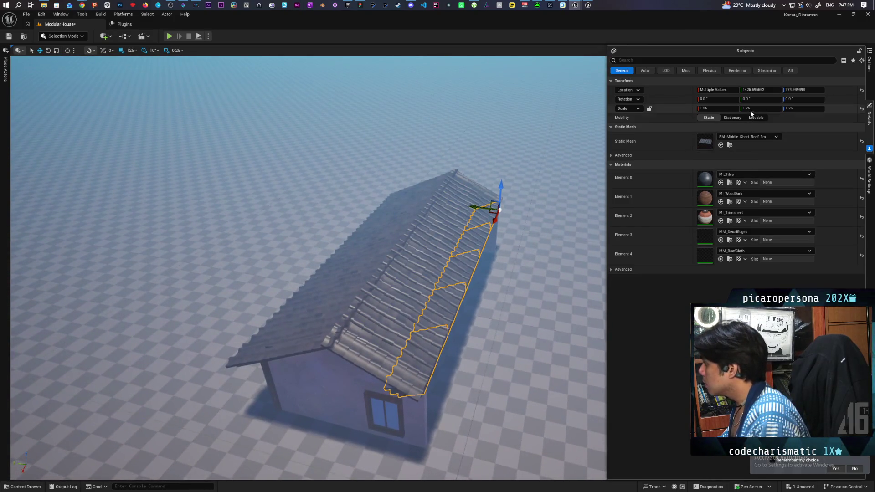
# Step: Try Scale Y -1.25 on the five edge pieces, then undo it
pyautogui.write('-1.25')
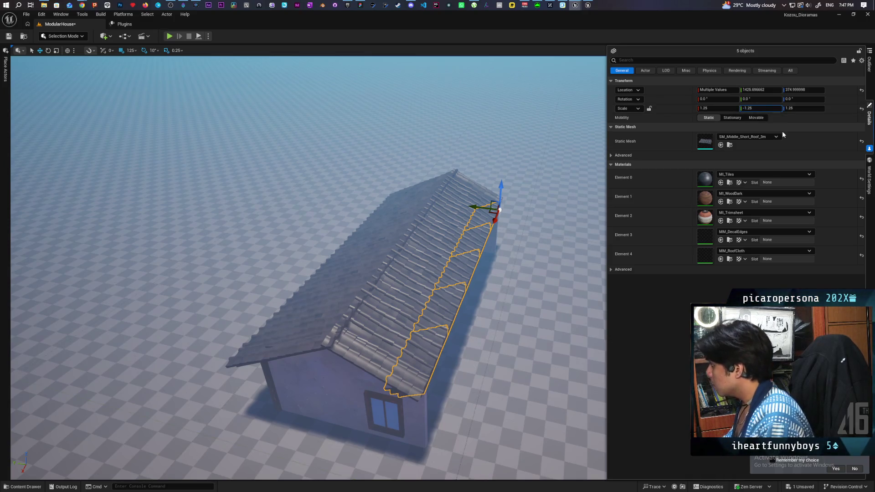
pyautogui.press('Return')
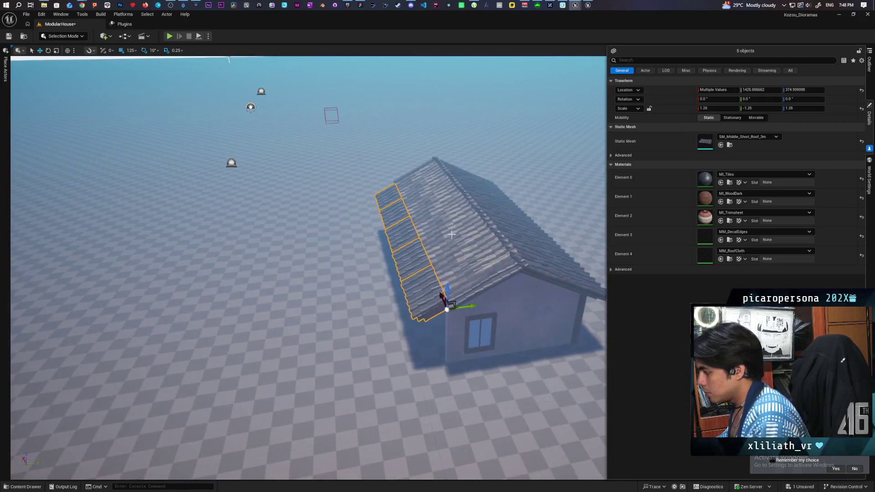
pyautogui.hotkey('ctrl', 'z')
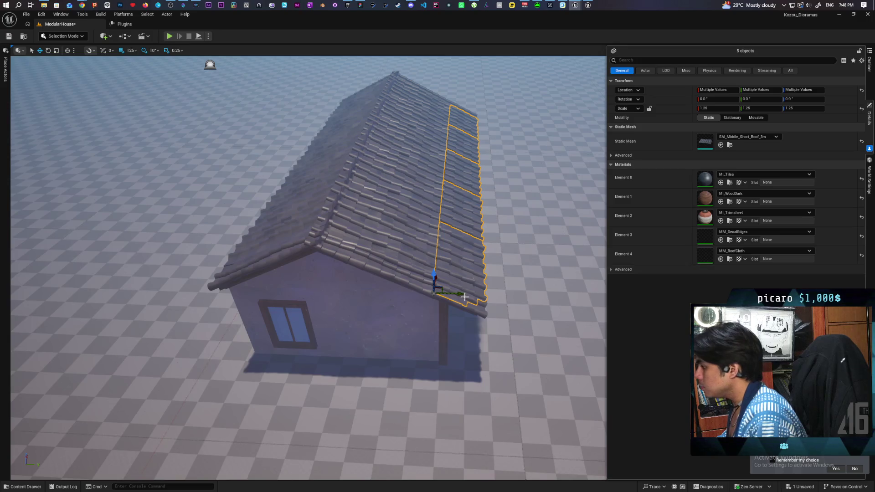
# Step: Slide the five edge pieces to the other gable and set Scale Y to -1.25
pyautogui.moveTo(451, 292)
pyautogui.mouseDown()
pyautogui.moveTo(400, 297)
pyautogui.moveTo(246, 281)
pyautogui.mouseUp()
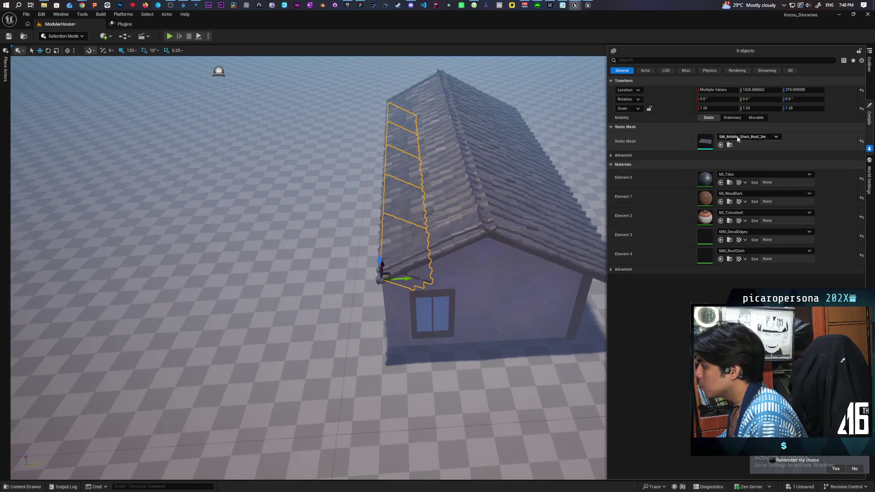
pyautogui.write('-1.25')
pyautogui.press('Return')
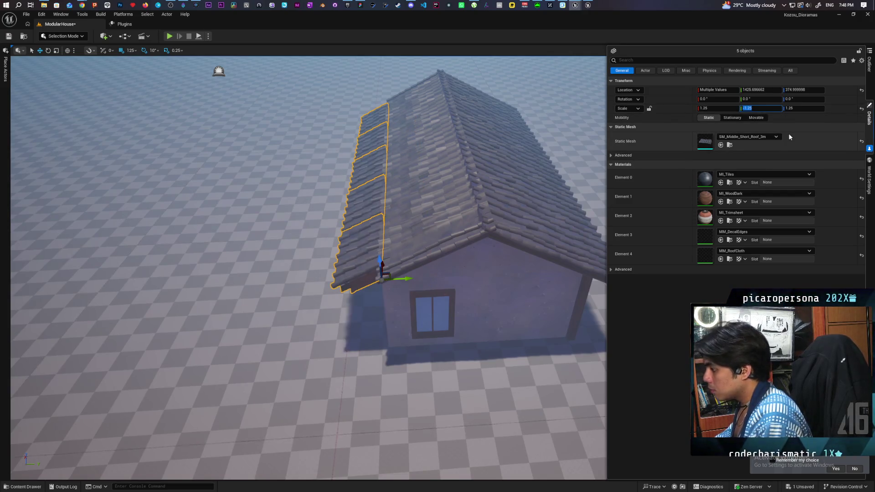
pyautogui.moveTo(319, 273)
pyautogui.mouseDown()
pyautogui.moveTo(364, 237)
pyautogui.moveTo(246, 356)
pyautogui.mouseUp()
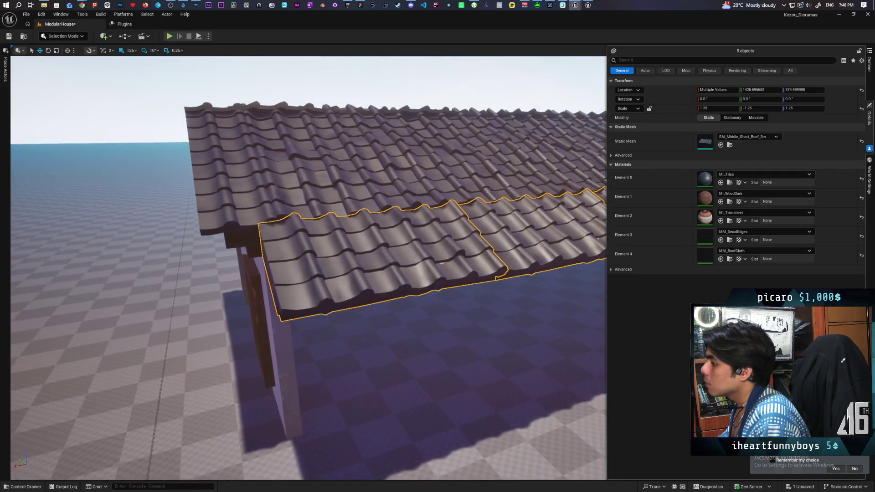
pyautogui.moveTo(246, 355); pyautogui.dragTo(173, 428)
pyautogui.moveTo(448, 213); pyautogui.dragTo(448, 213)
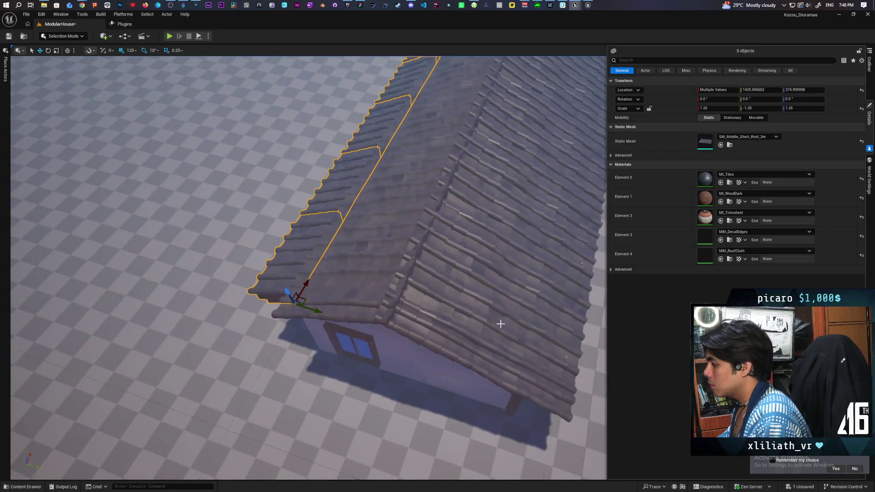
# Step: Select the long roof panel SM_Middle_Long_Roof2 from among the neighbouring roof pieces
pyautogui.click(527, 332)
pyautogui.click(445, 224)
pyautogui.click(563, 333)
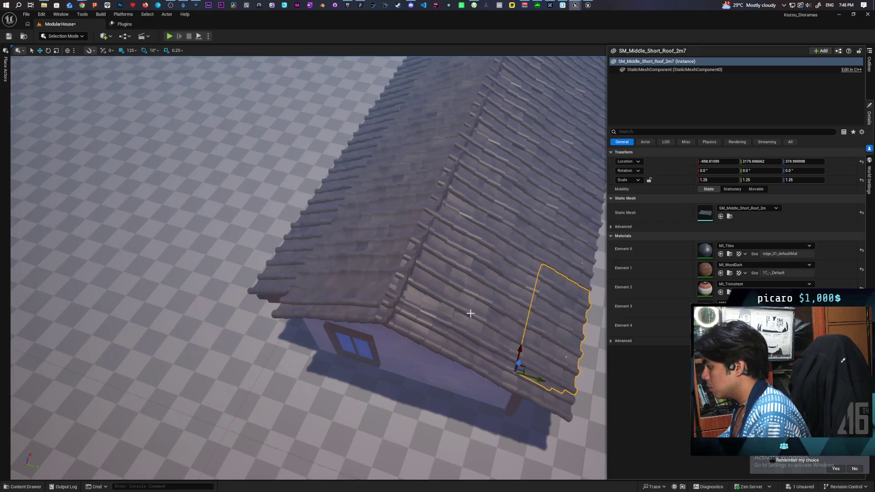
pyautogui.click(470, 313)
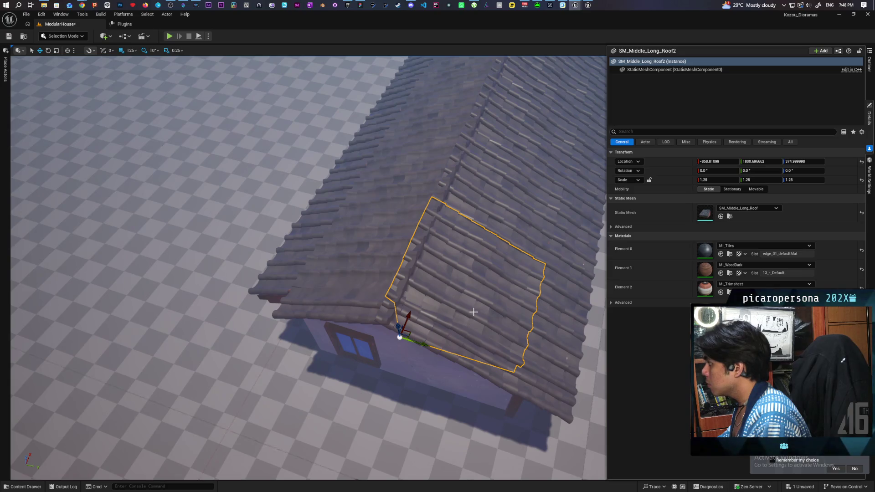
pyautogui.click(378, 276)
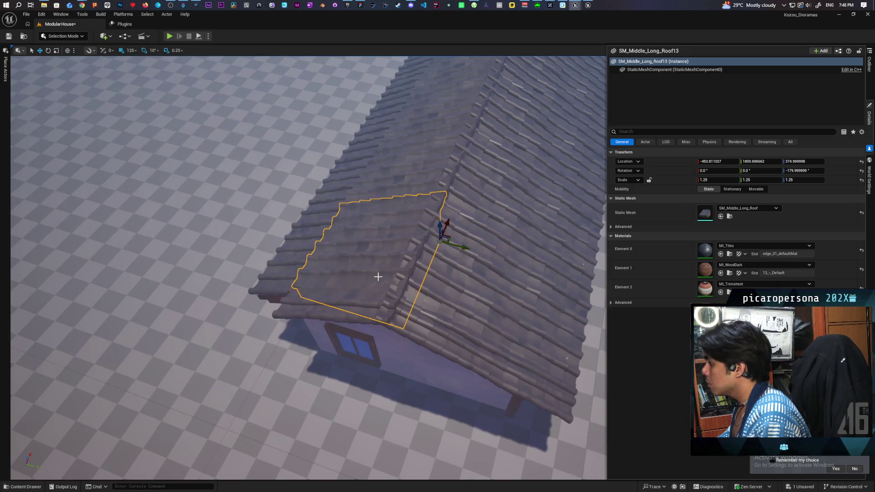
pyautogui.click(482, 272)
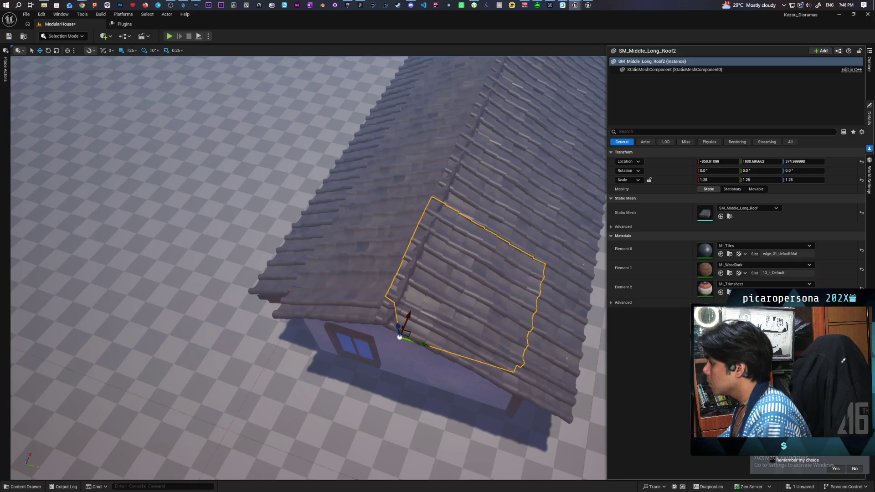
pyautogui.click(404, 245)
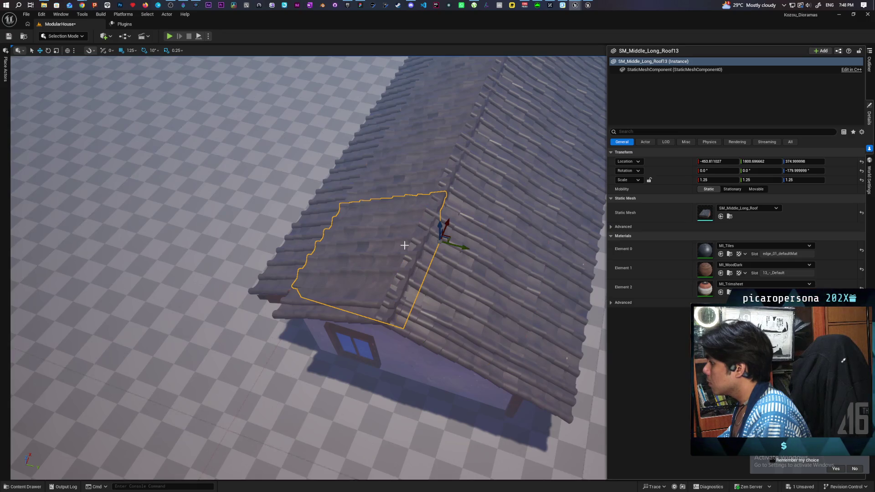
pyautogui.click(467, 271)
pyautogui.click(352, 253)
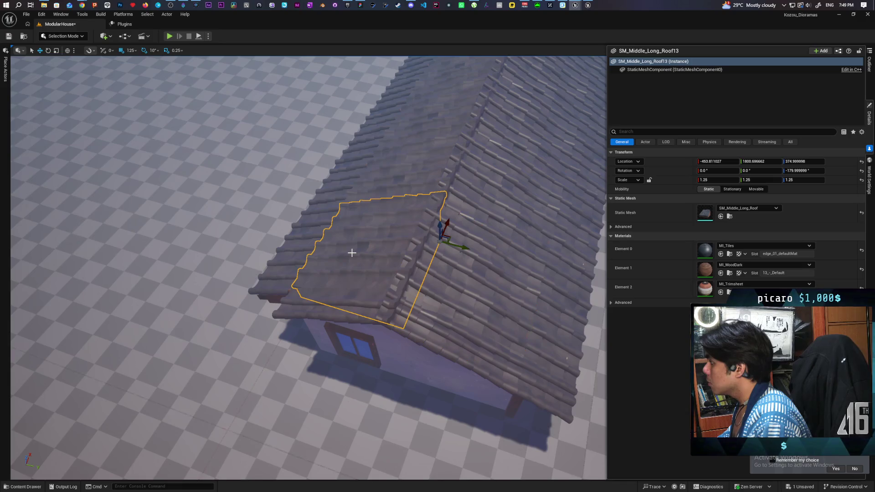
pyautogui.click(467, 275)
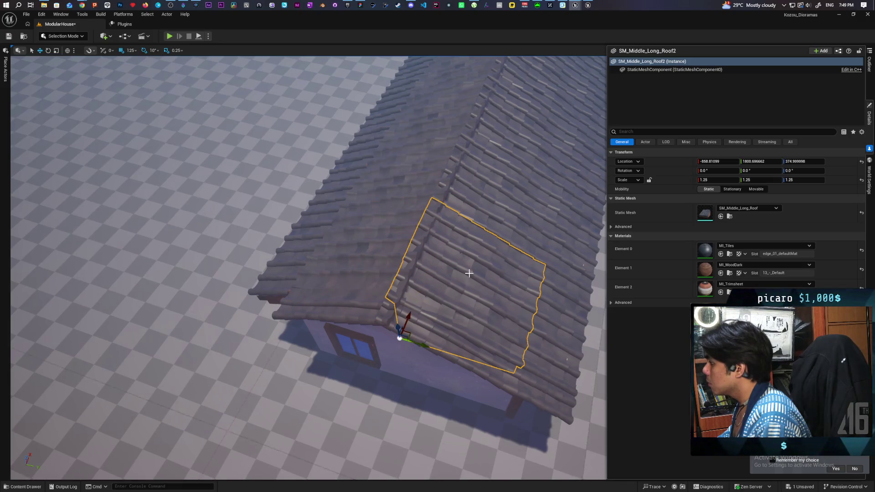
# Step: Duplicate the long roof panel twice further up the slope
pyautogui.moveTo(399, 338); pyautogui.dragTo(507, 214)
pyautogui.hotkey('ctrl', 'z')
pyautogui.hotkey('ctrl', 'y')
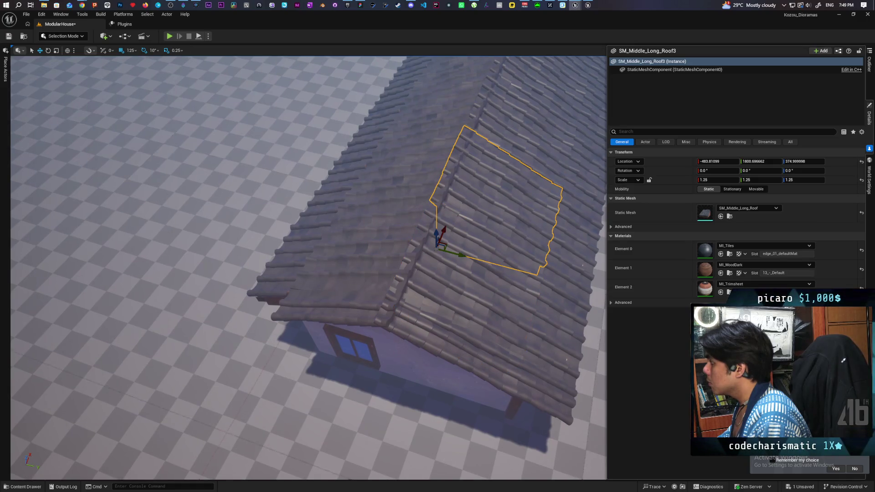
pyautogui.moveTo(503, 230); pyautogui.dragTo(530, 164)
pyautogui.moveTo(536, 234); pyautogui.dragTo(515, 224)
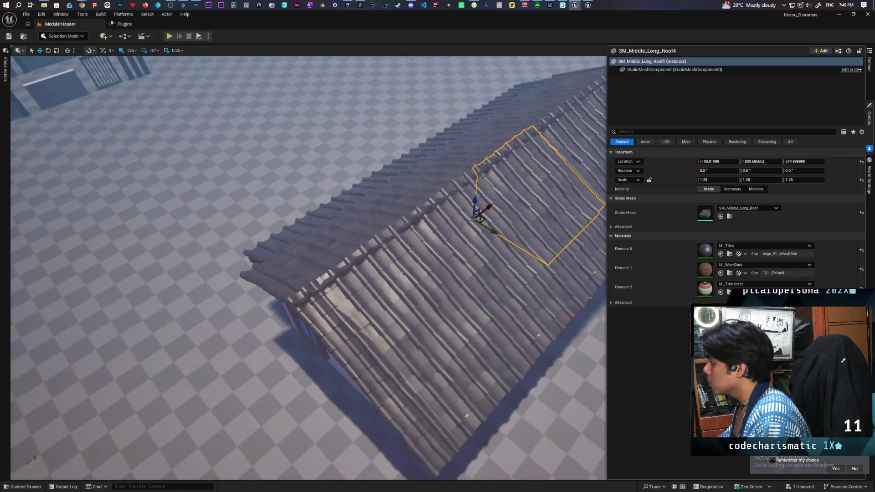
# Step: Paste another copy of SM_Middle_Long_Roof2 and select the lowest gable-edge piece
pyautogui.click(432, 303)
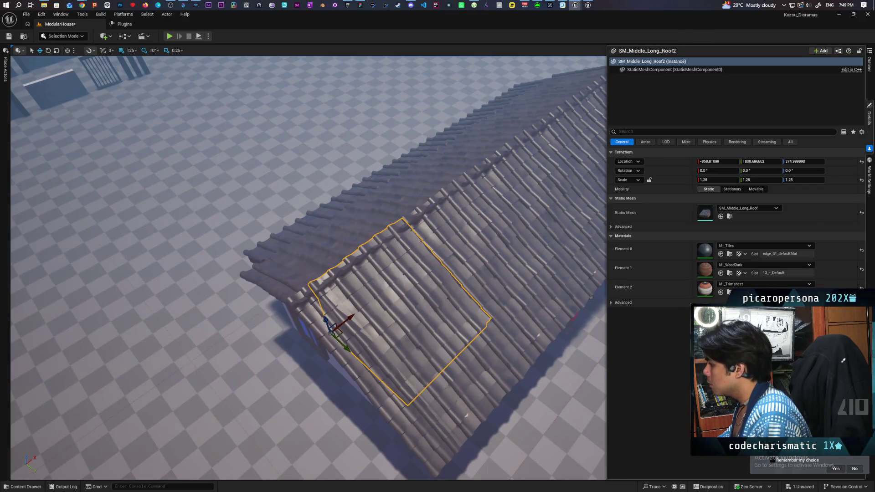
pyautogui.hotkey('ctrl', 'v')
pyautogui.moveTo(456, 283); pyautogui.dragTo(484, 277)
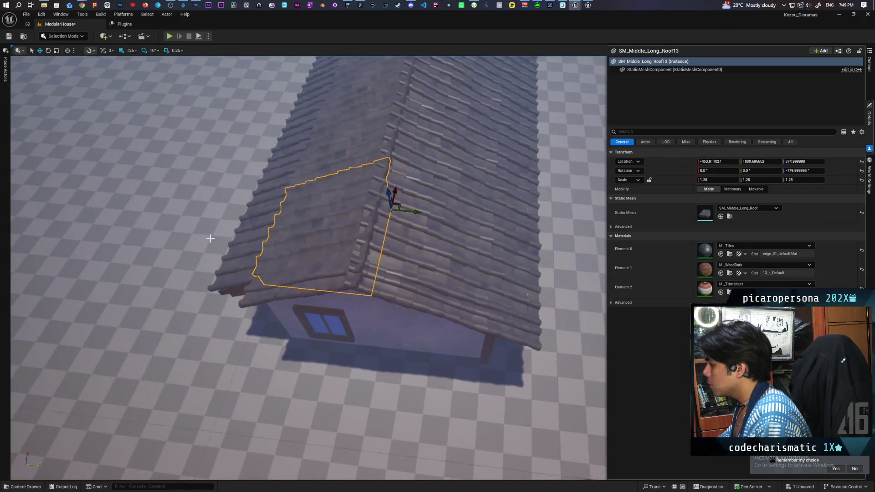
pyautogui.click(252, 247)
pyautogui.click(322, 239)
pyautogui.click(432, 234)
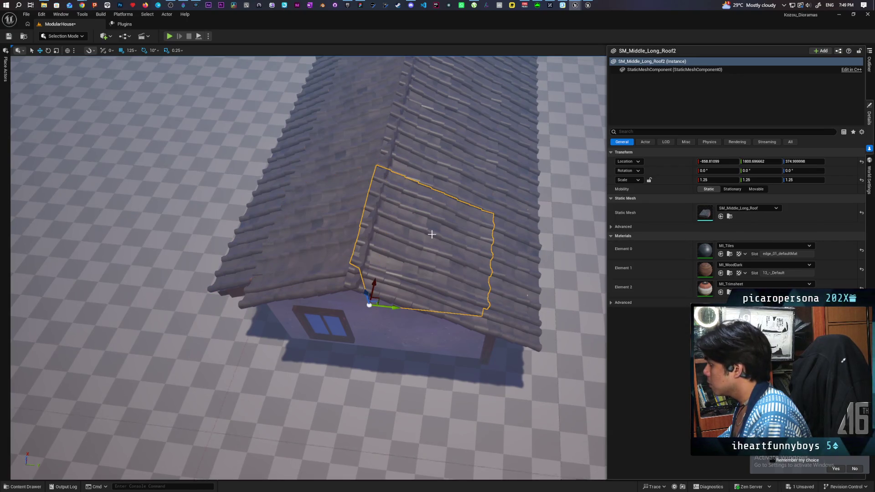
pyautogui.click(320, 231)
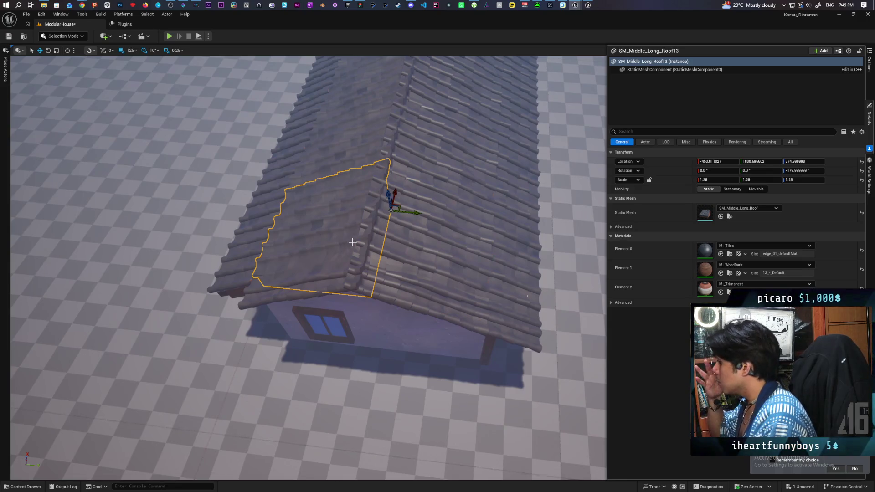
pyautogui.moveTo(342, 241); pyautogui.dragTo(445, 310)
pyautogui.click(439, 321)
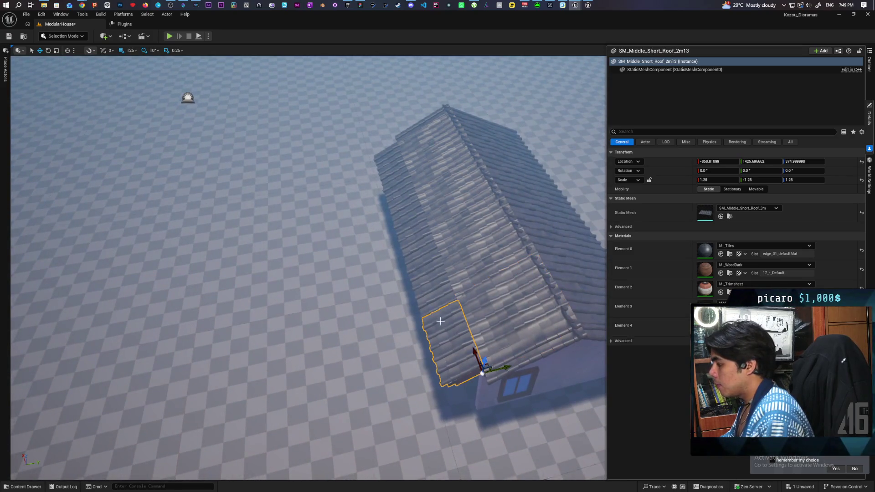
# Step: Select the five short edge pieces and set their Scale Y to 1.25
pyautogui.keyDown('ctrl'); pyautogui.click(422, 281); pyautogui.keyUp('ctrl')
pyautogui.keyDown('ctrl'); pyautogui.click(413, 239); pyautogui.keyUp('ctrl')
pyautogui.keyDown('ctrl'); pyautogui.click(404, 198); pyautogui.keyUp('ctrl')
pyautogui.keyDown('ctrl'); pyautogui.click(400, 169); pyautogui.keyUp('ctrl')
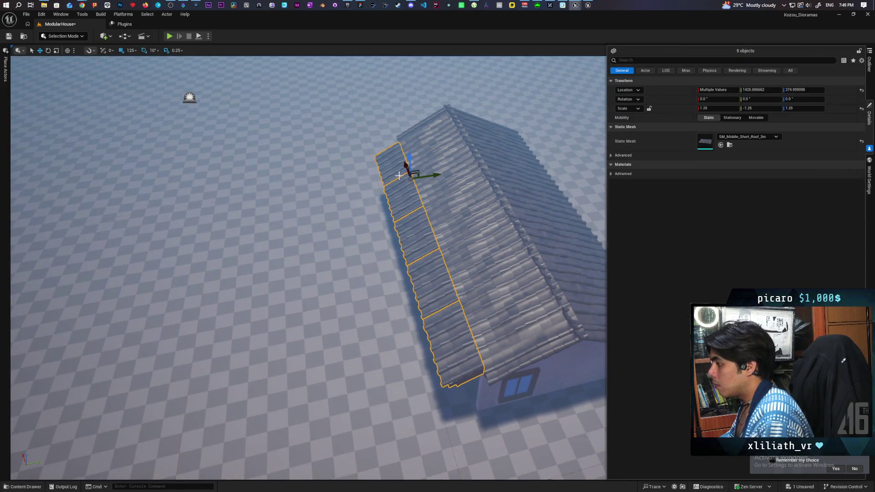
pyautogui.click(744, 108)
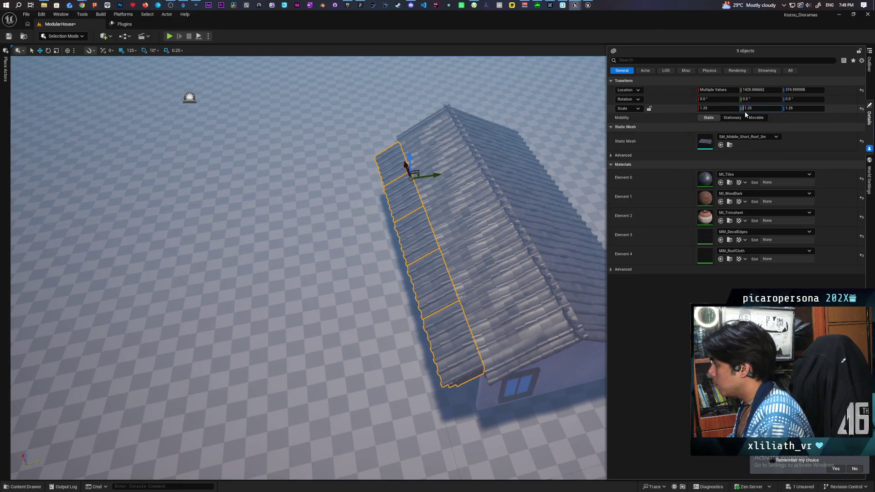
pyautogui.press('Return')
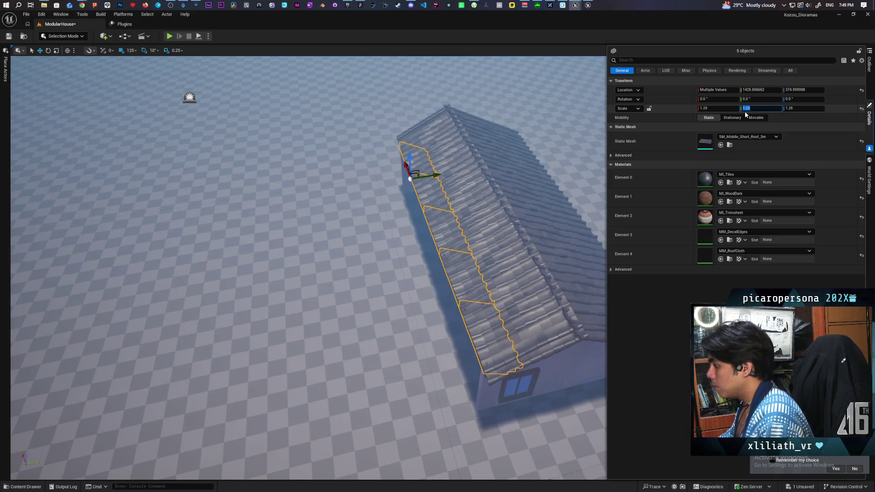
pyautogui.scroll(5, 450, 180)
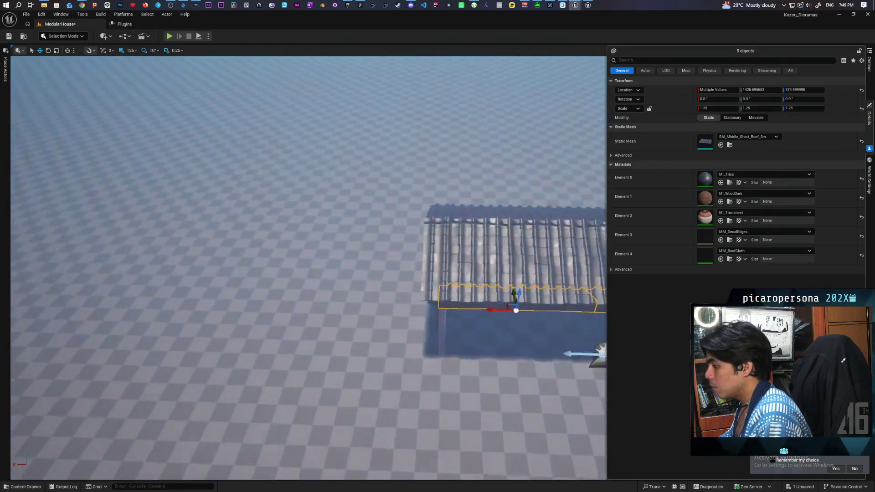
# Step: Undo an accidental selection of SM_Middle_Long_Roof9 and view the roof from above
pyautogui.click(443, 168)
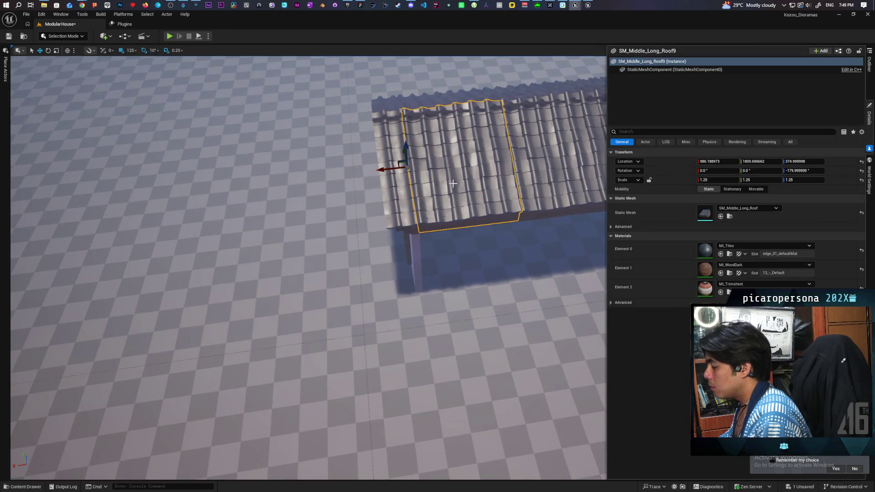
pyautogui.scroll(10, 469, 231)
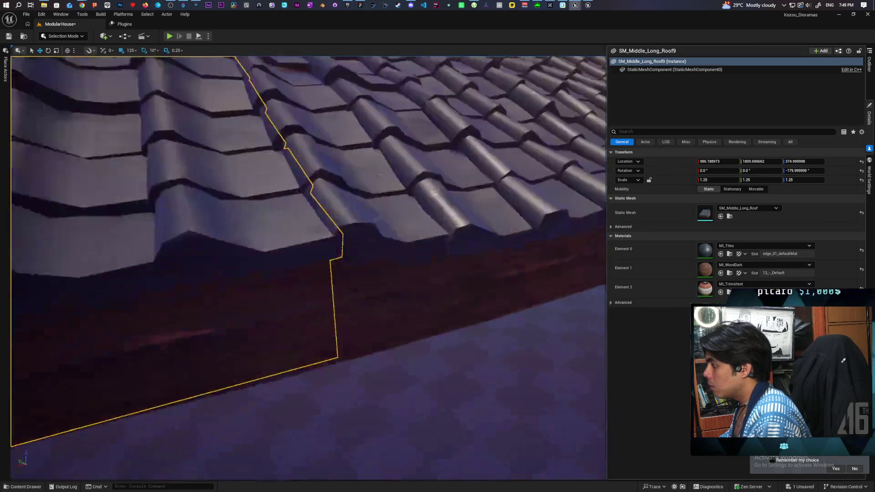
pyautogui.scroll(-10, 492, 249)
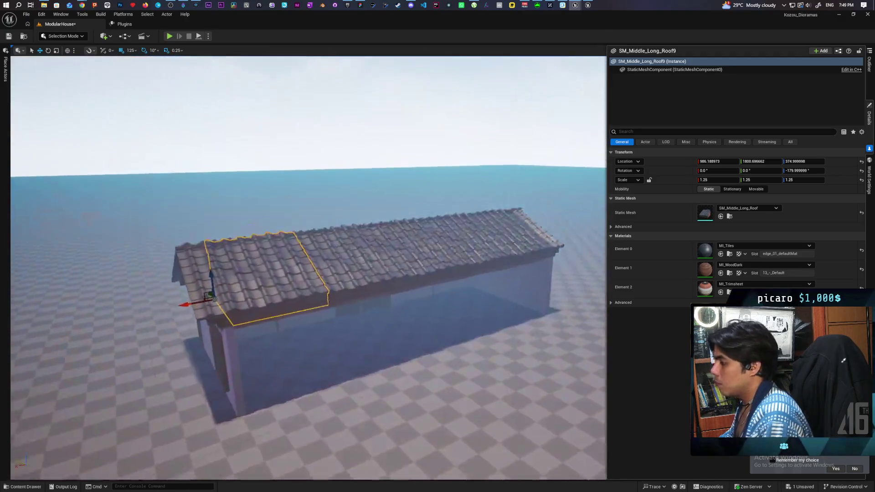
pyautogui.hotkey('ctrl', 'z')
pyautogui.moveTo(492, 248)
pyautogui.mouseDown()
pyautogui.moveTo(594, 156)
pyautogui.moveTo(338, 203)
pyautogui.moveTo(347, 189)
pyautogui.moveTo(373, 191)
pyautogui.moveTo(346, 215)
pyautogui.moveTo(309, 183)
pyautogui.moveTo(282, 196)
pyautogui.mouseUp()
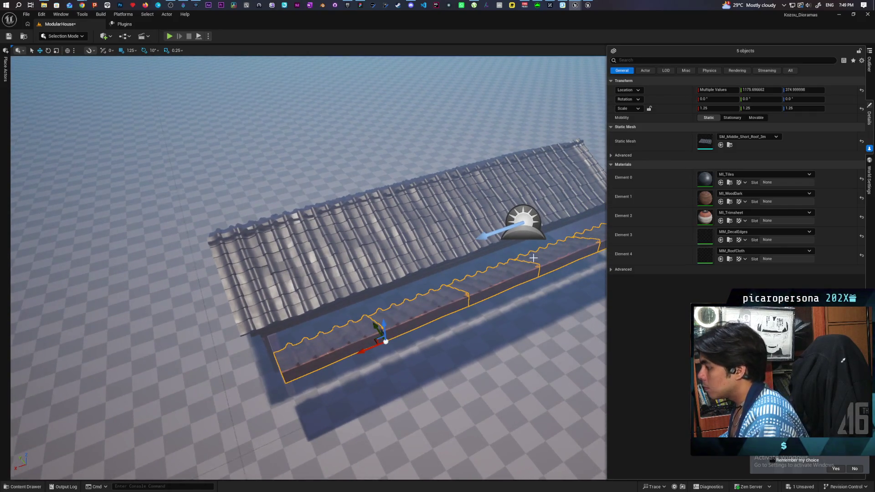
# Step: Set the five pieces' Rotation Z to 180 and slide them along Y beside the roof
pyautogui.click(798, 97)
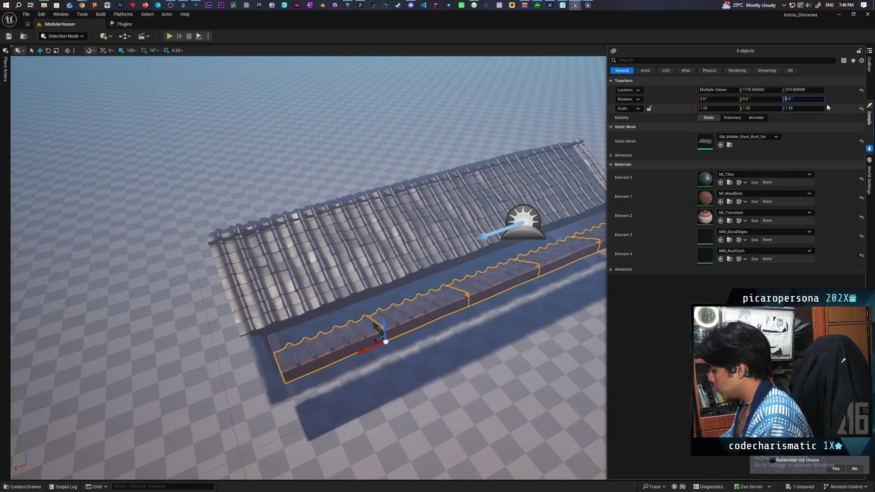
pyautogui.write('180')
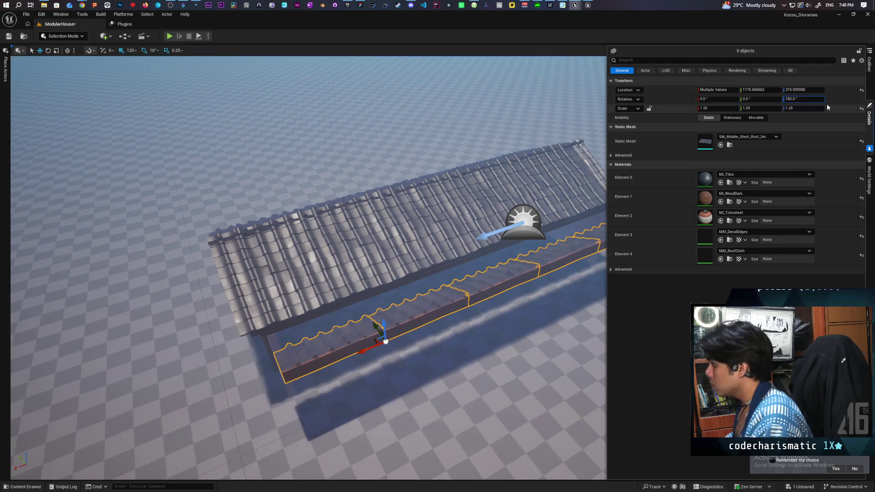
pyautogui.press('Return')
pyautogui.moveTo(575, 182); pyautogui.dragTo(348, 294)
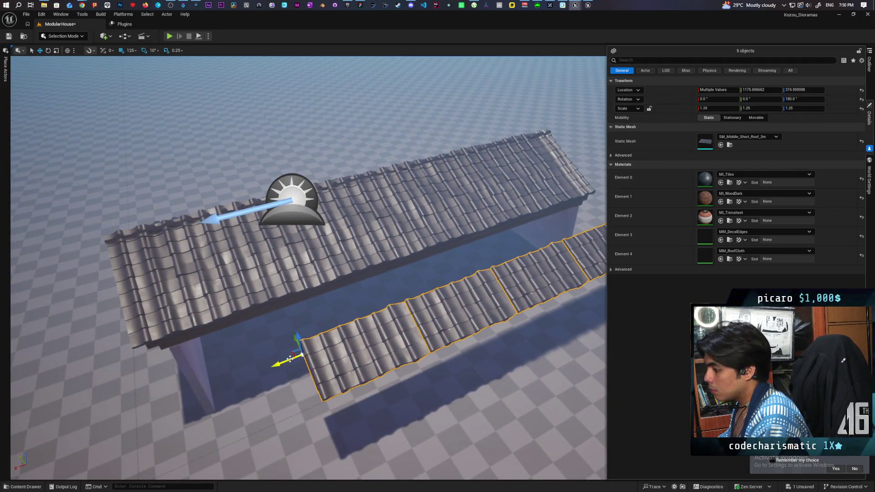
pyautogui.moveTo(272, 364)
pyautogui.mouseDown()
pyautogui.moveTo(179, 396)
pyautogui.moveTo(266, 331)
pyautogui.mouseUp()
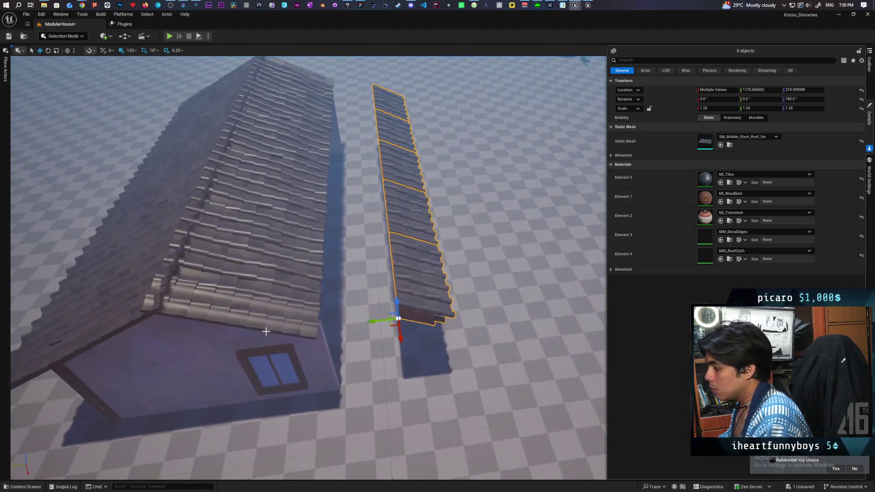
pyautogui.moveTo(382, 322)
pyautogui.mouseDown()
pyautogui.moveTo(309, 330)
pyautogui.moveTo(242, 314)
pyautogui.moveTo(219, 378)
pyautogui.moveTo(214, 337)
pyautogui.moveTo(277, 109)
pyautogui.mouseUp()
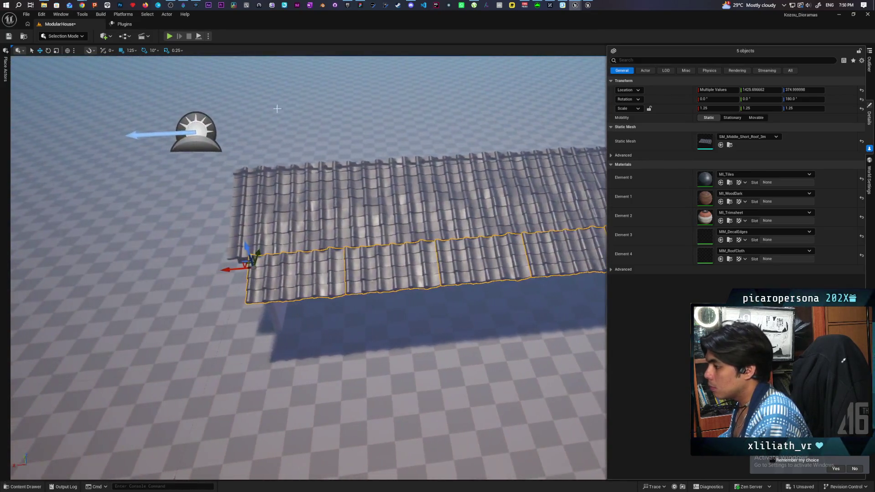
# Step: Set grid snap to 5 and align the row along X with the roof edge
pyautogui.click(131, 51)
pyautogui.click(143, 84)
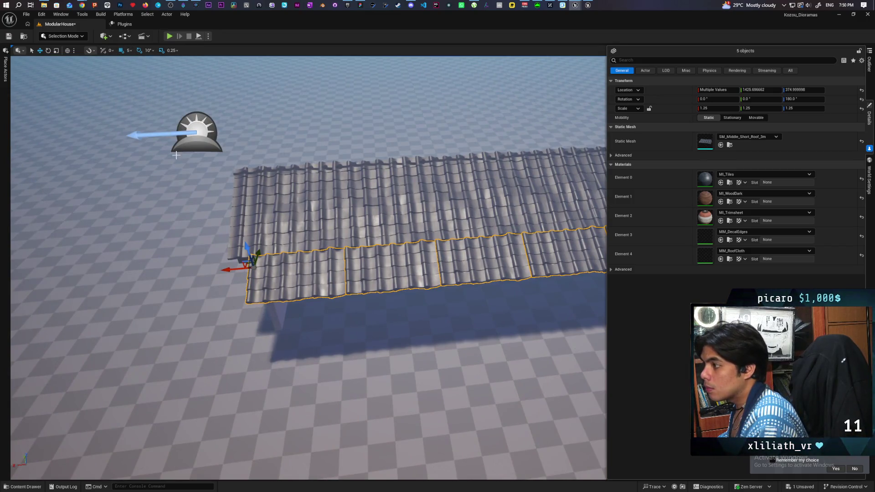
pyautogui.moveTo(237, 270); pyautogui.dragTo(247, 272)
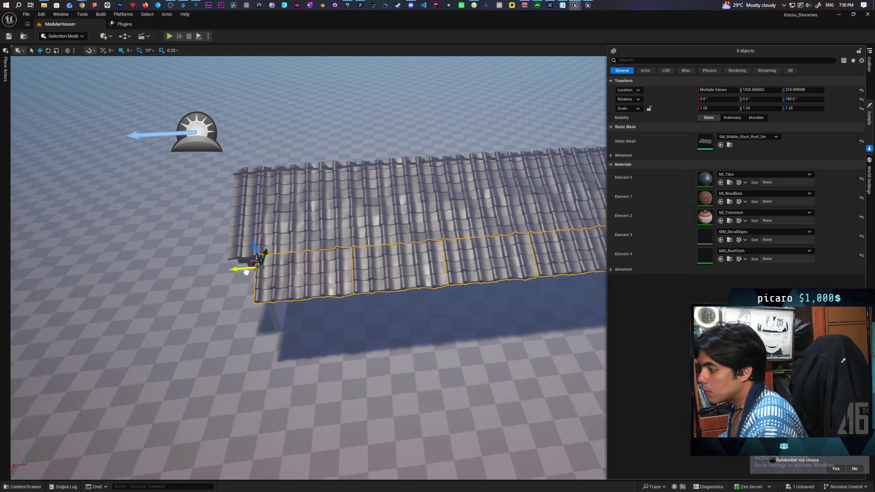
pyautogui.moveTo(406, 307)
pyautogui.mouseDown()
pyautogui.moveTo(456, 307)
pyautogui.moveTo(442, 284)
pyautogui.mouseUp()
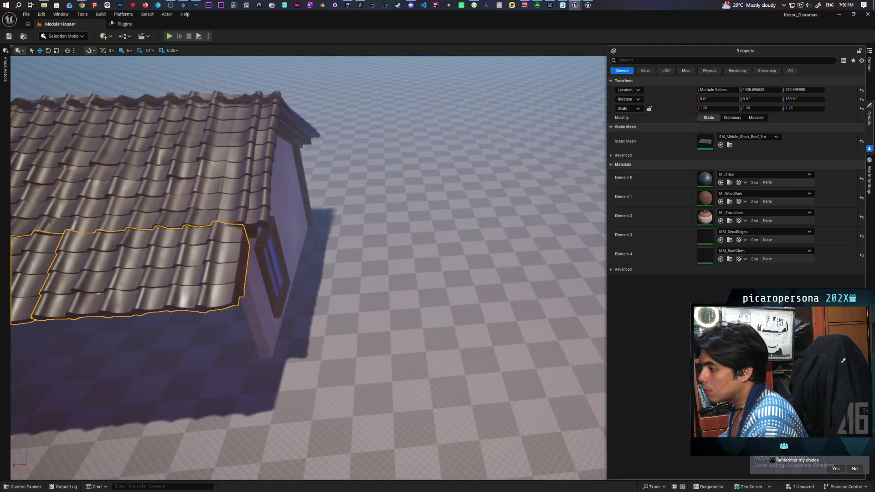
pyautogui.click(206, 183)
pyautogui.click(92, 248)
pyautogui.press('f')
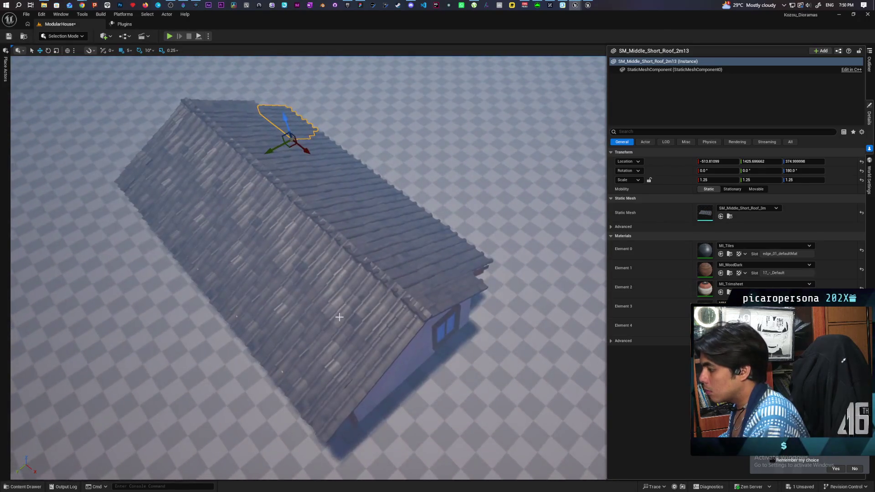
pyautogui.click(335, 322)
pyautogui.click(346, 354)
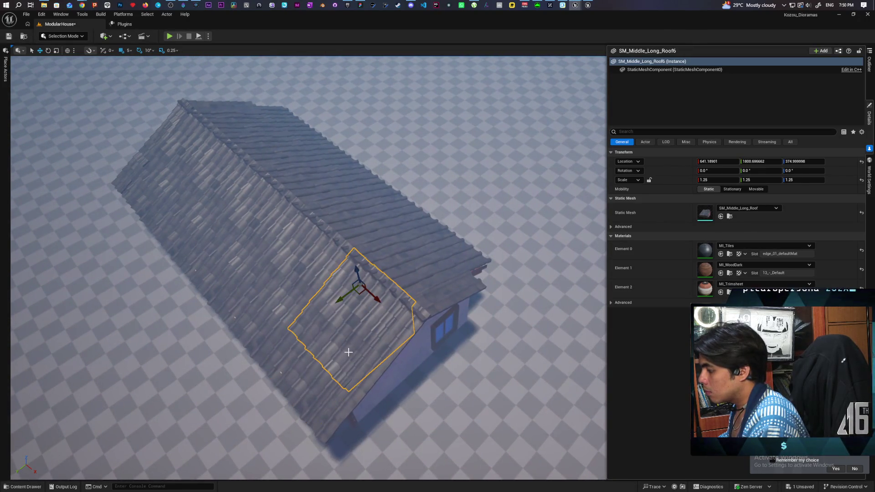
pyautogui.click(397, 297)
pyautogui.press('f')
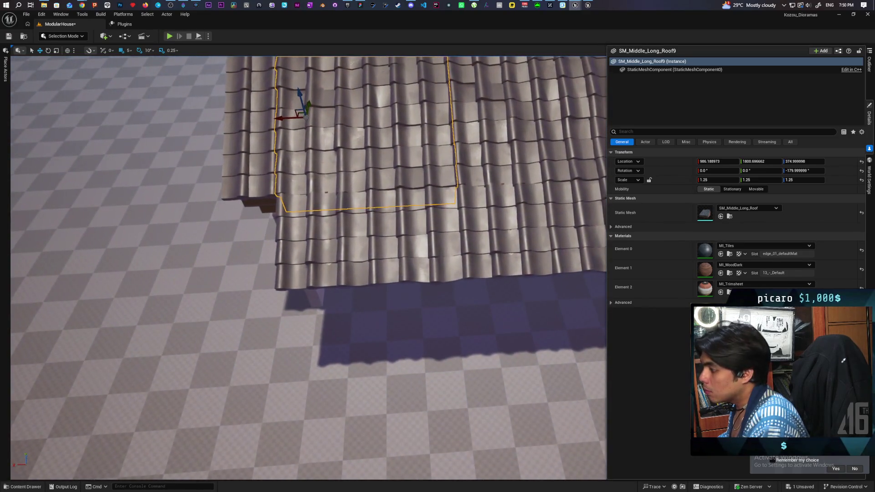
pyautogui.click(365, 237)
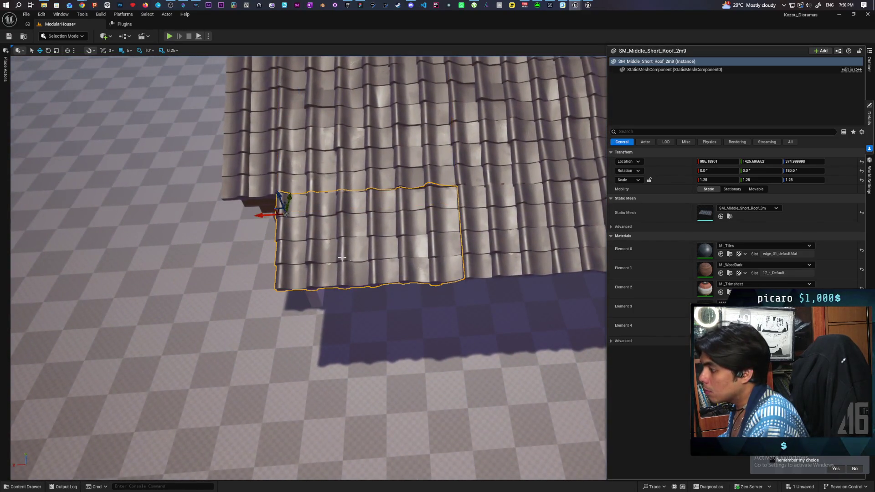
pyautogui.scroll(-5, 356, 234)
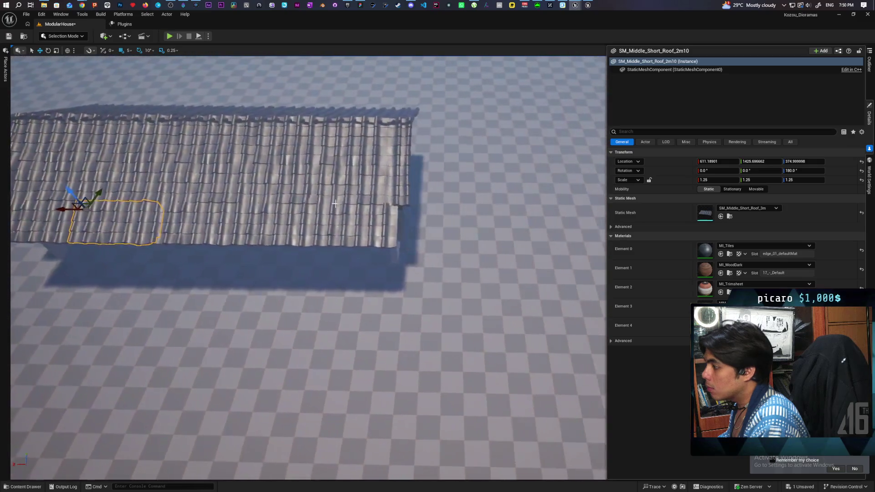
pyautogui.click(357, 235)
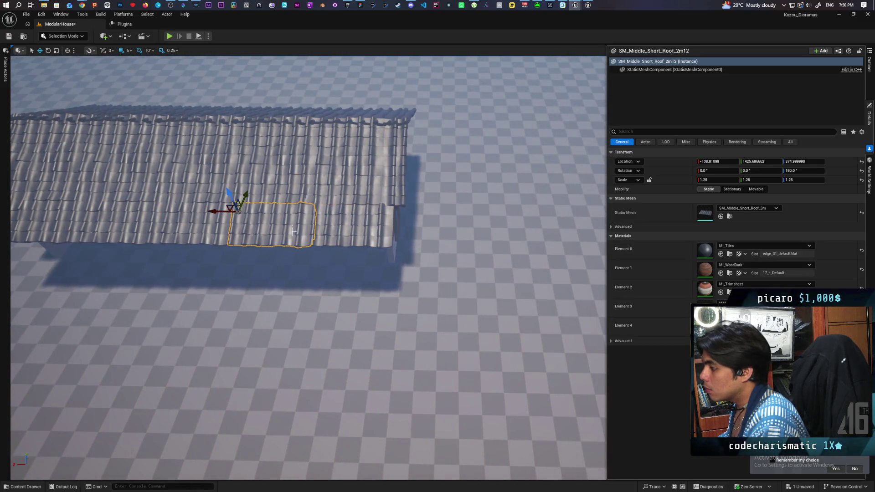
pyautogui.click(285, 183)
pyautogui.click(315, 210)
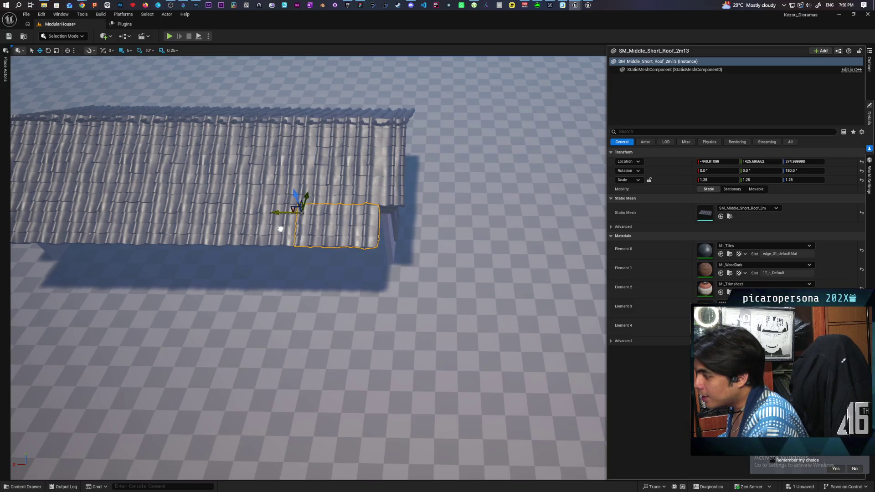
# Step: Nudge the short roof piece SM_Middle_Short_Roof_2m13 5 units along X
pyautogui.scroll(5, 280, 229)
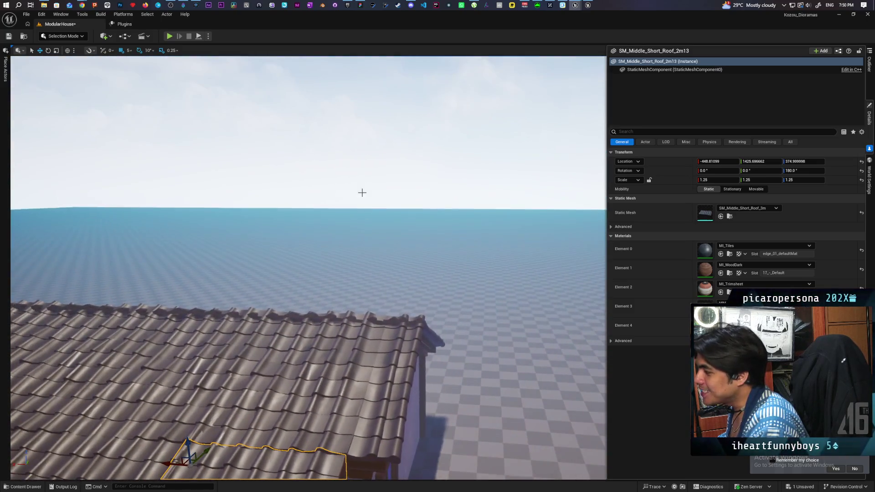
pyautogui.click(359, 191)
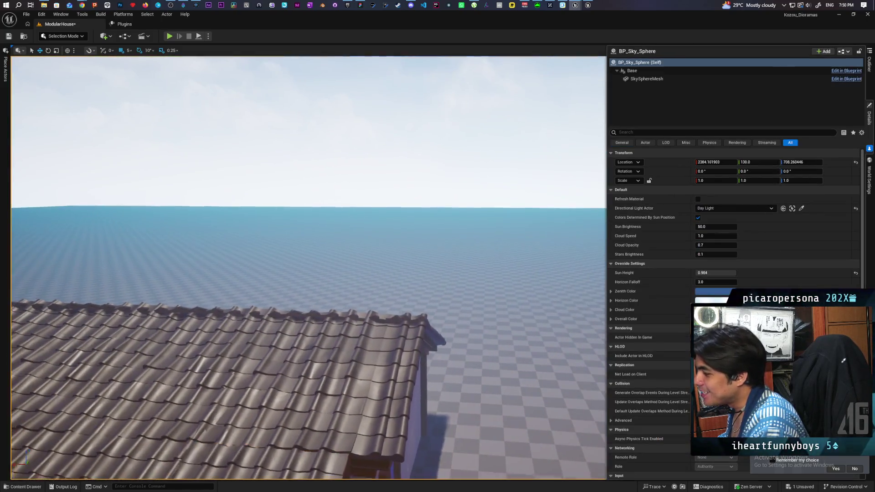
pyautogui.scroll(-8, 309, 268)
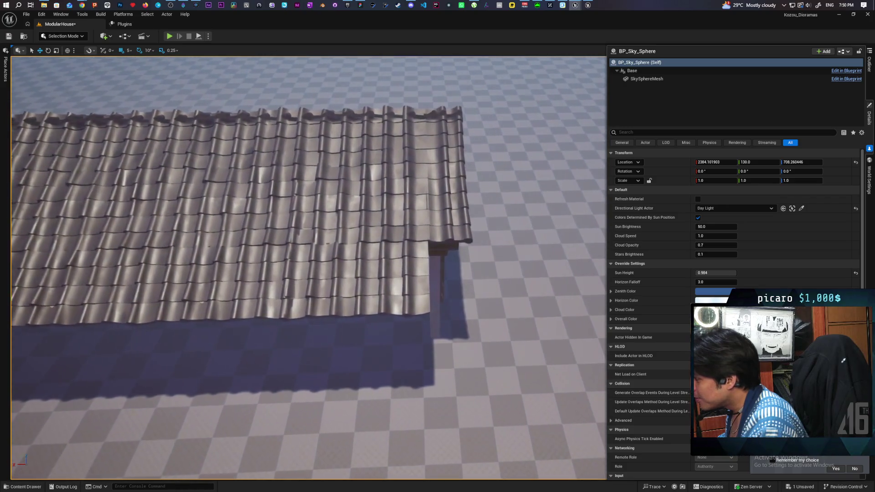
pyautogui.click(290, 271)
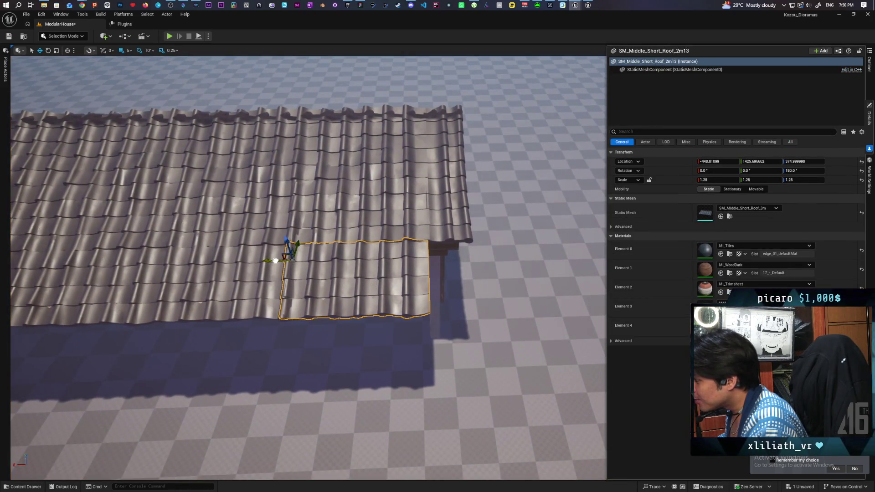
pyautogui.moveTo(275, 261); pyautogui.dragTo(277, 260)
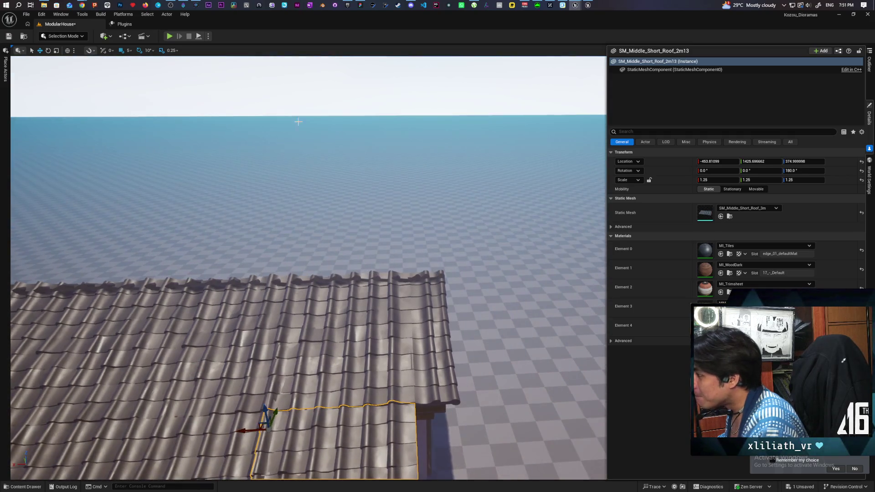
# Step: Shift the long roof piece and lower short piece slightly left to close the gap
pyautogui.click(296, 120)
pyautogui.scroll(5, 328, 271)
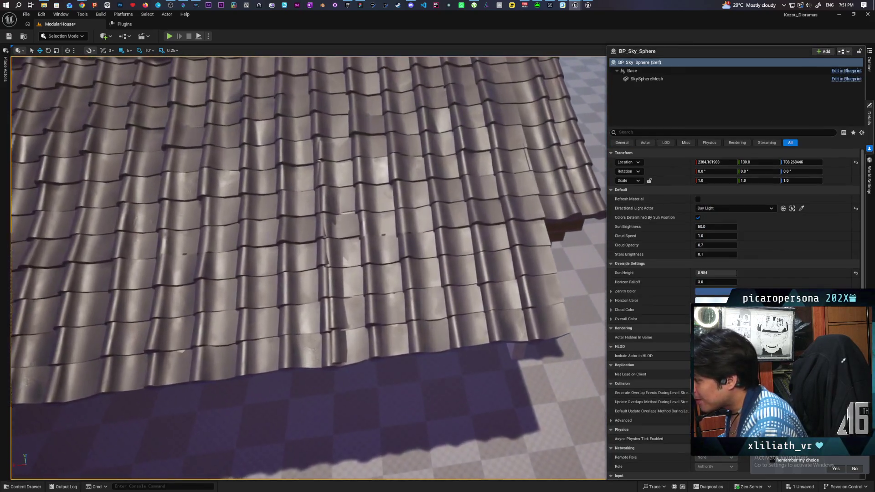
pyautogui.click(328, 209)
pyautogui.keyDown('ctrl'); pyautogui.click(360, 298); pyautogui.keyUp('ctrl')
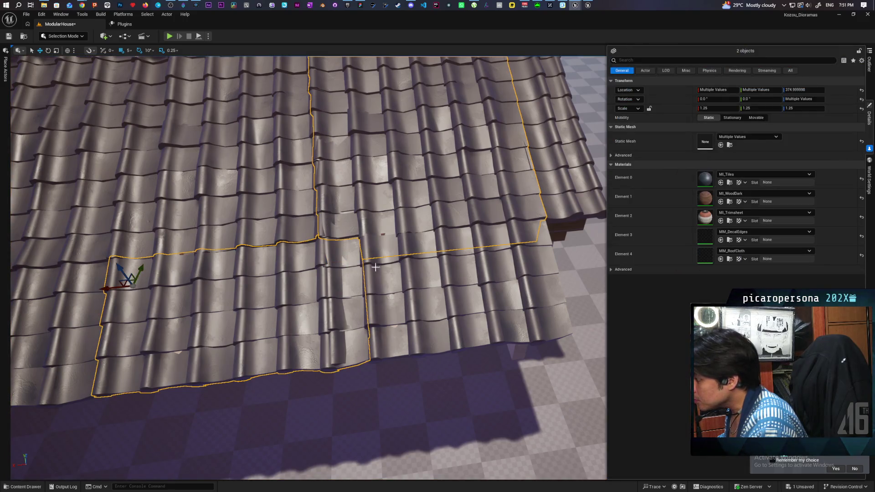
pyautogui.click(378, 239)
pyautogui.keyDown('ctrl'); pyautogui.click(427, 306); pyautogui.keyUp('ctrl')
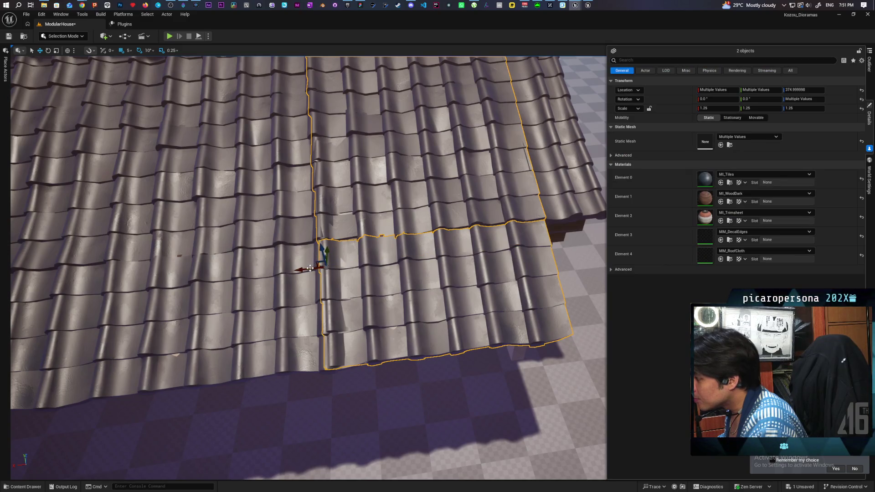
pyautogui.moveTo(309, 268); pyautogui.dragTo(308, 268)
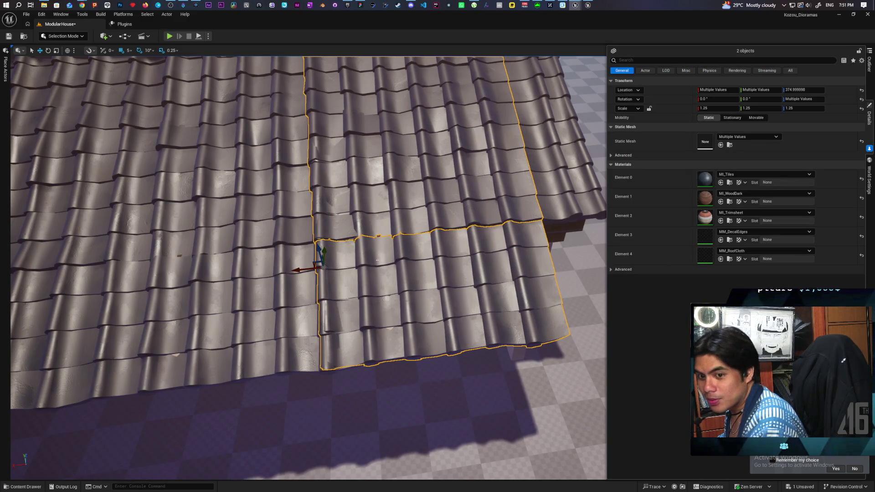
pyautogui.moveTo(384, 244)
pyautogui.mouseDown()
pyautogui.moveTo(384, 292)
pyautogui.moveTo(419, 292)
pyautogui.moveTo(401, 292)
pyautogui.moveTo(401, 273)
pyautogui.moveTo(416, 263)
pyautogui.mouseUp()
# Step: Inspect the gable end, selecting roof pieces SM_Middle_Short_Roof_2m6 and 2m7
pyautogui.click(384, 275)
pyautogui.moveTo(526, 237); pyautogui.dragTo(546, 168)
pyautogui.click(509, 163)
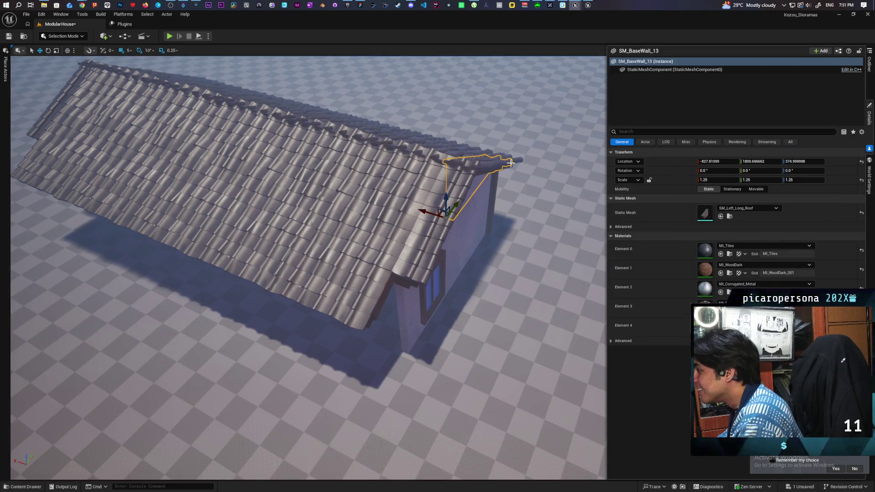
pyautogui.click(517, 160)
pyautogui.moveTo(526, 193)
pyautogui.mouseDown()
pyautogui.moveTo(440, 205)
pyautogui.moveTo(462, 249)
pyautogui.moveTo(442, 240)
pyautogui.moveTo(456, 249)
pyautogui.mouseUp()
pyautogui.click(462, 248)
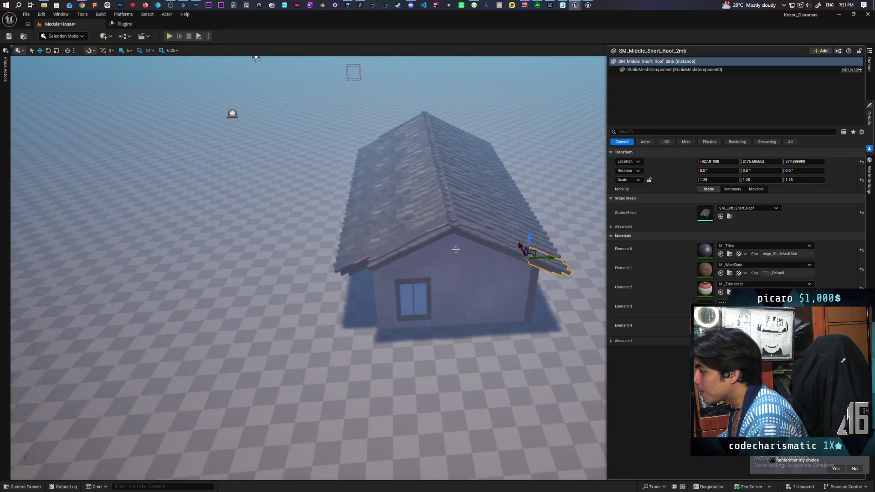
# Step: Set move snap to 125 and mirror the first roof-end piece with Y scale -1.25
pyautogui.moveTo(544, 261); pyautogui.dragTo(489, 265)
pyautogui.hotkey('ctrl', 'z')
pyautogui.click(131, 51)
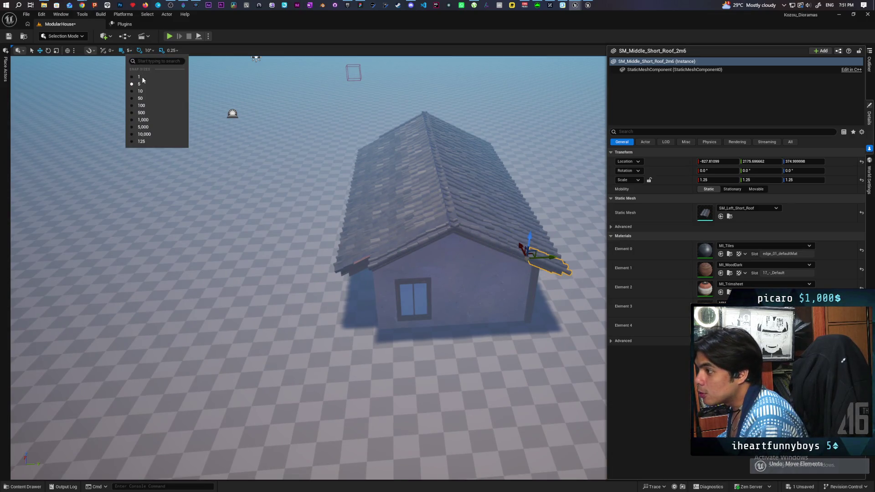
pyautogui.click(137, 132)
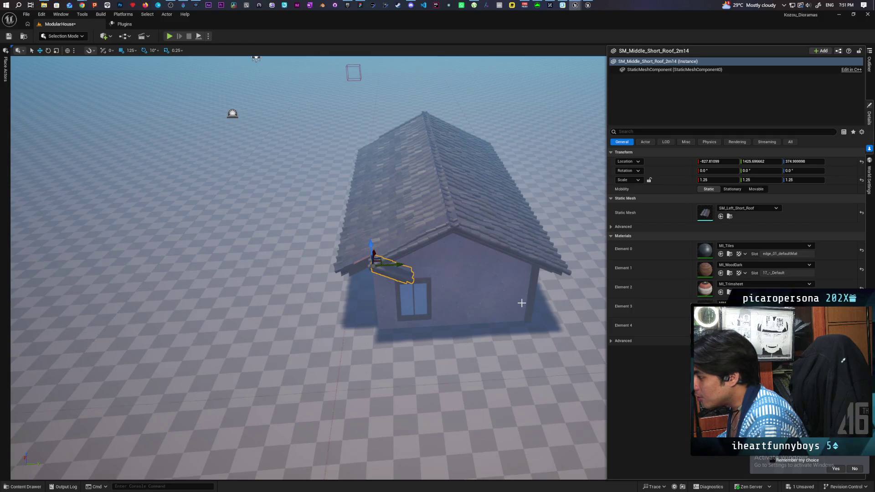
pyautogui.click(760, 180)
pyautogui.write('-1.25')
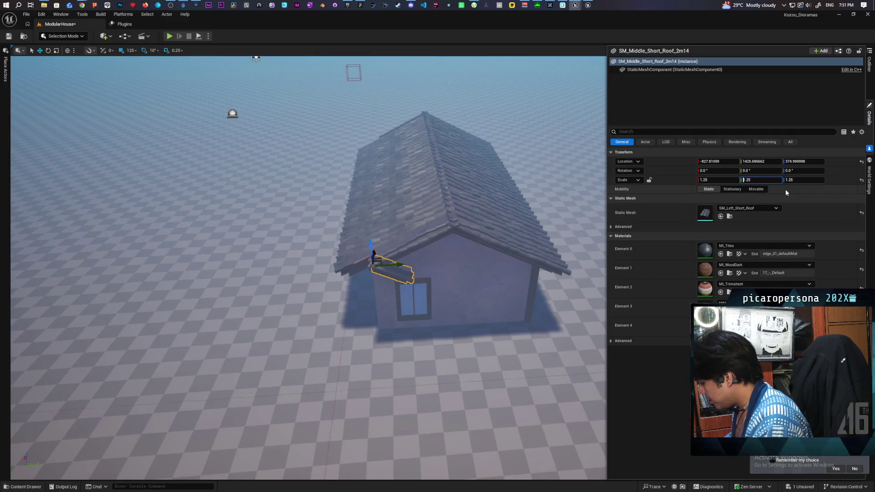
pyautogui.press('Return')
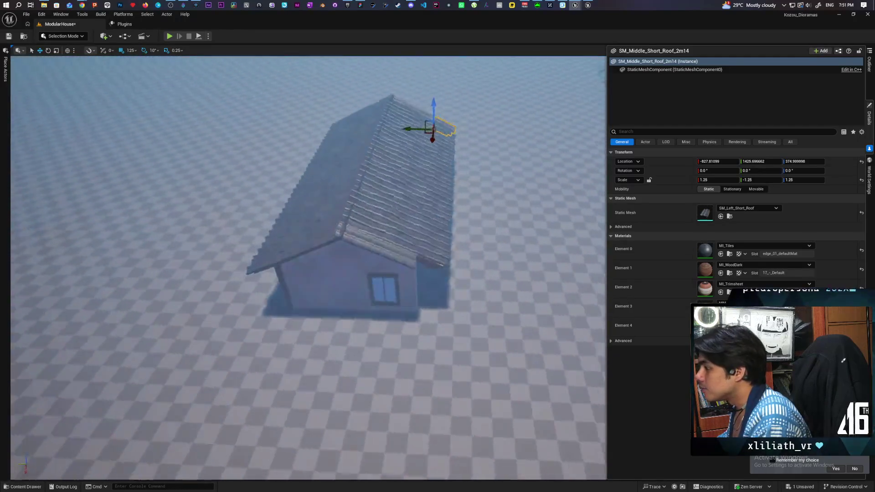
# Step: Alt-drag the other short roof-edge piece to the opposite side and mirror it with negative Y scale
pyautogui.click(299, 256)
pyautogui.moveTo(297, 249); pyautogui.dragTo(454, 249)
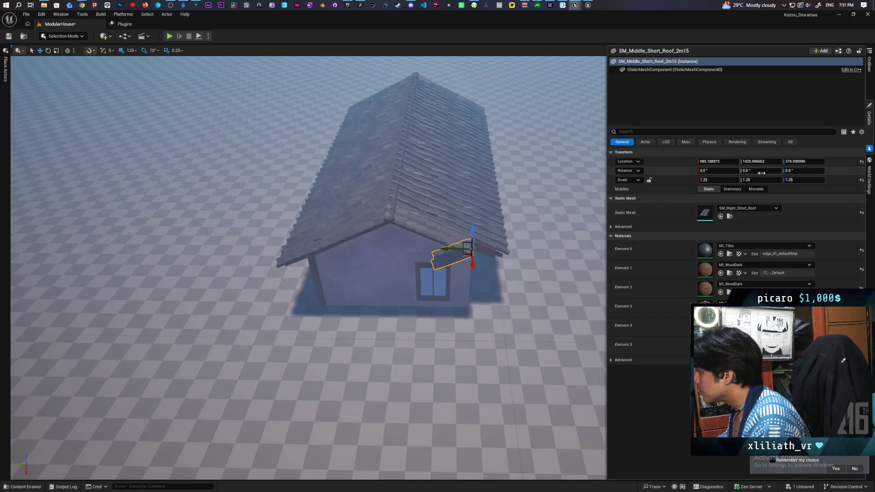
pyautogui.write('-')
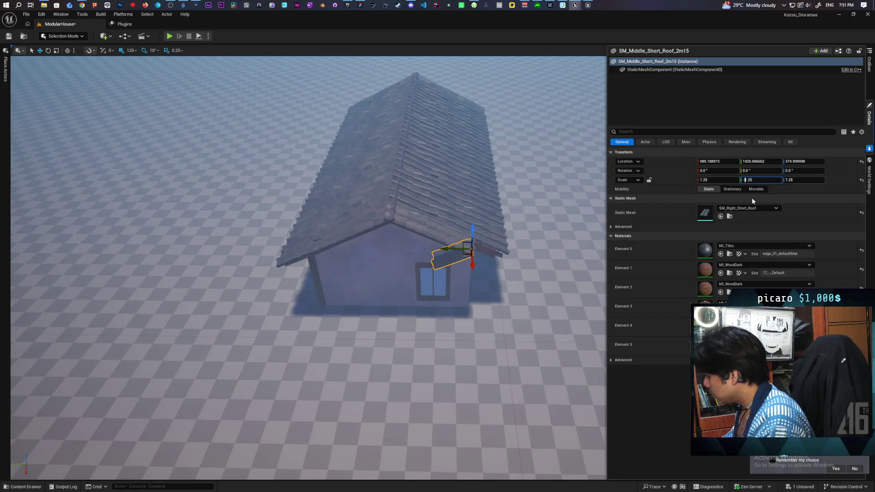
pyautogui.press('Return')
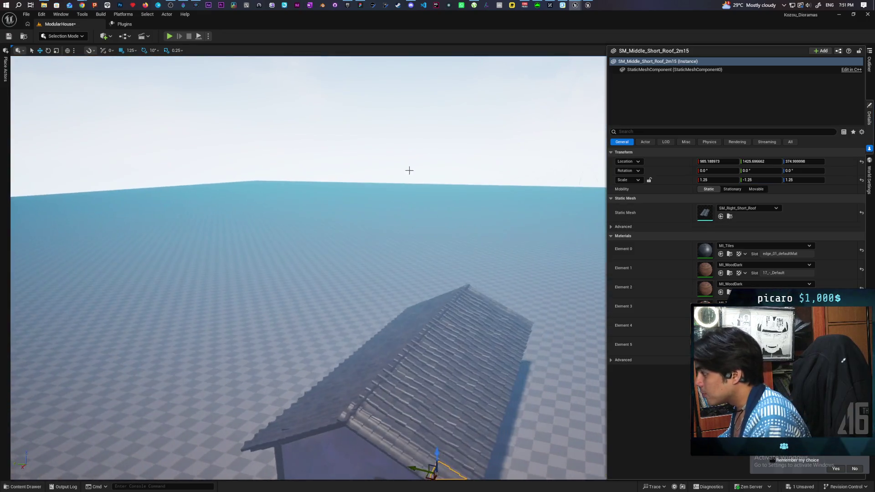
pyautogui.click(409, 170)
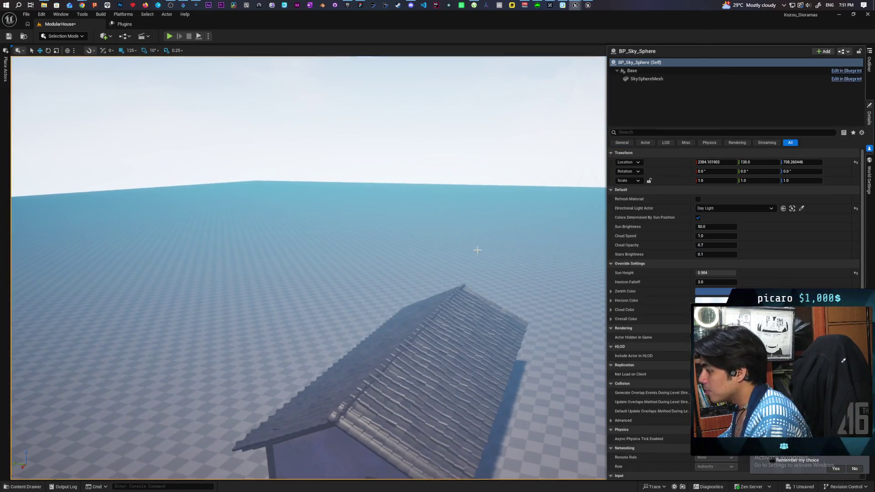
# Step: Select the six front wall segments with the windows and door
pyautogui.press('s')
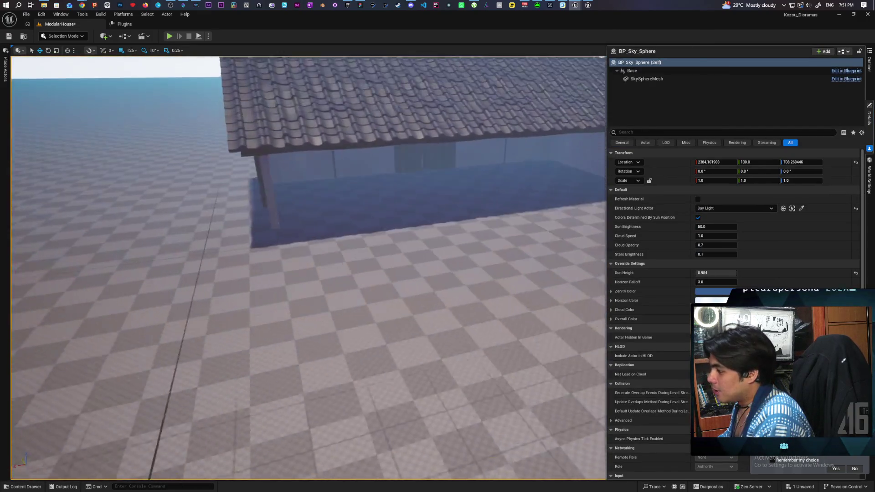
pyautogui.press('s')
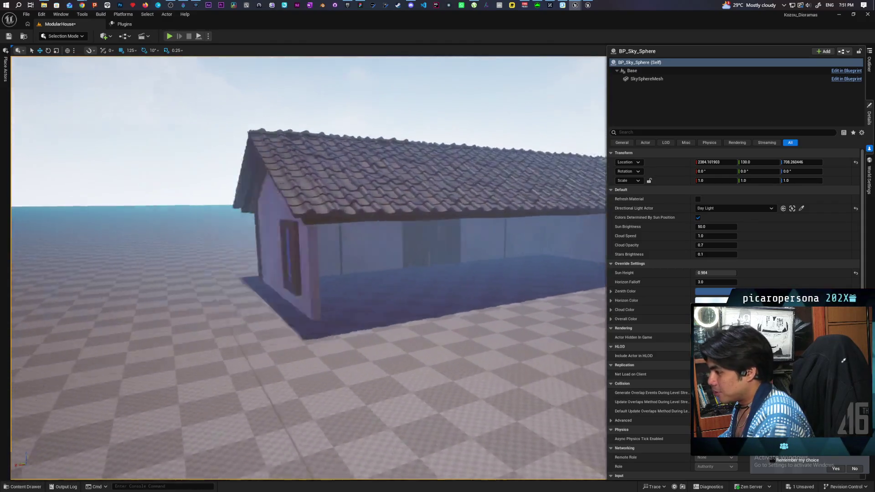
pyautogui.press('w')
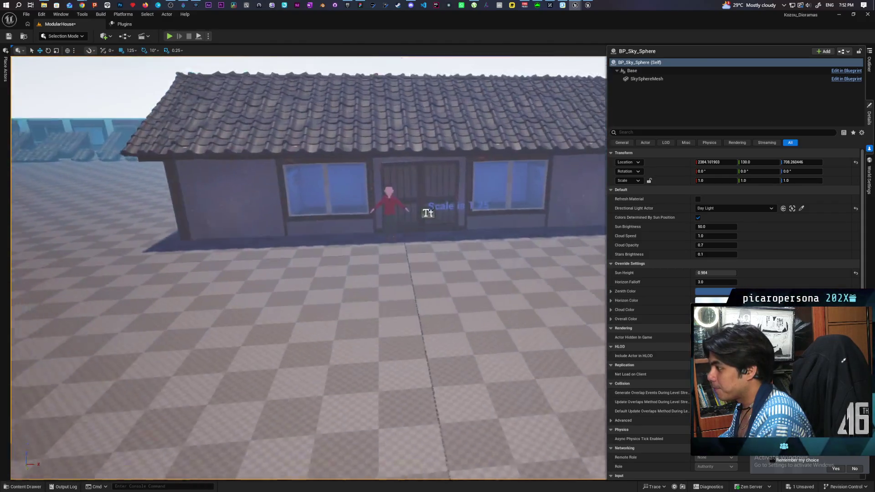
pyautogui.click(257, 207)
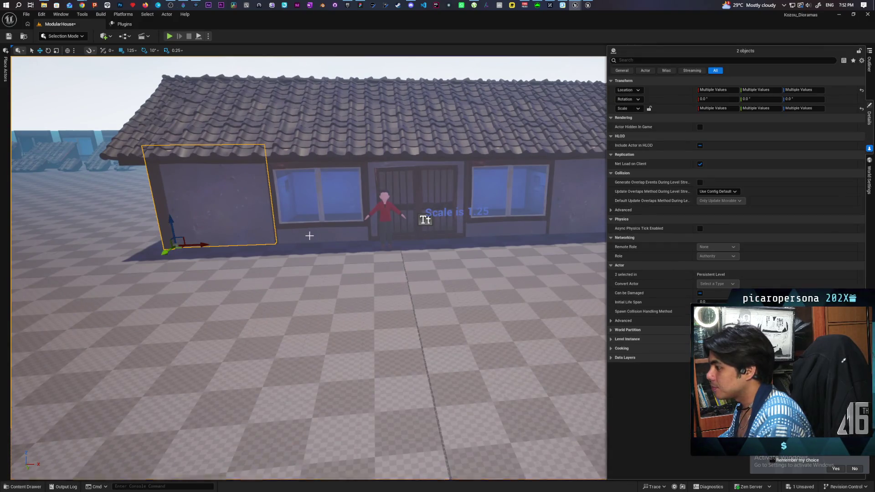
pyautogui.keyDown('ctrl'); pyautogui.click(315, 228); pyautogui.keyUp('ctrl')
pyautogui.keyDown('ctrl'); pyautogui.click(445, 189); pyautogui.keyUp('ctrl')
pyautogui.keyDown('ctrl'); pyautogui.click(532, 231); pyautogui.keyUp('ctrl')
pyautogui.keyDown('ctrl'); pyautogui.click(578, 219); pyautogui.keyUp('ctrl')
pyautogui.press('s')
pyautogui.moveTo(374, 286); pyautogui.dragTo(484, 229)
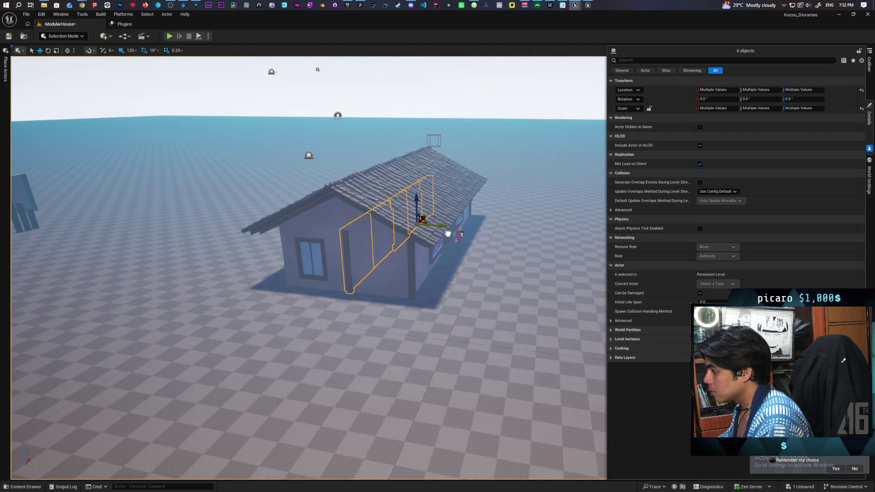
pyautogui.moveTo(388, 264); pyautogui.dragTo(268, 237)
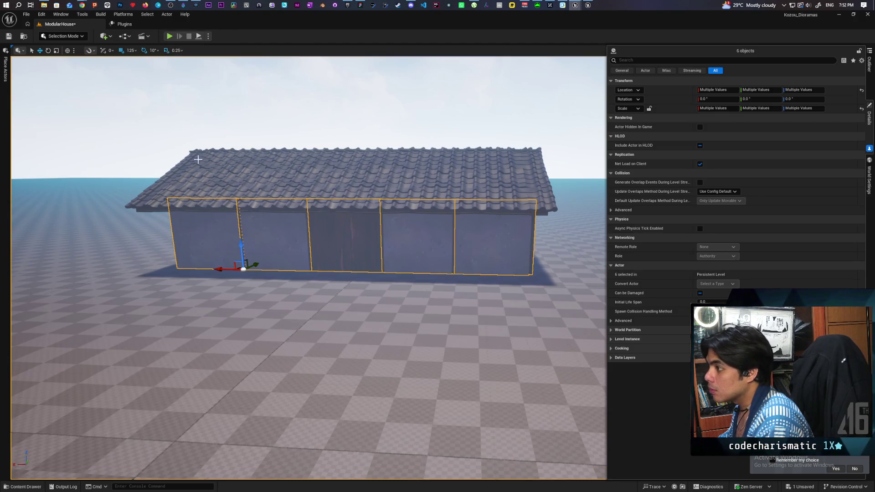
# Step: Rotate the six walls 180° on yaw and slide them along X under the long roof
pyautogui.press('e')
pyautogui.moveTo(240, 280); pyautogui.dragTo(283, 272)
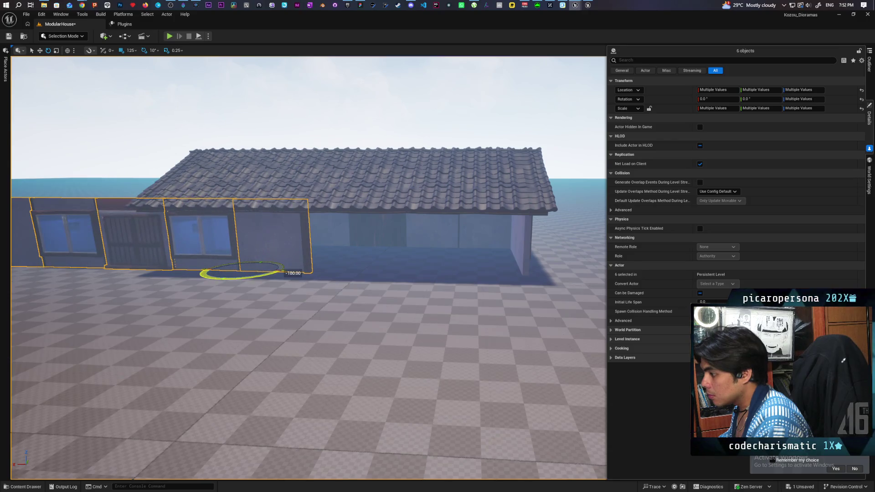
pyautogui.press('w')
pyautogui.scroll(-3, 416, 325)
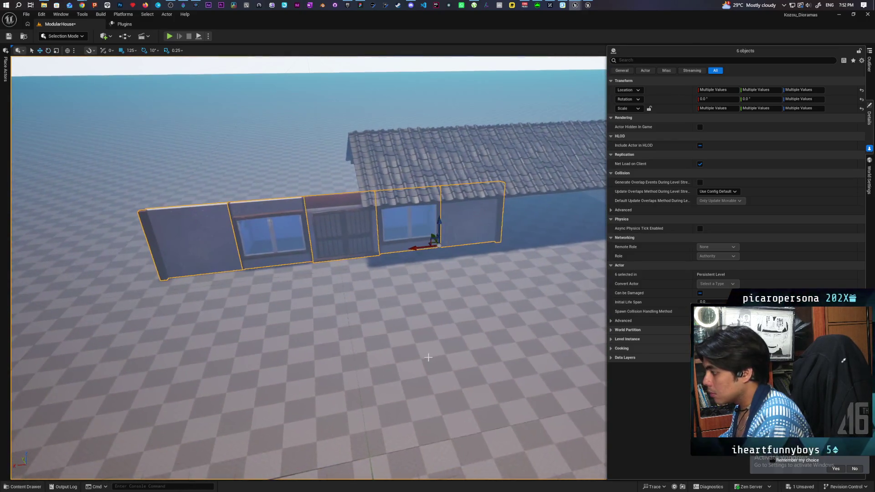
pyautogui.press('Right')
pyautogui.moveTo(299, 265); pyautogui.dragTo(473, 276)
pyautogui.press('w')
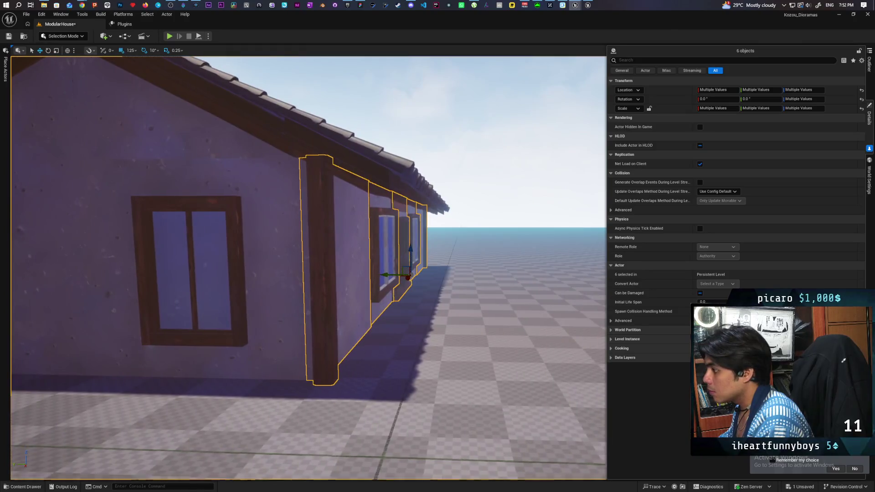
pyautogui.press('f')
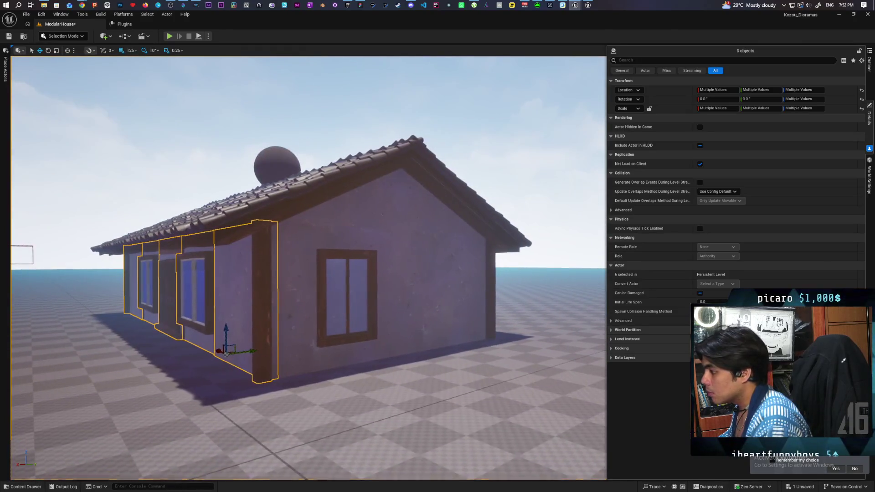
pyautogui.press('d')
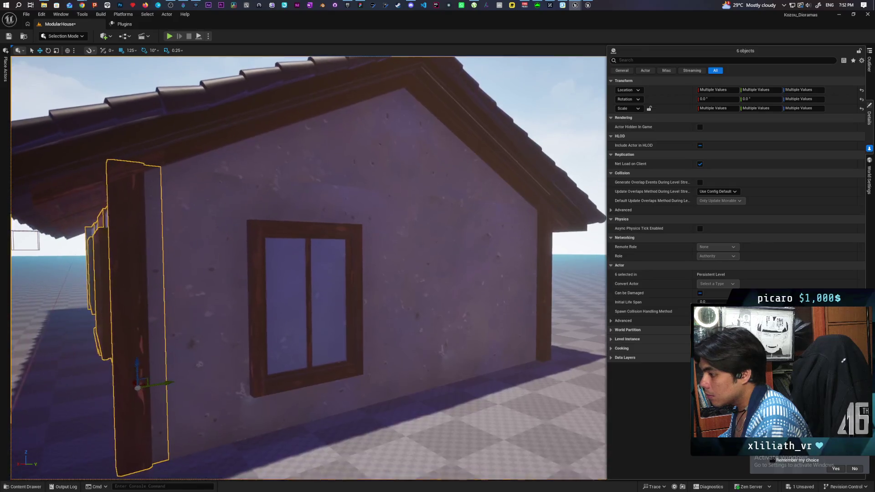
pyautogui.press('s')
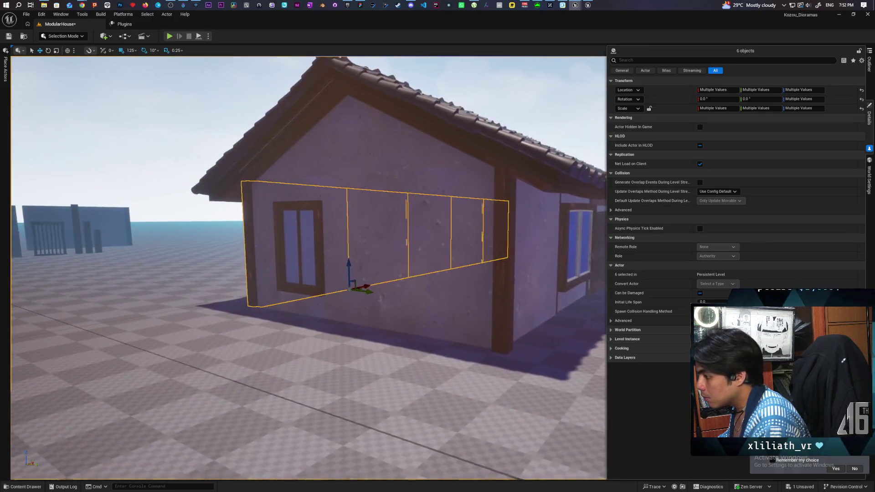
# Step: Clear the wall selection and select the tall corner post
pyautogui.click(259, 197)
pyautogui.moveTo(306, 276); pyautogui.dragTo(307, 275)
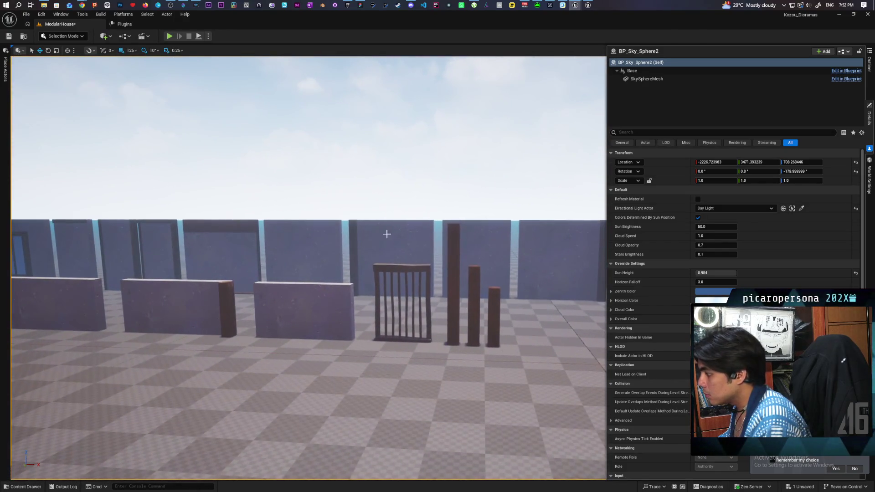
pyautogui.click(451, 254)
pyautogui.moveTo(451, 254); pyautogui.dragTo(433, 268)
pyautogui.moveTo(559, 132); pyautogui.dragTo(559, 131)
pyautogui.click(584, 8)
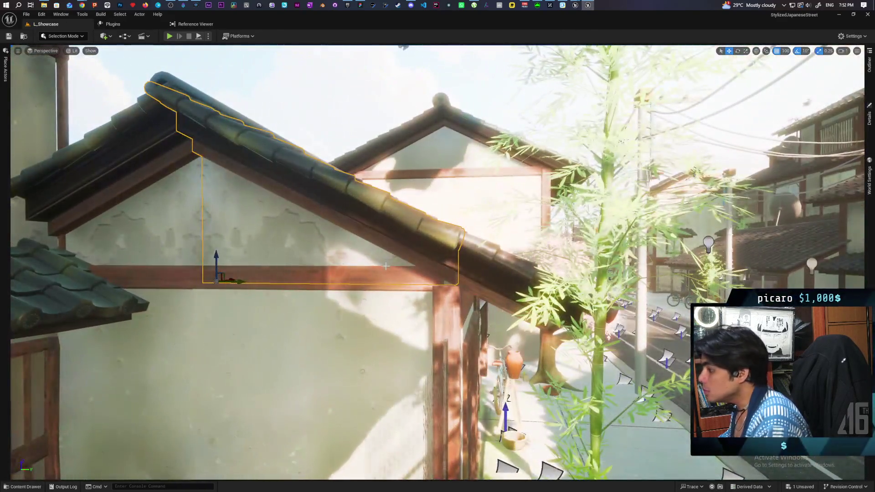
pyautogui.click(377, 268)
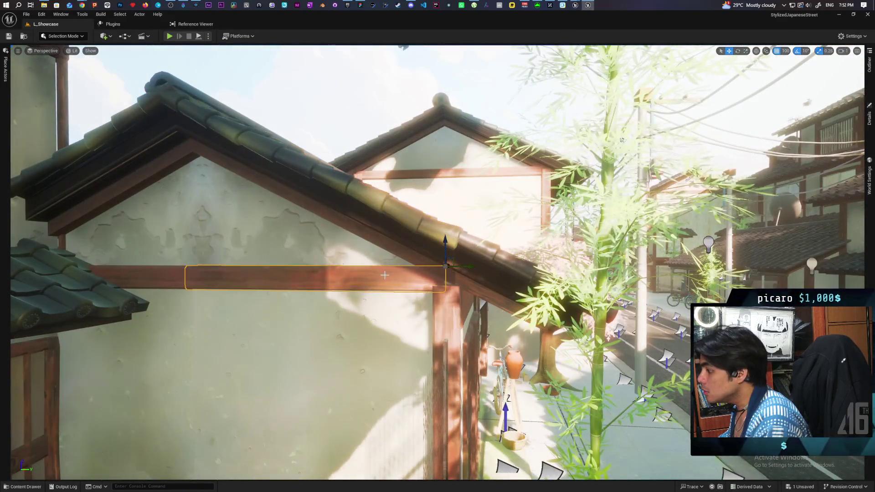
pyautogui.hotkey('ctrl', 'space')
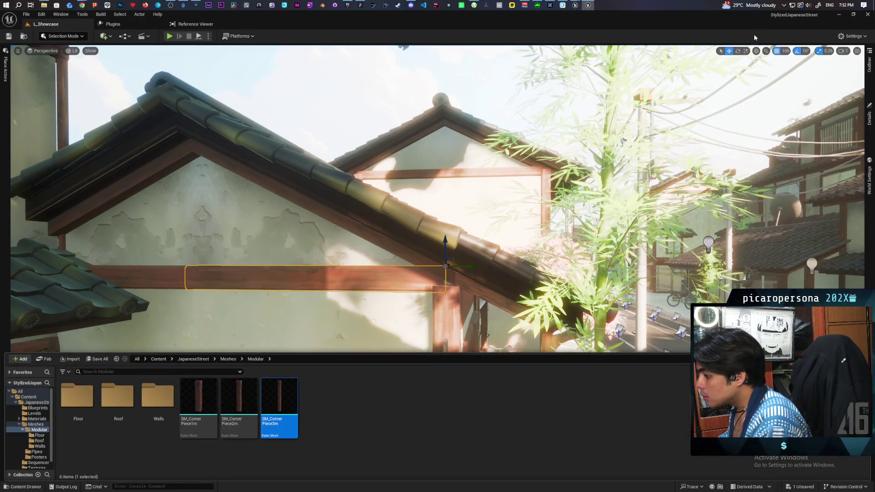
pyautogui.moveTo(576, 6)
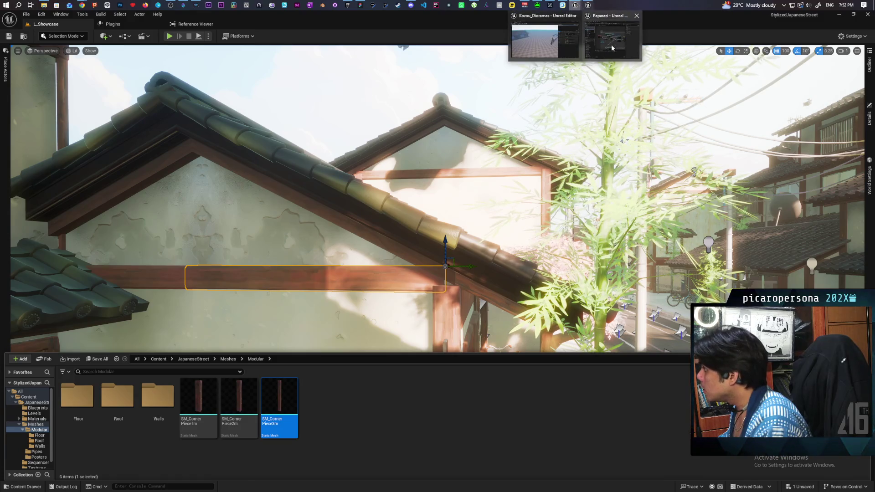
pyautogui.click(547, 43)
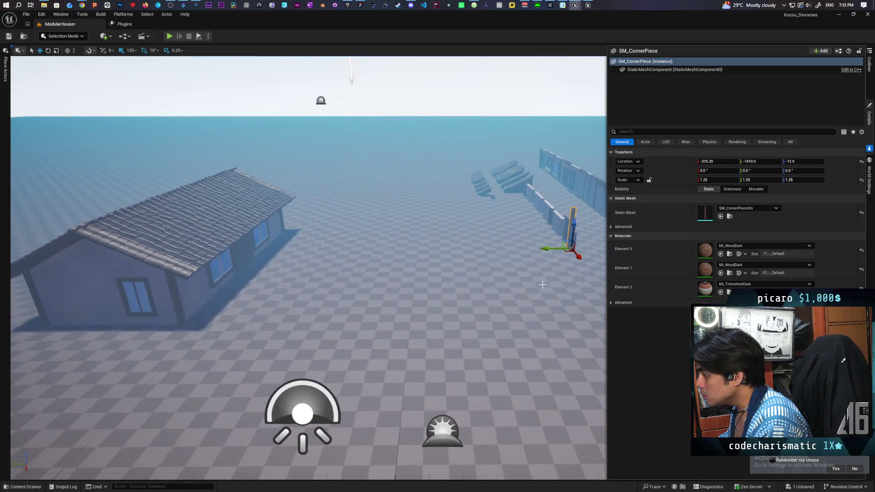
# Step: Add an SM_CornerPiece3m beam at locked scale 1.25, rotated 90° on X to lie flat
pyautogui.moveTo(441, 279)
pyautogui.mouseDown()
pyautogui.moveTo(238, 360)
pyautogui.moveTo(260, 306)
pyautogui.moveTo(268, 341)
pyautogui.mouseUp()
pyautogui.hotkey('ctrl', 'space')
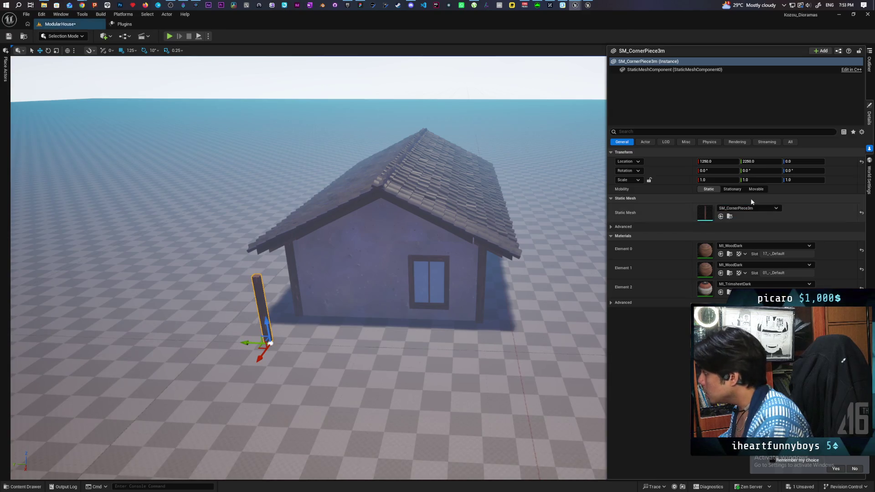
pyautogui.click(717, 180)
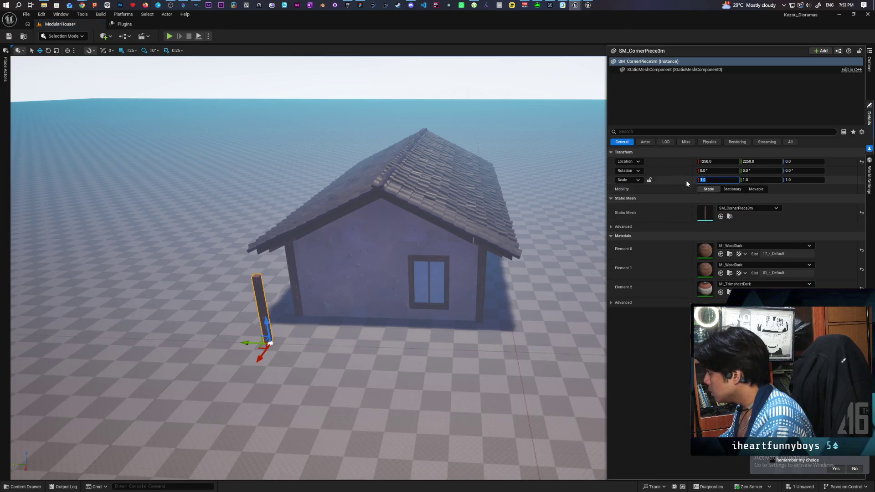
pyautogui.click(649, 180)
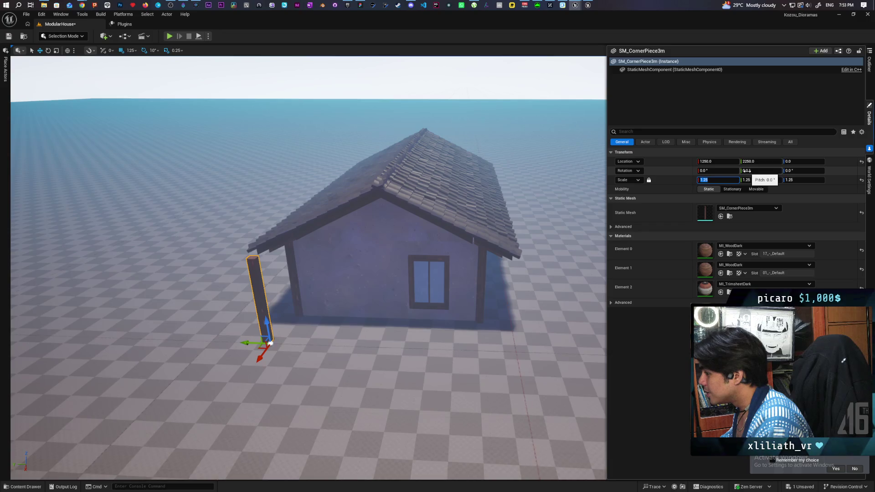
pyautogui.click(718, 171)
pyautogui.write('90')
pyautogui.press('Return')
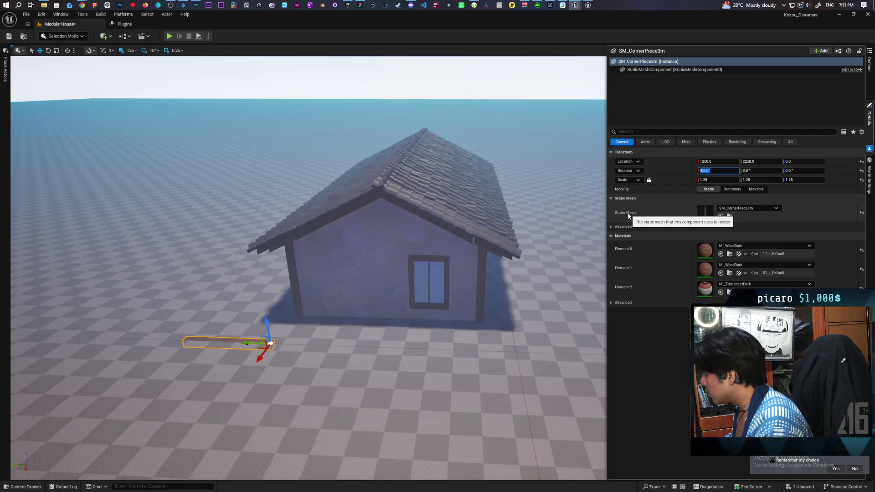
# Step: Copy the gable wall's location and reselect the wooden beam
pyautogui.moveTo(283, 371)
pyautogui.mouseDown()
pyautogui.moveTo(205, 254)
pyautogui.moveTo(287, 379)
pyautogui.moveTo(200, 365)
pyautogui.mouseUp()
pyautogui.click(266, 321)
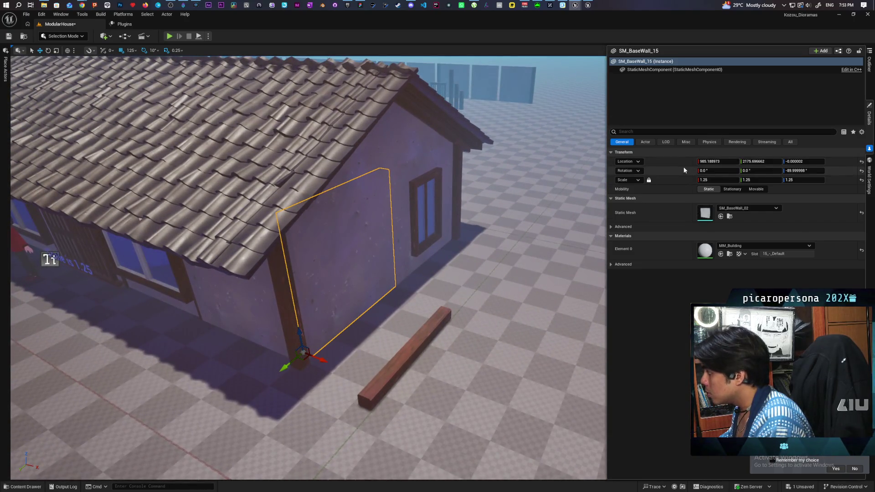
pyautogui.click(433, 346)
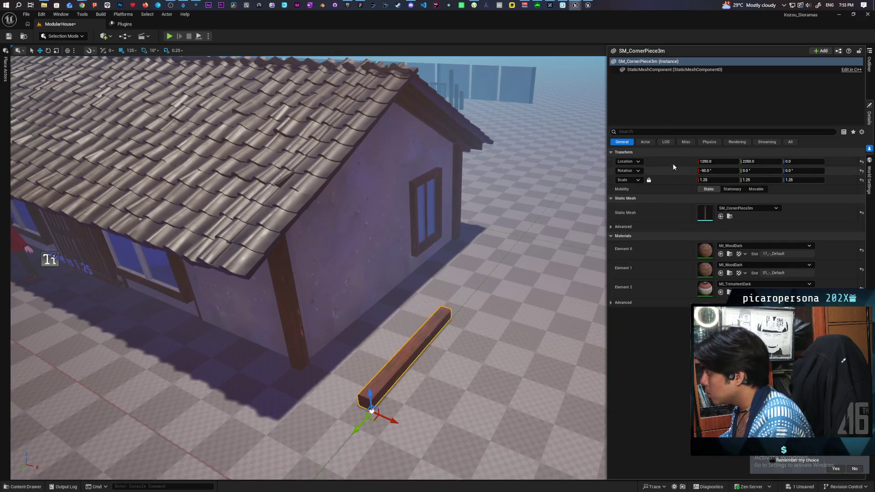
# Step: Paste the wall's location onto the beam and nudge it to the wall corner at 5-unit snap
pyautogui.keyDown('shift'); pyautogui.click(673, 163); pyautogui.keyUp('shift')
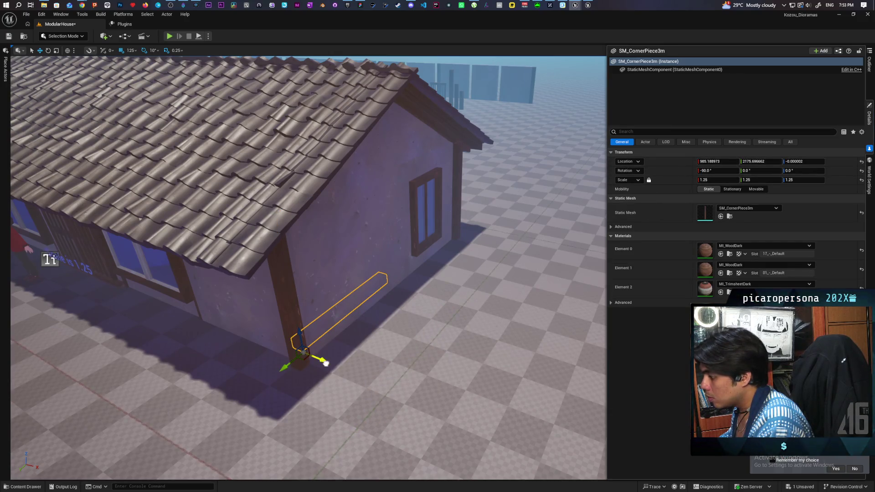
pyautogui.moveTo(336, 369); pyautogui.dragTo(362, 375)
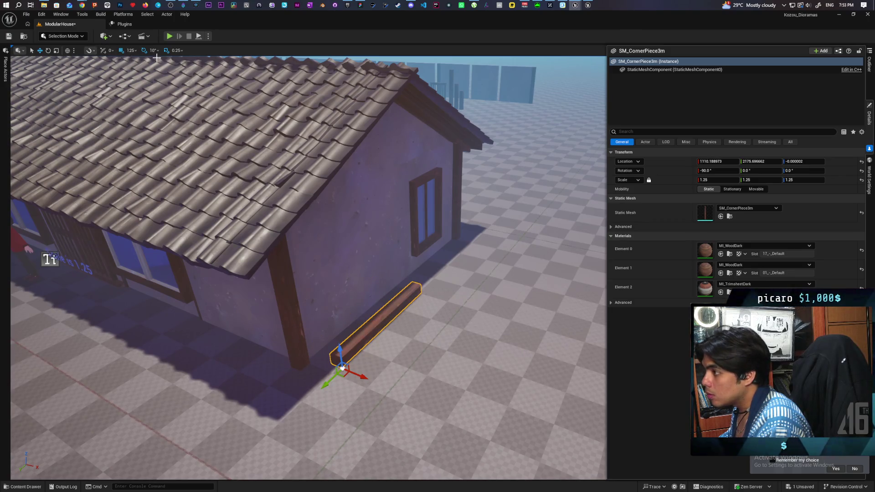
pyautogui.click(134, 51)
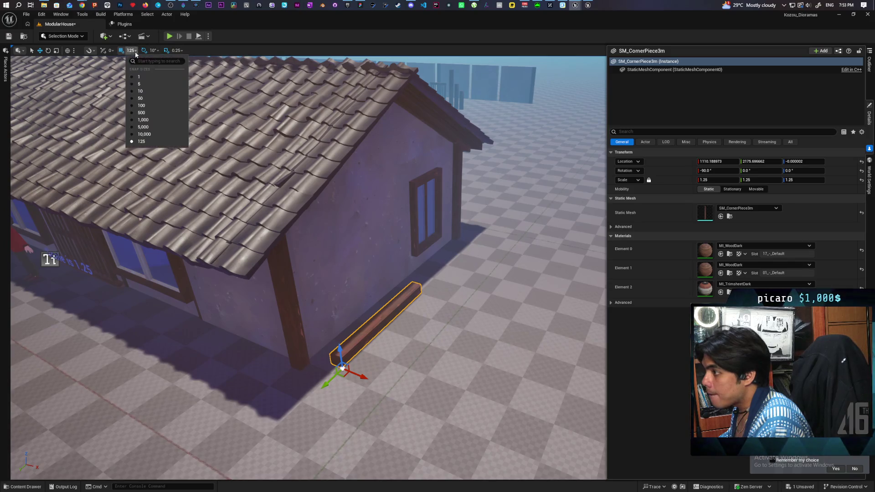
pyautogui.click(144, 85)
pyautogui.moveTo(360, 377); pyautogui.dragTo(338, 370)
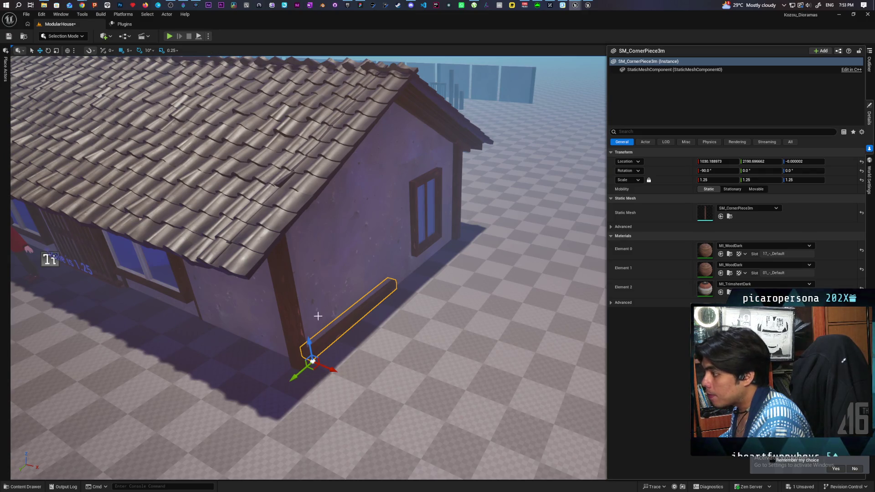
# Step: Raise the beam to the eaves at 125 snap, then lower it slightly at 5 snap
pyautogui.moveTo(308, 345)
pyautogui.mouseDown()
pyautogui.moveTo(347, 328)
pyautogui.moveTo(406, 344)
pyautogui.moveTo(341, 268)
pyautogui.mouseUp()
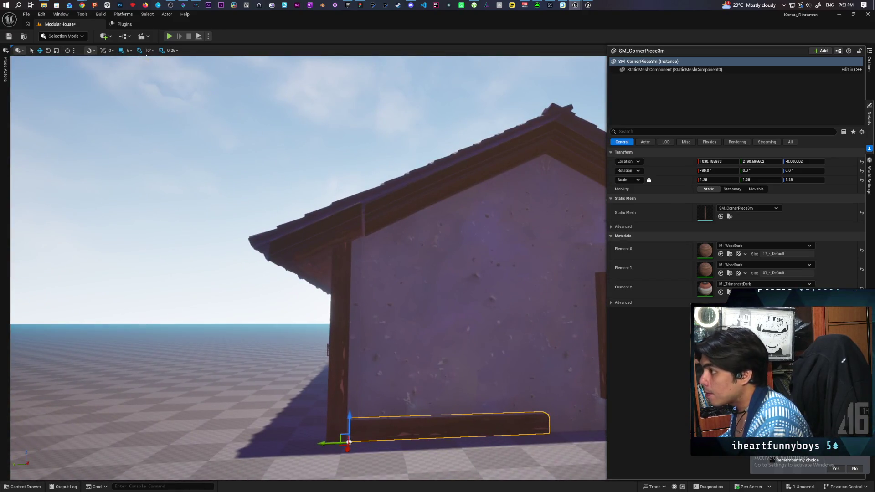
pyautogui.click(128, 50)
pyautogui.click(166, 141)
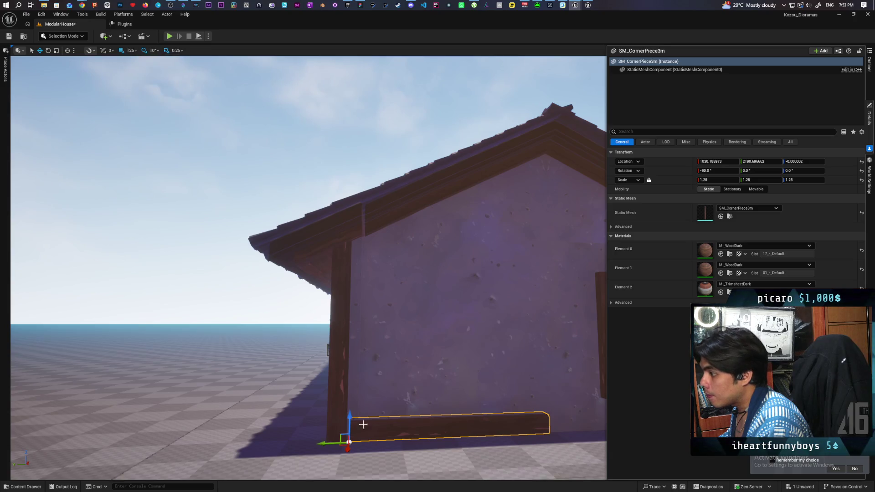
pyautogui.moveTo(349, 408)
pyautogui.mouseDown()
pyautogui.moveTo(367, 252)
pyautogui.moveTo(319, 251)
pyautogui.moveTo(346, 250)
pyautogui.mouseUp()
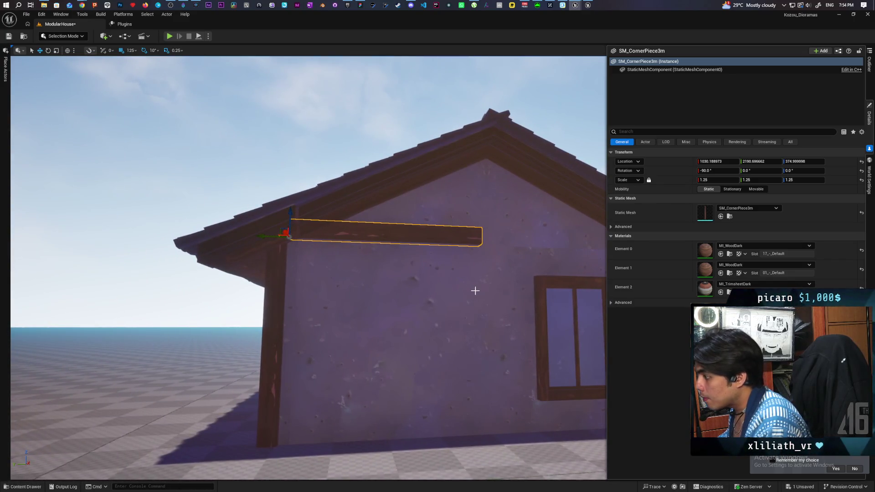
pyautogui.click(136, 51)
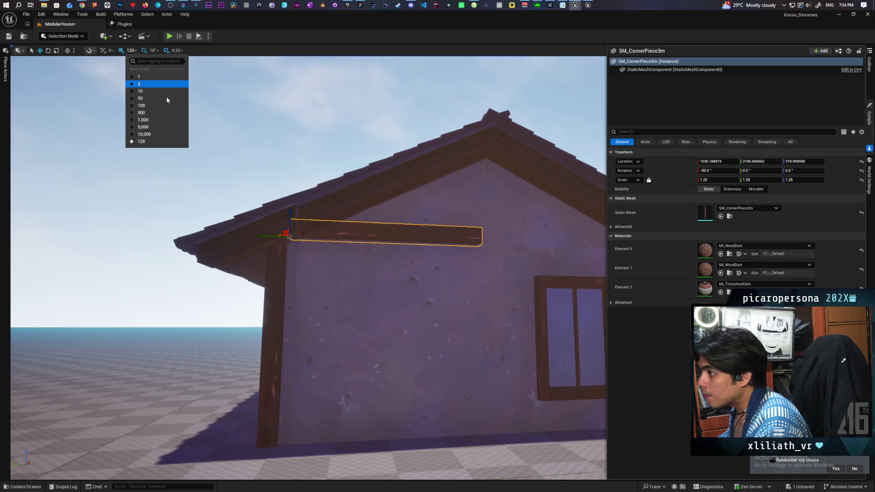
pyautogui.click(149, 84)
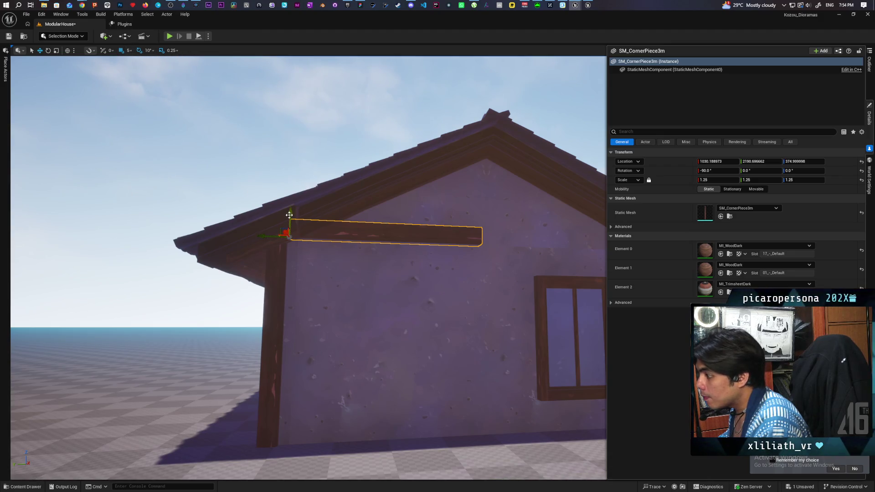
pyautogui.moveTo(289, 215); pyautogui.dragTo(283, 239)
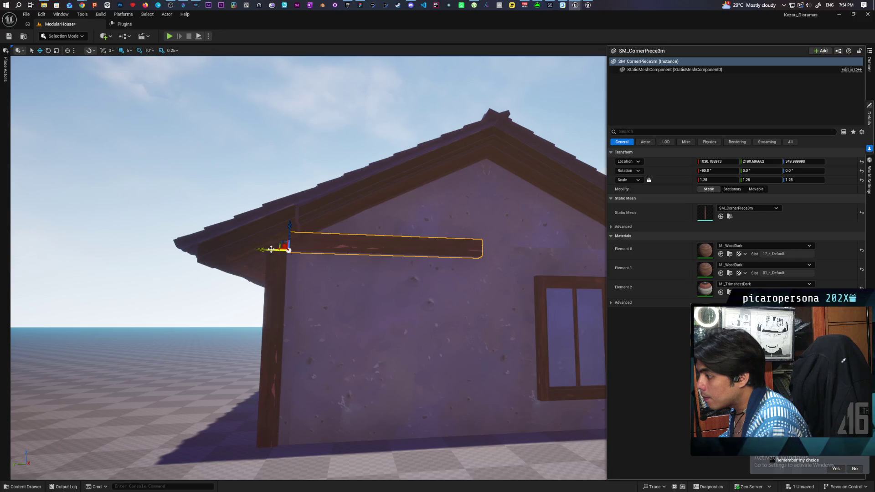
# Step: Compare the wall panel and the beam, ending with the wooden beam selected
pyautogui.moveTo(314, 288); pyautogui.dragTo(377, 314)
pyautogui.click(380, 315)
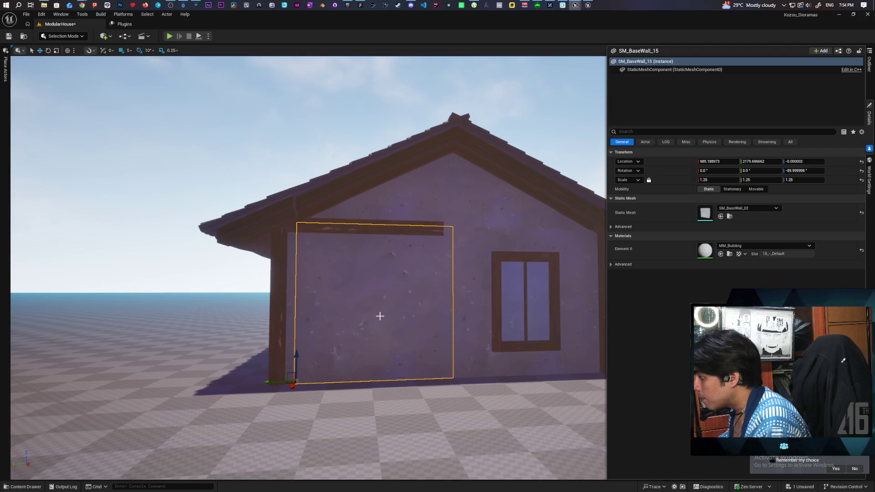
pyautogui.click(290, 227)
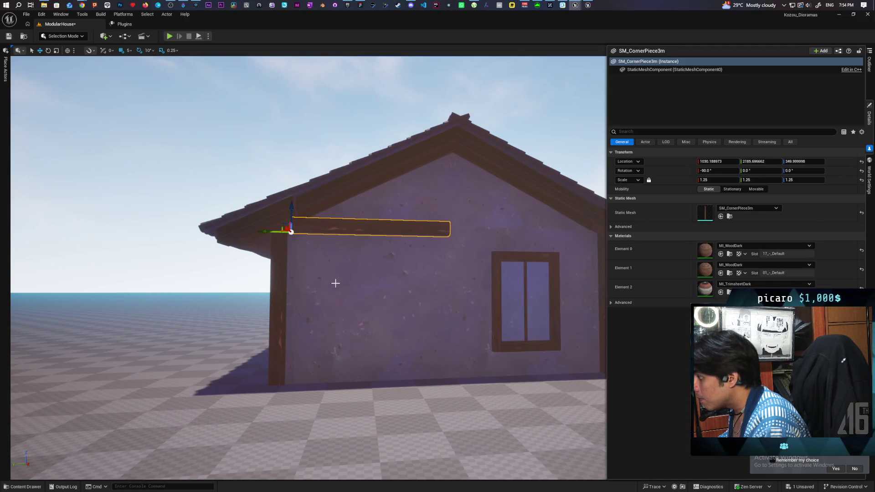
pyautogui.click(335, 283)
pyautogui.click(288, 227)
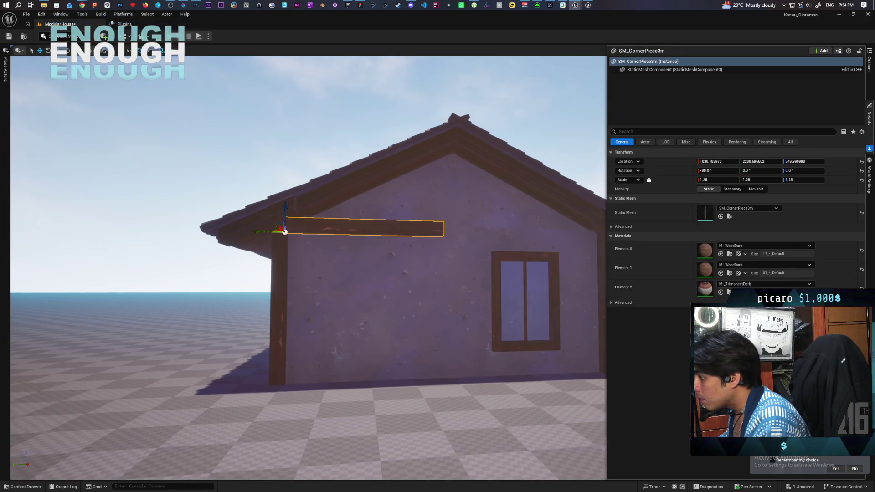
# Step: Alt-drag beam copies along Y to extend the timber band, and select the beam pieces
pyautogui.scroll(-6, 271, 231)
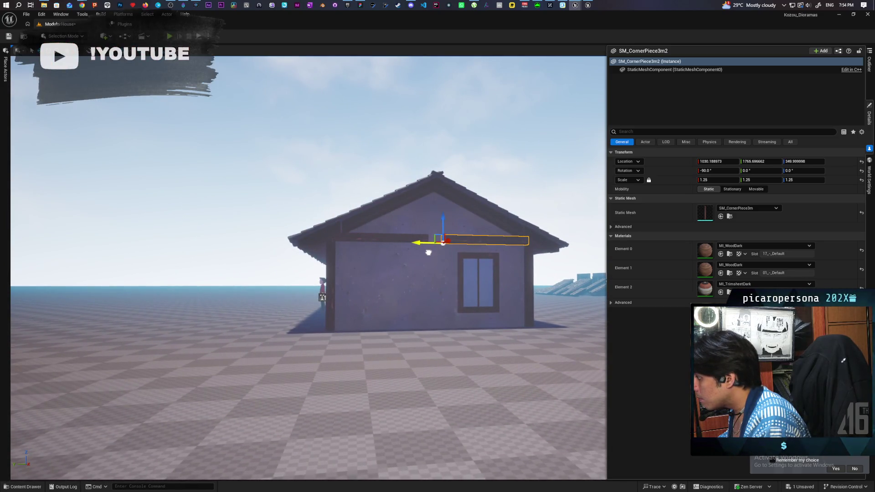
pyautogui.scroll(8, 428, 253)
pyautogui.moveTo(461, 294); pyautogui.dragTo(445, 295)
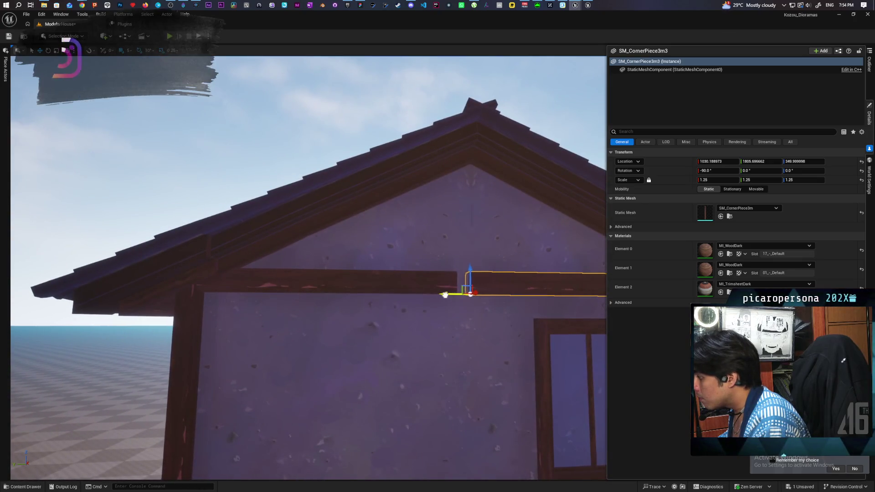
pyautogui.scroll(-6, 364, 278)
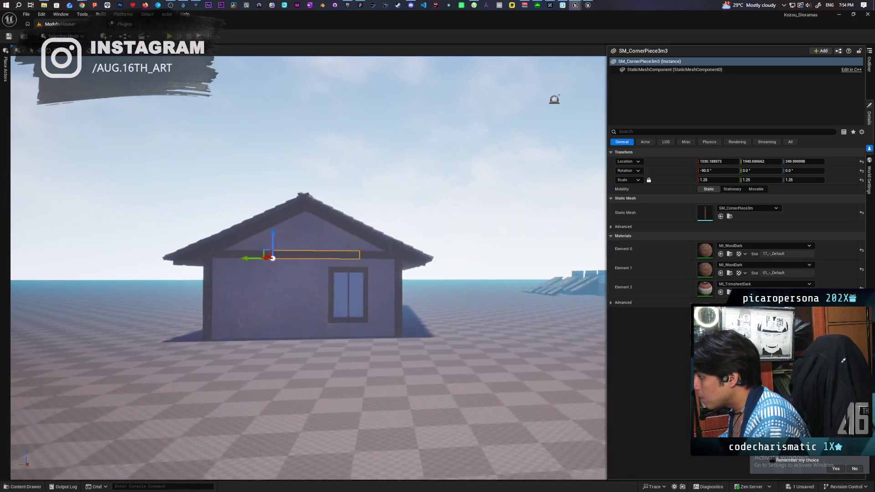
pyautogui.scroll(6, 283, 269)
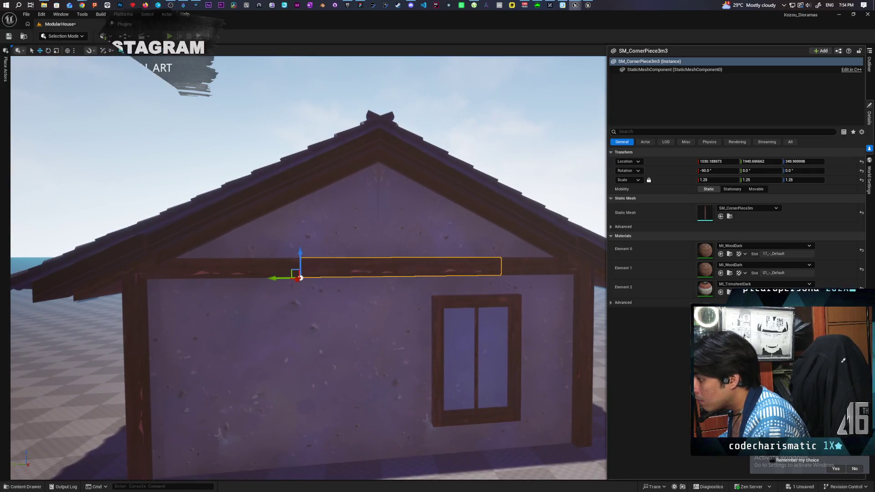
pyautogui.moveTo(345, 299); pyautogui.dragTo(309, 299)
pyautogui.keyDown('ctrl'); pyautogui.click(391, 278); pyautogui.keyUp('ctrl')
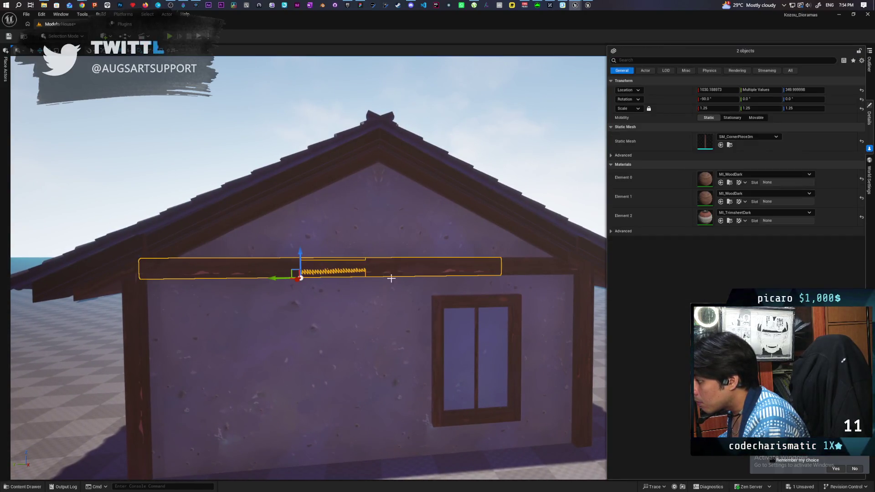
# Step: Move the three selected beams along X to the far gable and fine-tune them 5 units
pyautogui.keyDown('ctrl'); pyautogui.click(500, 271); pyautogui.keyUp('ctrl')
pyautogui.scroll(-8, 479, 270)
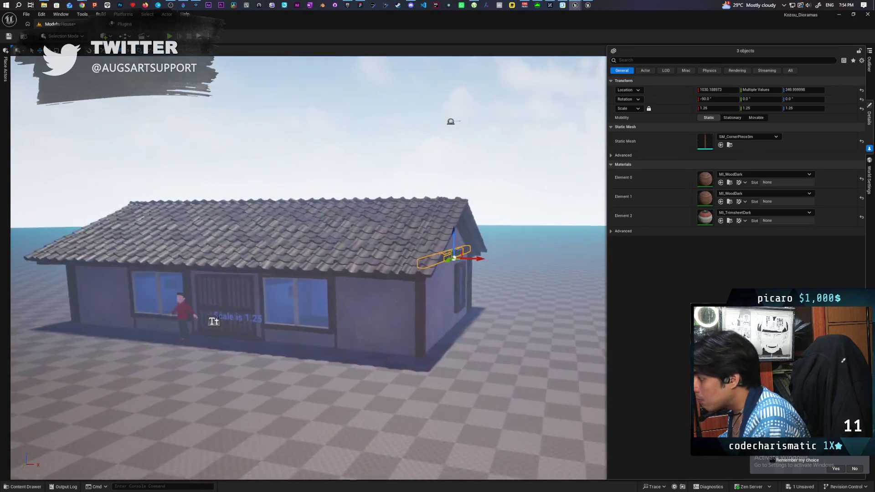
pyautogui.moveTo(474, 260); pyautogui.dragTo(451, 259)
pyautogui.press('f')
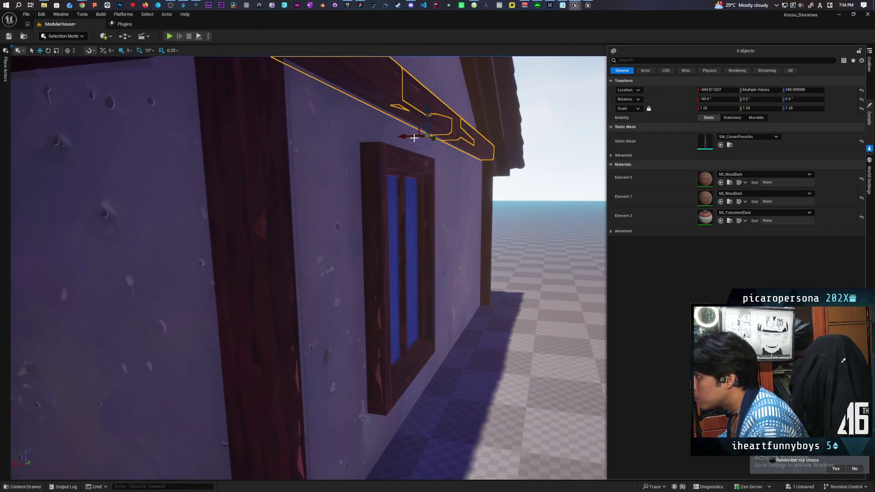
pyautogui.moveTo(422, 136); pyautogui.dragTo(410, 135)
pyautogui.click(553, 109)
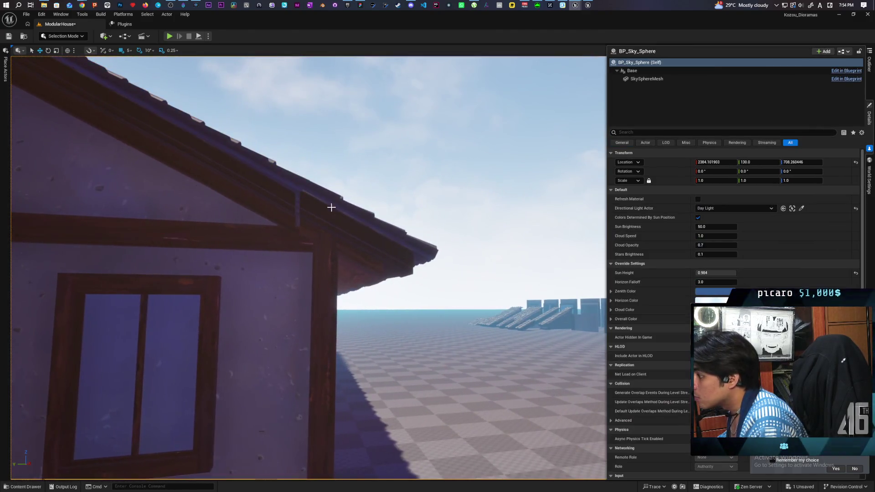
# Step: Shift the eave roof section 5 units along Y to line up with its neighbour
pyautogui.click(331, 207)
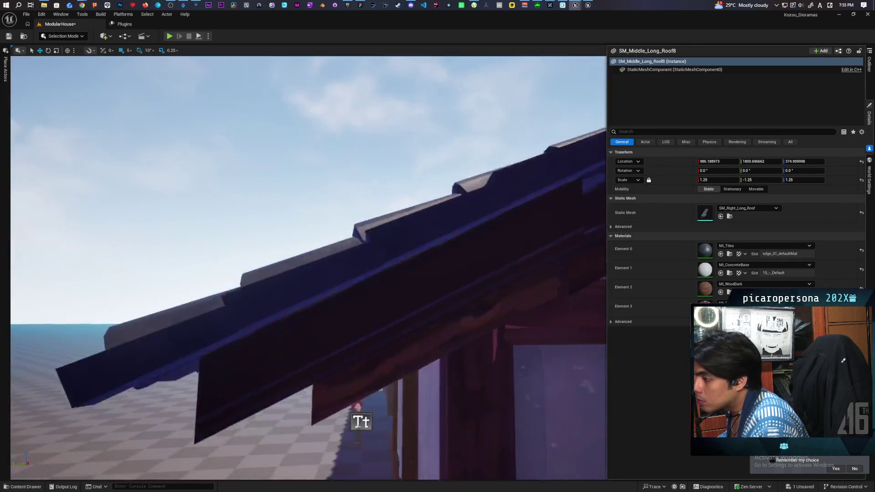
pyautogui.click(359, 415)
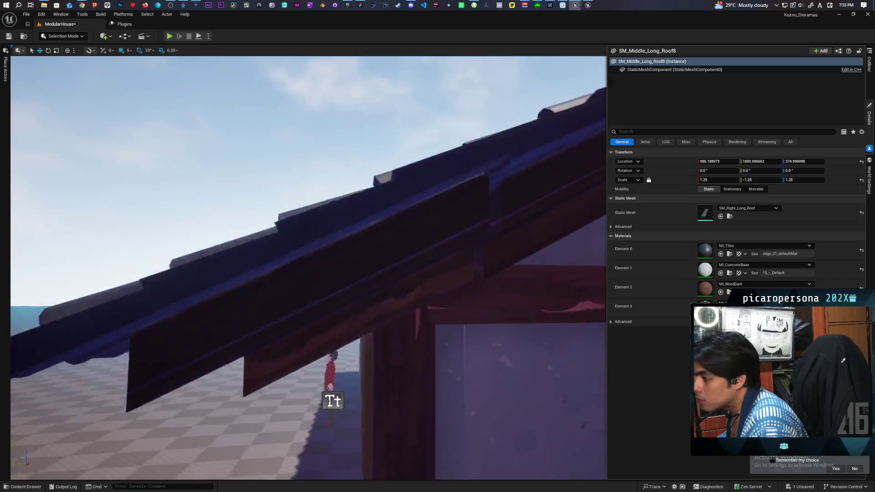
pyautogui.scroll(-3, 224, 284)
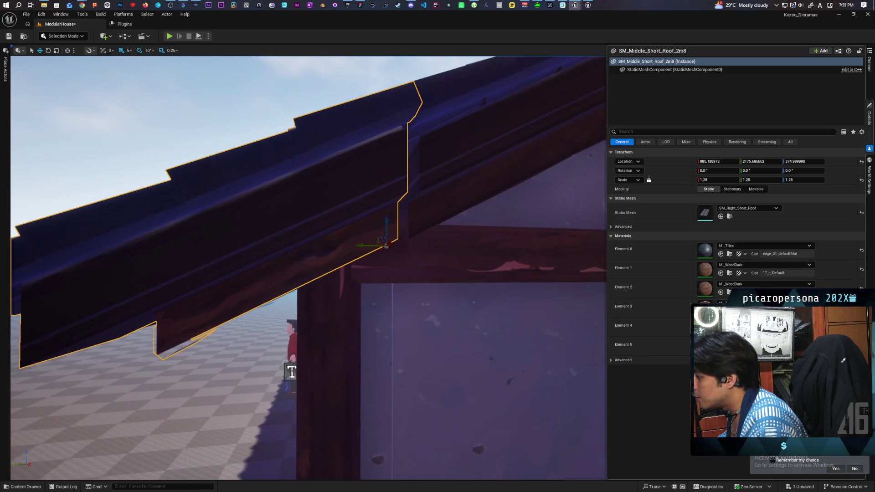
pyautogui.moveTo(365, 245); pyautogui.dragTo(369, 244)
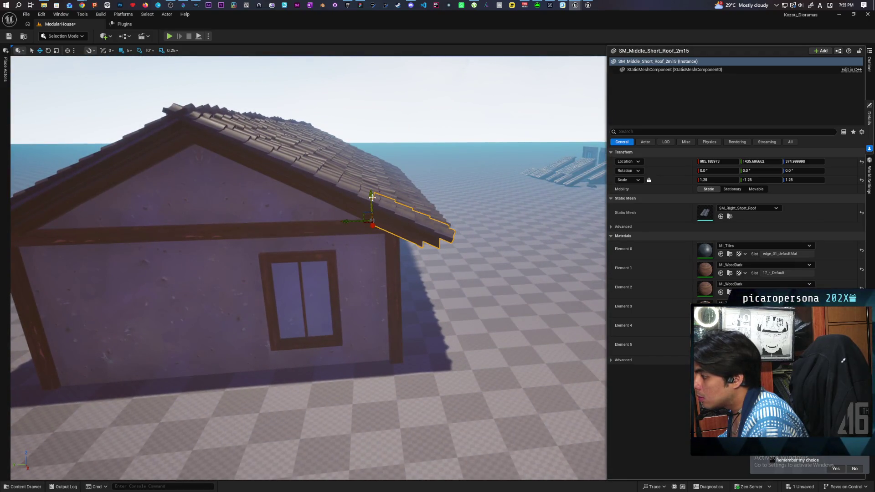
pyautogui.click(383, 121)
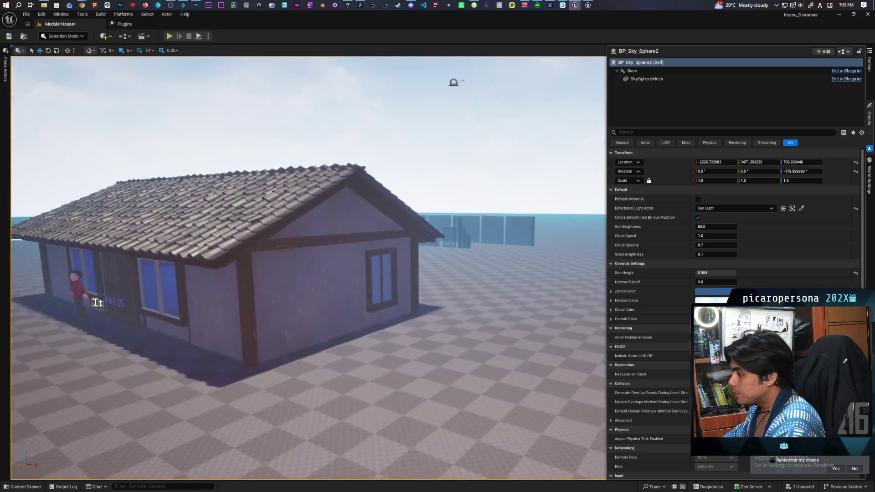
# Step: Marquee-select all the house pieces in the viewport
pyautogui.click(453, 336)
pyautogui.moveTo(453, 335)
pyautogui.mouseDown()
pyautogui.moveTo(580, 339)
pyautogui.moveTo(464, 340)
pyautogui.mouseUp()
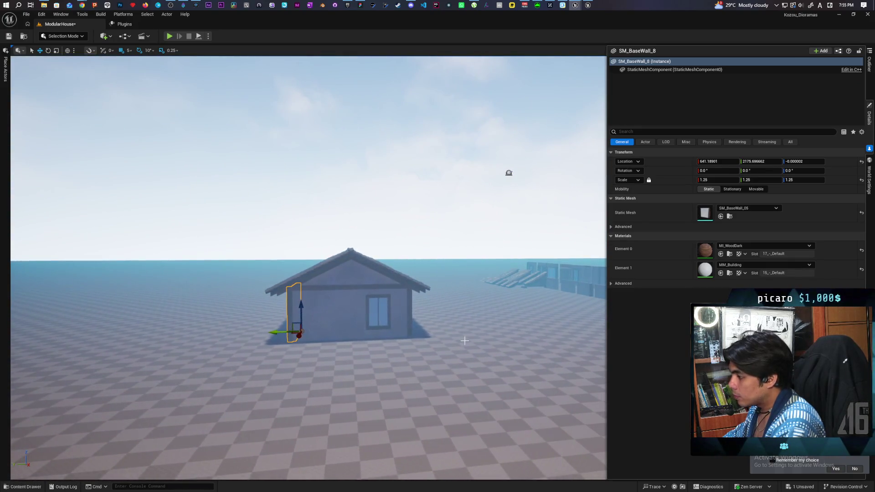
pyautogui.click(279, 249)
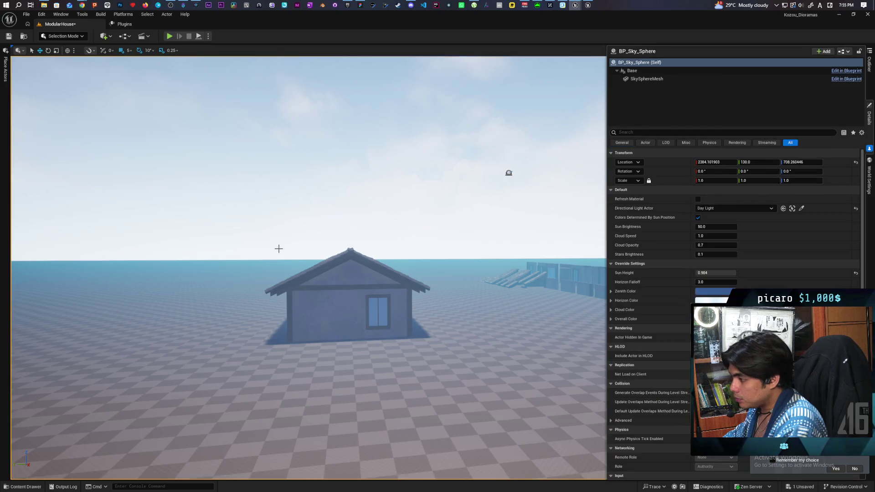
pyautogui.moveTo(434, 322)
pyautogui.mouseDown()
pyautogui.moveTo(338, 322)
pyautogui.moveTo(365, 325)
pyautogui.mouseUp()
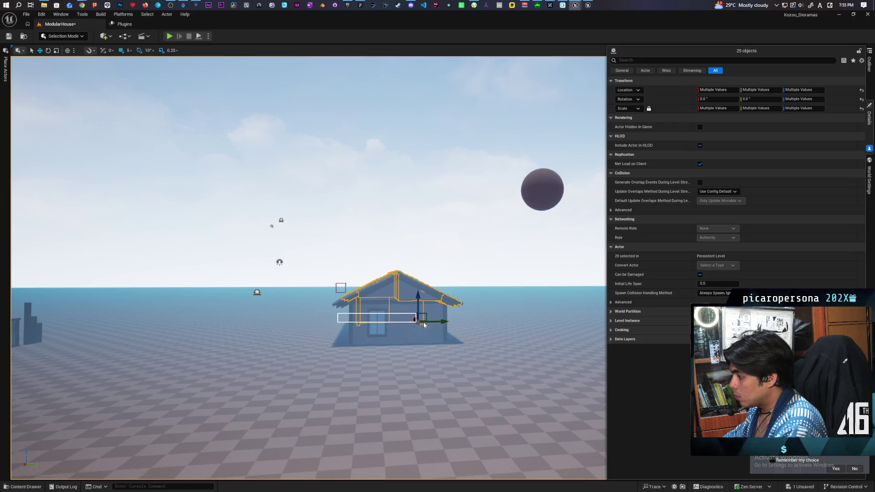
pyautogui.moveTo(471, 326); pyautogui.dragTo(475, 337)
pyautogui.moveTo(406, 354)
pyautogui.mouseDown()
pyautogui.moveTo(420, 373)
pyautogui.moveTo(364, 382)
pyautogui.moveTo(347, 373)
pyautogui.moveTo(398, 337)
pyautogui.mouseUp()
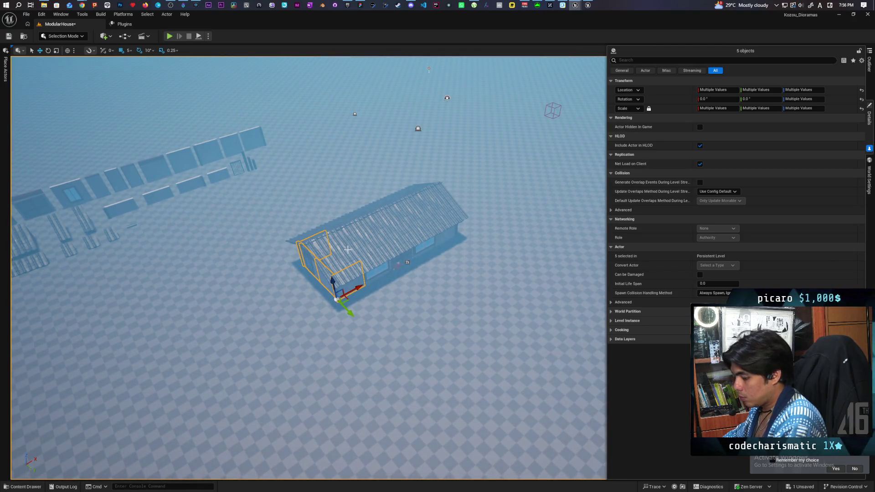
pyautogui.click(262, 202)
pyautogui.moveTo(272, 188)
pyautogui.mouseDown()
pyautogui.moveTo(502, 312)
pyautogui.moveTo(477, 323)
pyautogui.mouseUp()
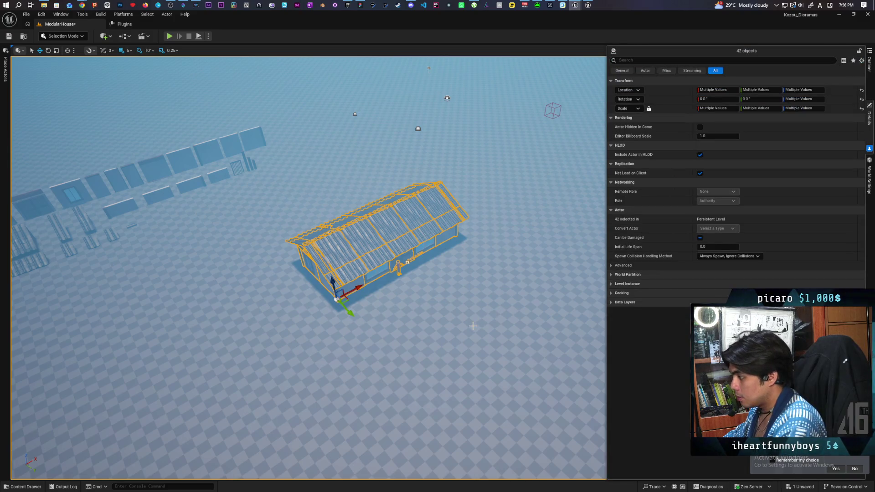
# Step: Frame the house and refine the selection, adding the door wall and another wall panel
pyautogui.press('f')
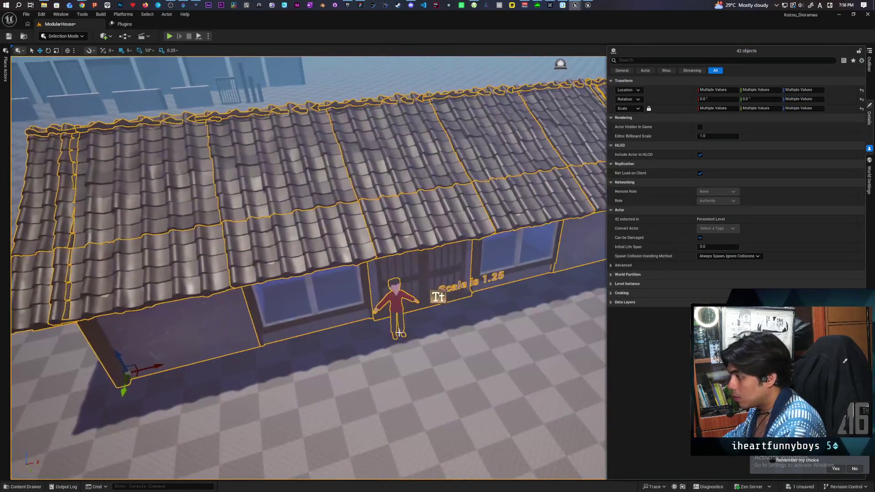
pyautogui.keyDown('ctrl'); pyautogui.click(436, 299); pyautogui.keyUp('ctrl')
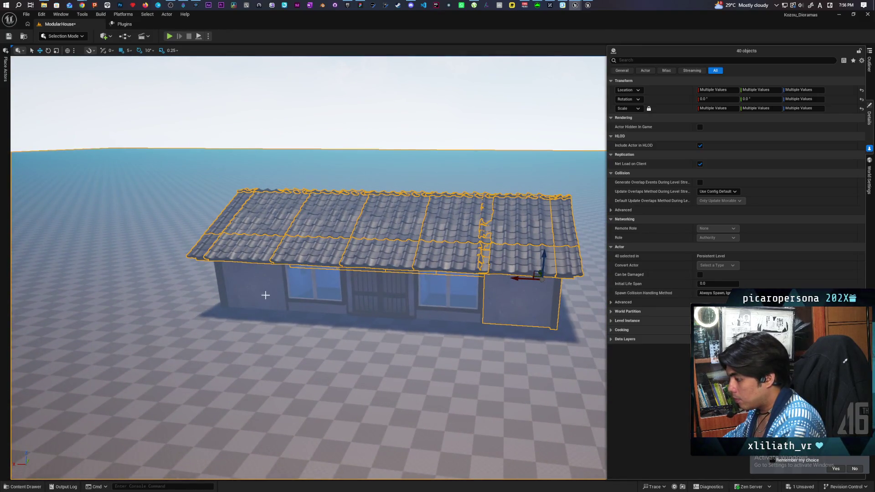
pyautogui.keyDown('ctrl'); pyautogui.click(363, 301); pyautogui.keyUp('ctrl')
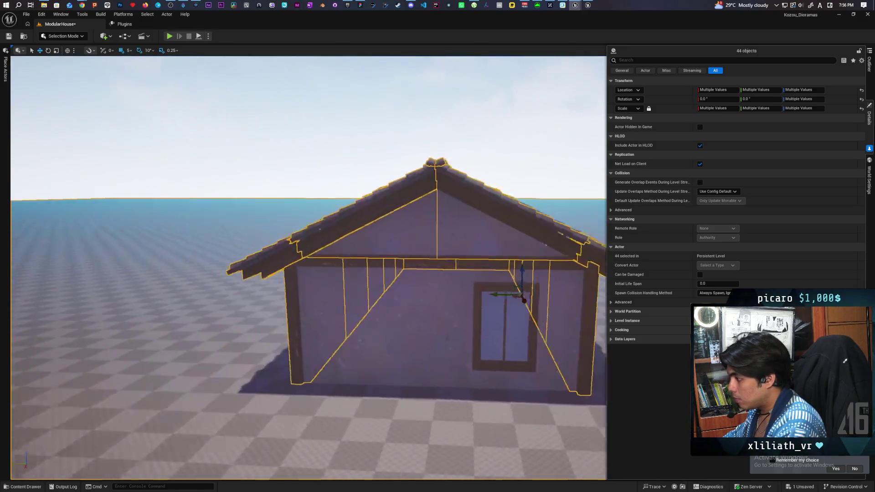
pyautogui.keyDown('ctrl'); pyautogui.click(450, 325); pyautogui.keyUp('ctrl')
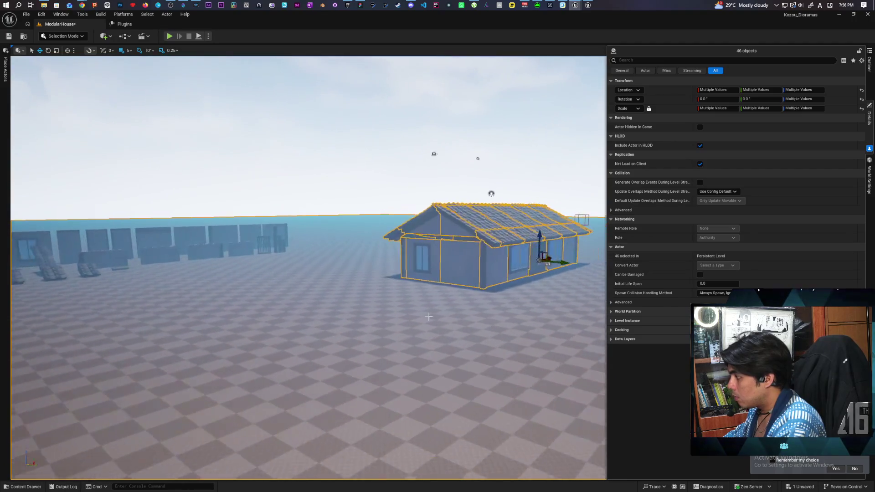
# Step: Trial-lift the house upward on Z and undo each move, keeping it at ground height
pyautogui.moveTo(511, 232); pyautogui.dragTo(492, 95)
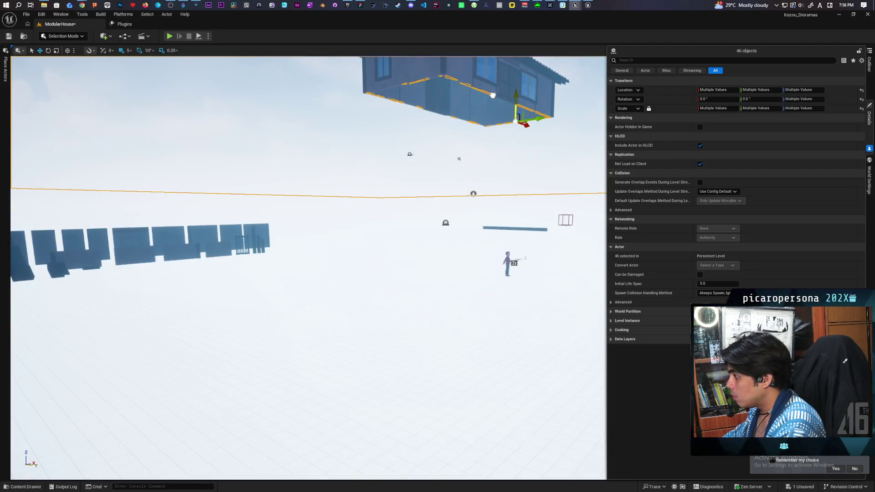
pyautogui.hotkey('ctrl', 'z')
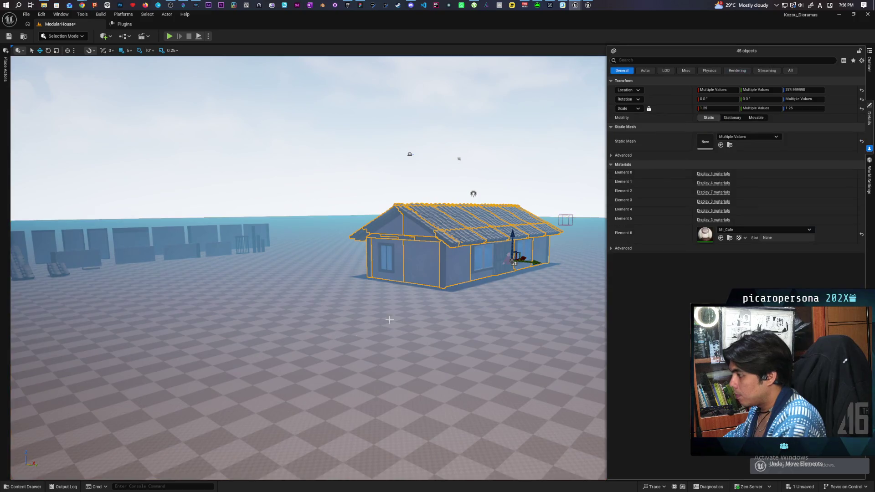
pyautogui.moveTo(513, 238); pyautogui.dragTo(509, 110)
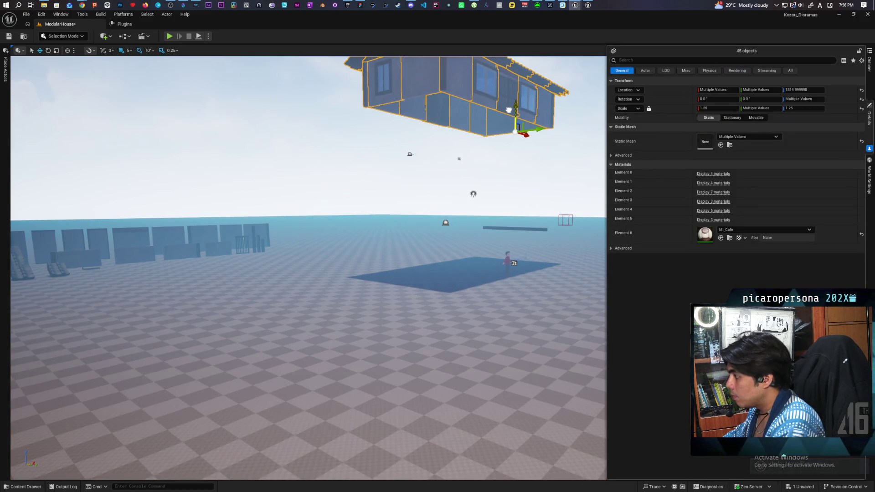
pyautogui.moveTo(507, 192); pyautogui.dragTo(496, 199)
pyautogui.hotkey('ctrl', 'z')
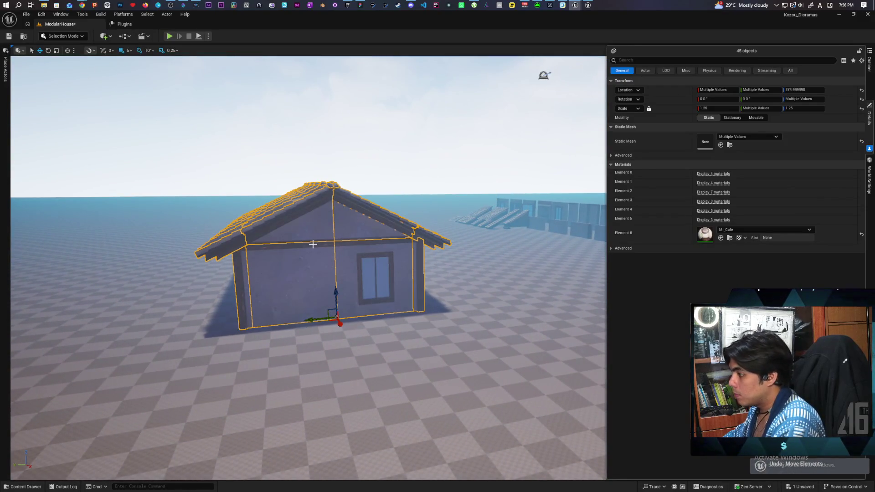
pyautogui.keyDown('ctrl'); pyautogui.click(309, 246); pyautogui.keyUp('ctrl')
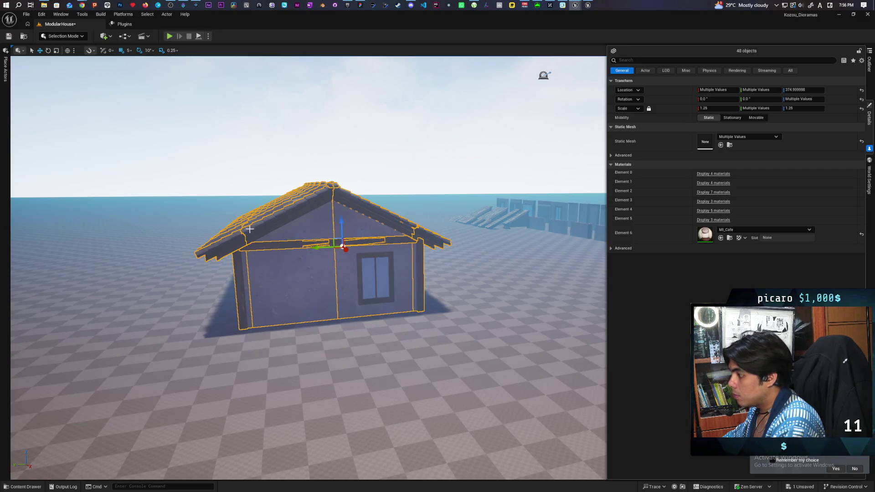
pyautogui.moveTo(339, 226); pyautogui.dragTo(337, 99)
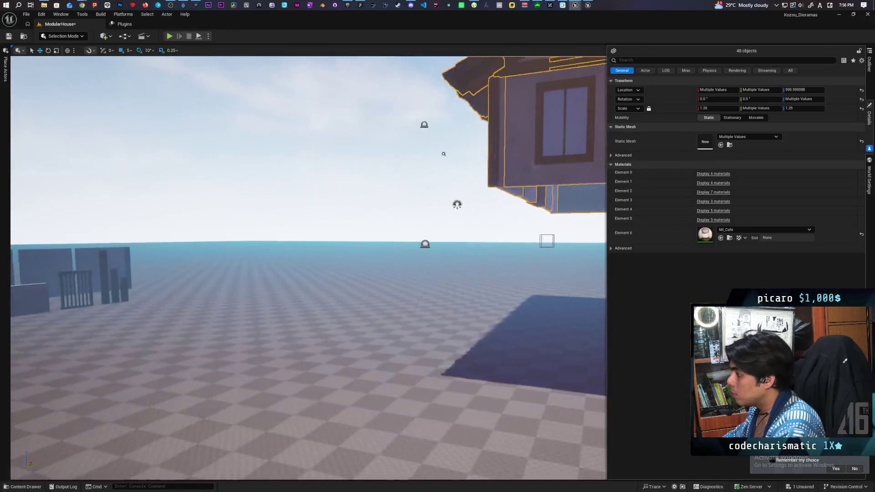
pyautogui.press('f')
pyautogui.hotkey('ctrl', 'z')
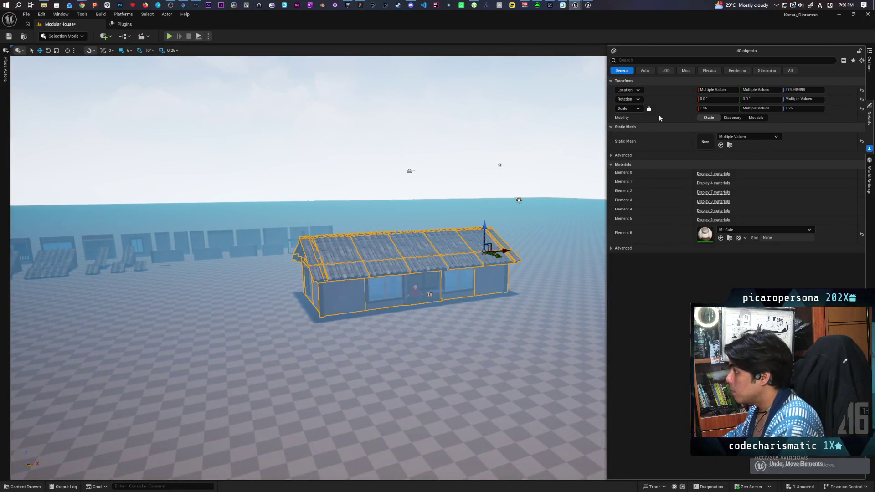
pyautogui.click(868, 65)
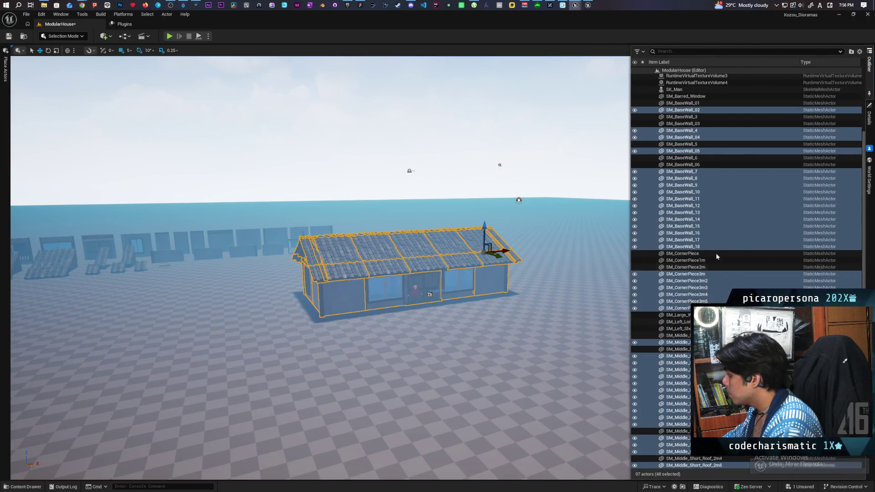
# Step: Move the selected house pieces into a new Outliner folder named Jap House
pyautogui.rightClick(672, 172)
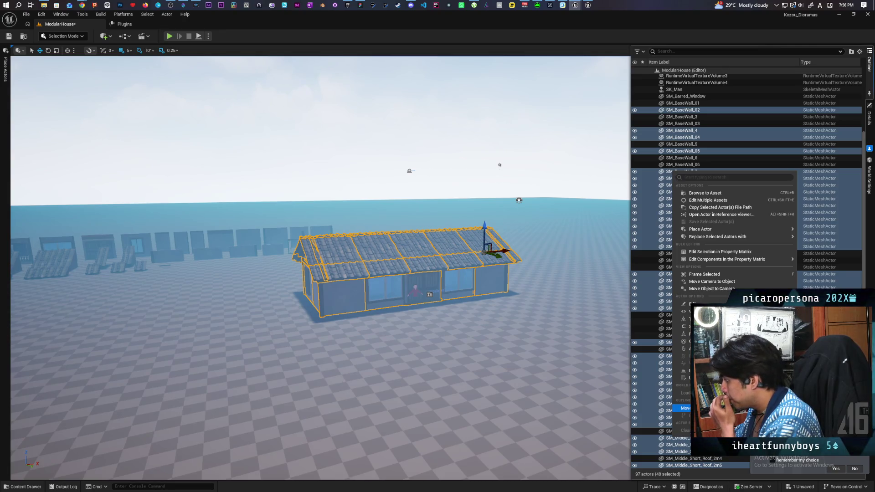
pyautogui.click(816, 409)
pyautogui.write('Jap House')
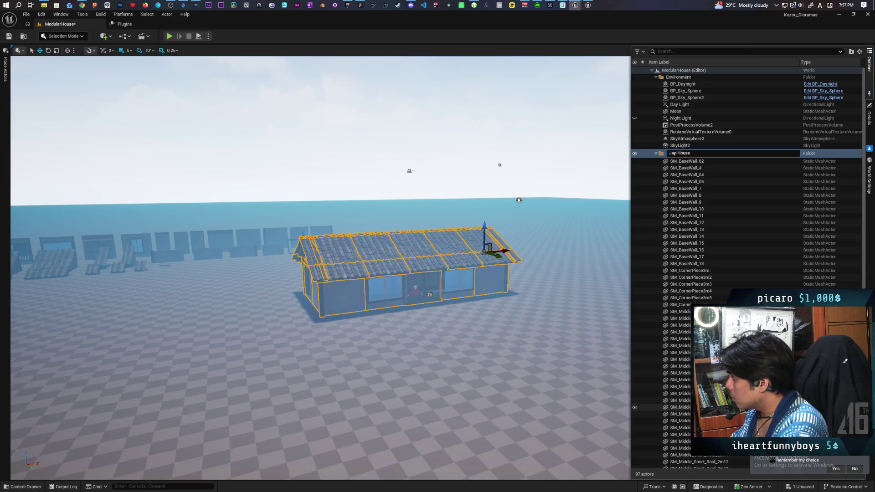
pyautogui.press('Return')
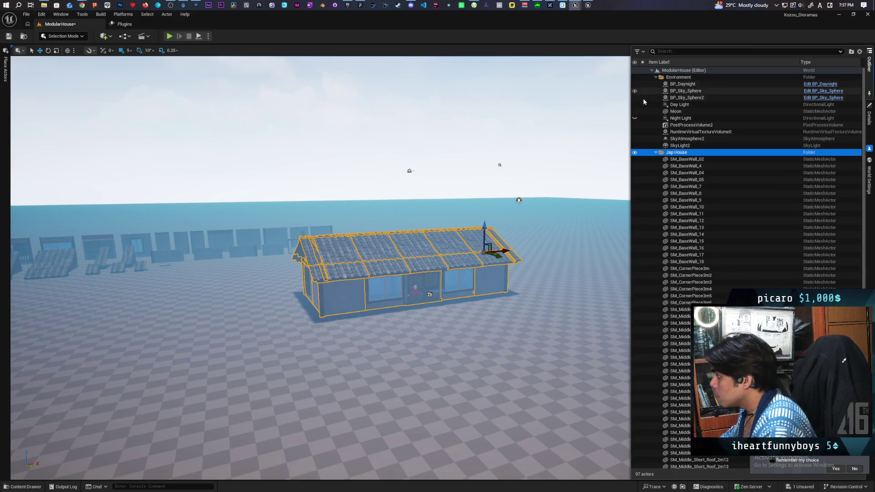
pyautogui.click(656, 153)
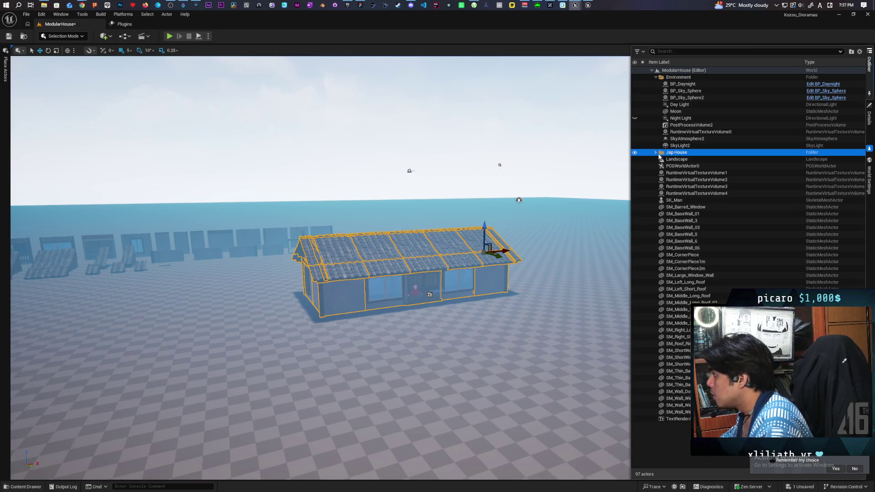
pyautogui.click(656, 153)
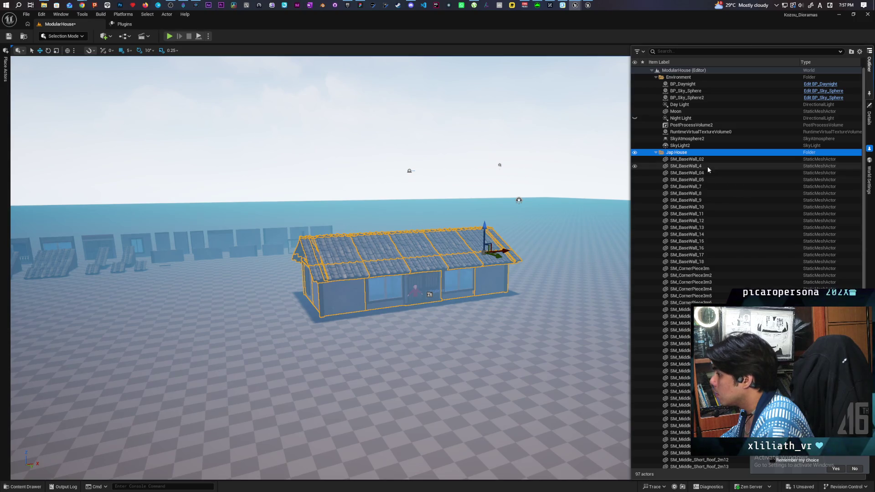
# Step: Select all descendants of the Jap House folder and save the ModularHouse level
pyautogui.rightClick(709, 153)
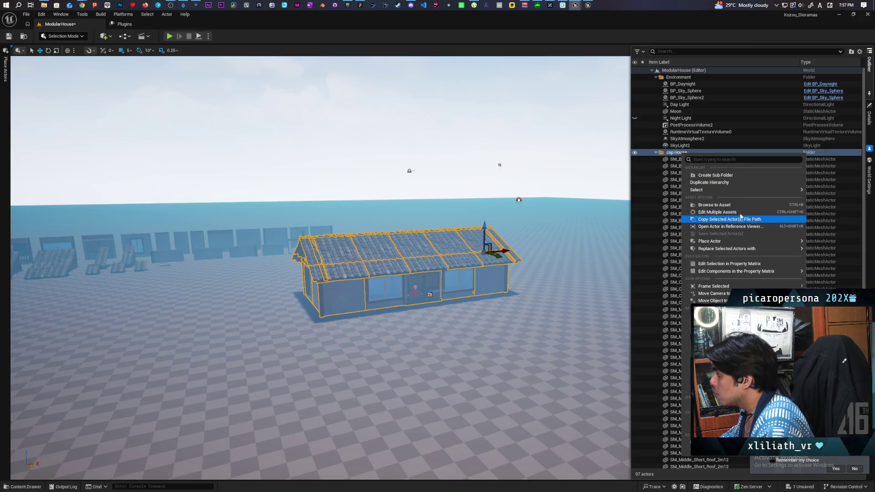
pyautogui.moveTo(734, 191)
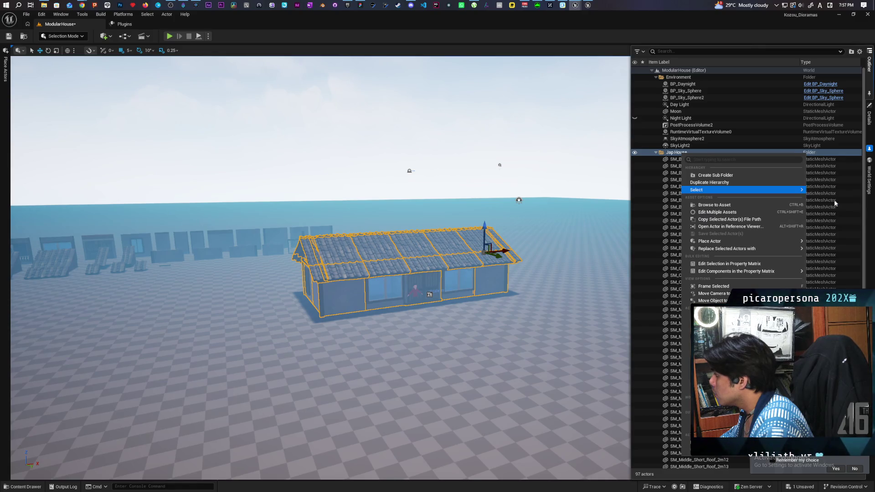
pyautogui.click(835, 202)
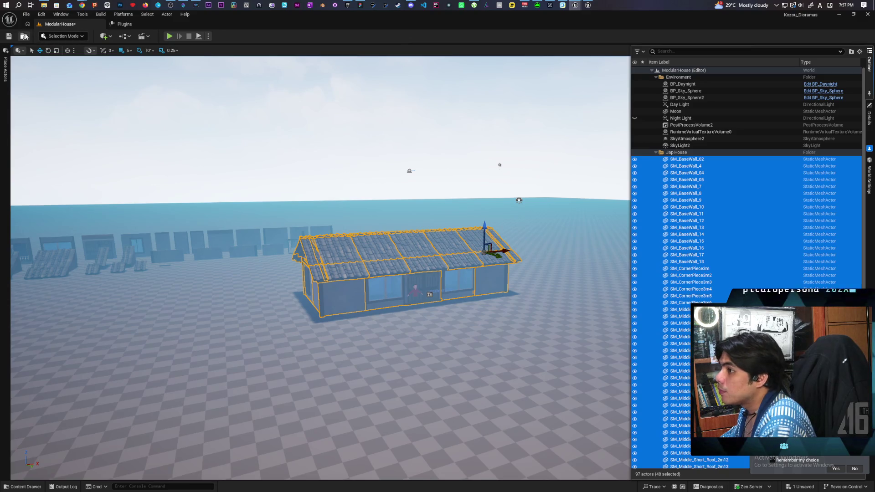
pyautogui.hotkey('ctrl', 's')
pyautogui.click(25, 36)
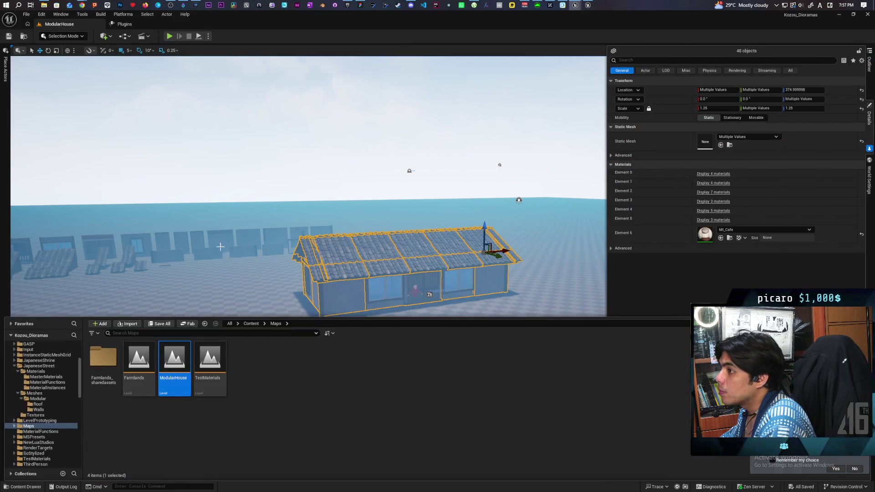
# Step: Open the Farmlands level from the Content Drawer
pyautogui.click(145, 366)
pyautogui.doubleClick(145, 366)
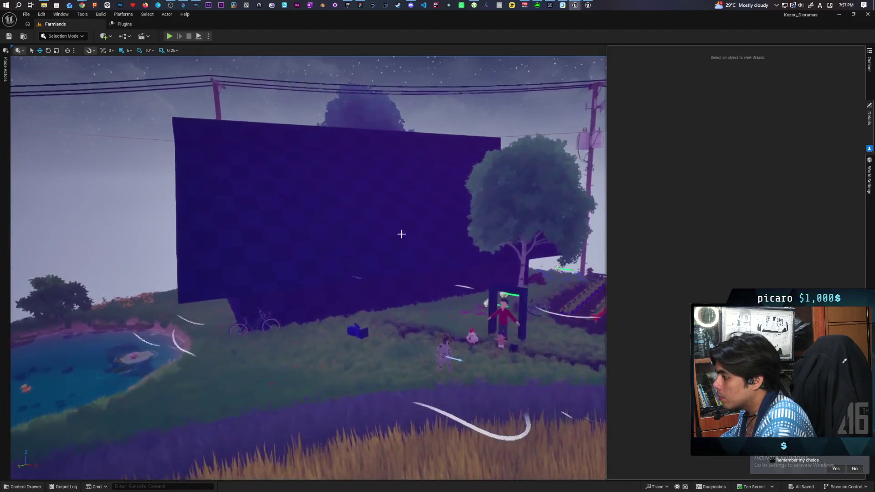
pyautogui.click(356, 219)
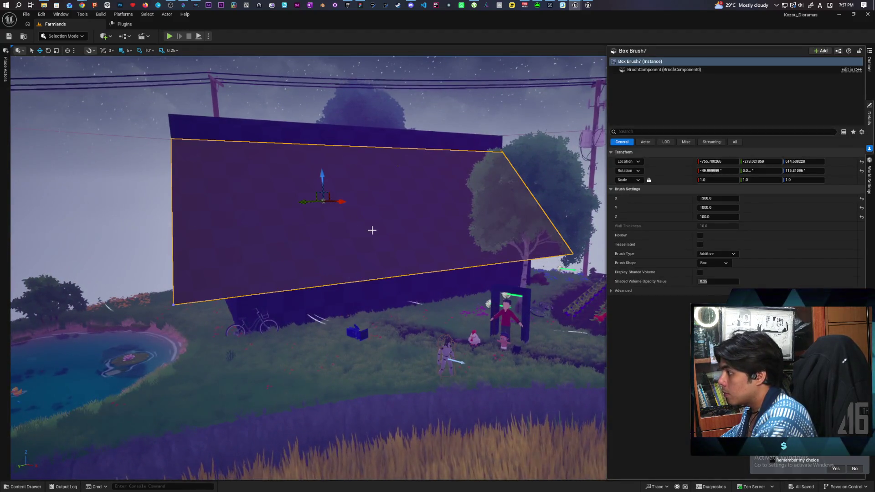
# Step: Delete Box Brush through Box Brush10 from the Farm House folder
pyautogui.click(868, 69)
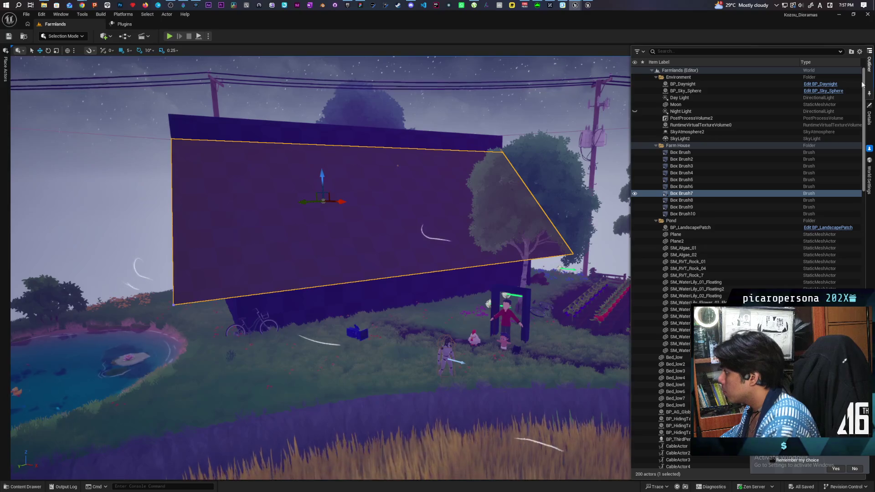
pyautogui.click(681, 153)
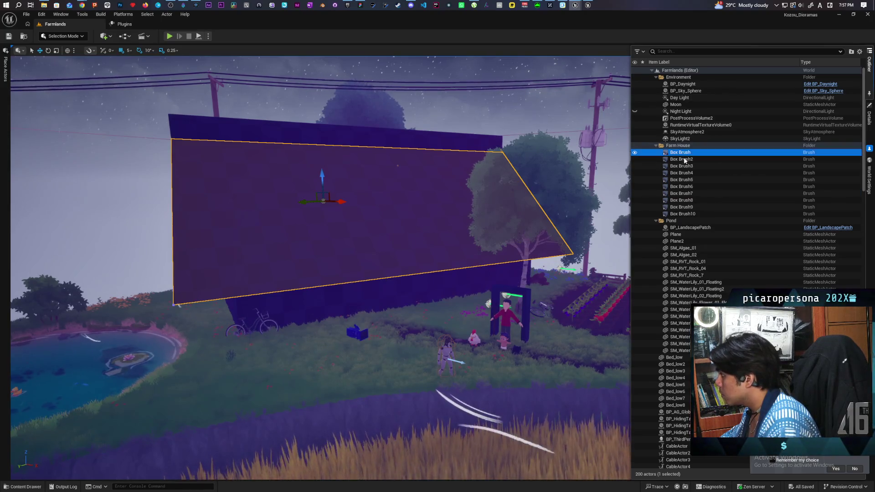
pyautogui.keyDown('shift'); pyautogui.click(682, 214); pyautogui.keyUp('shift')
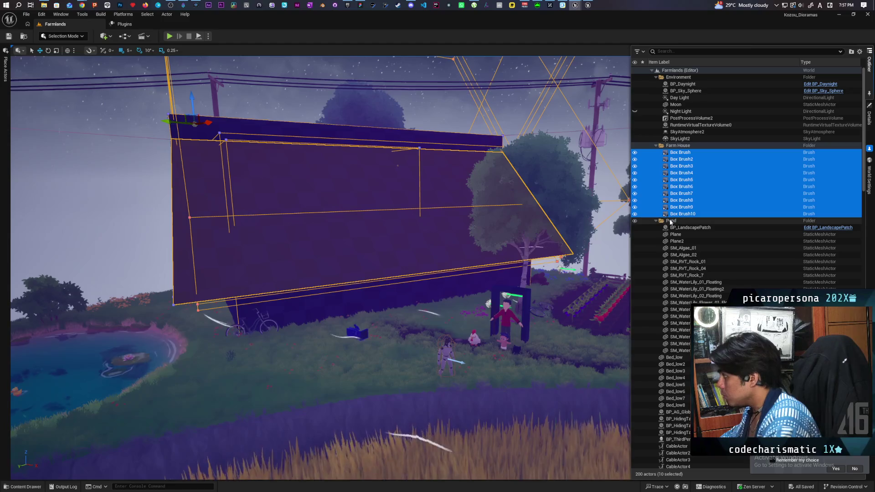
pyautogui.press('Delete')
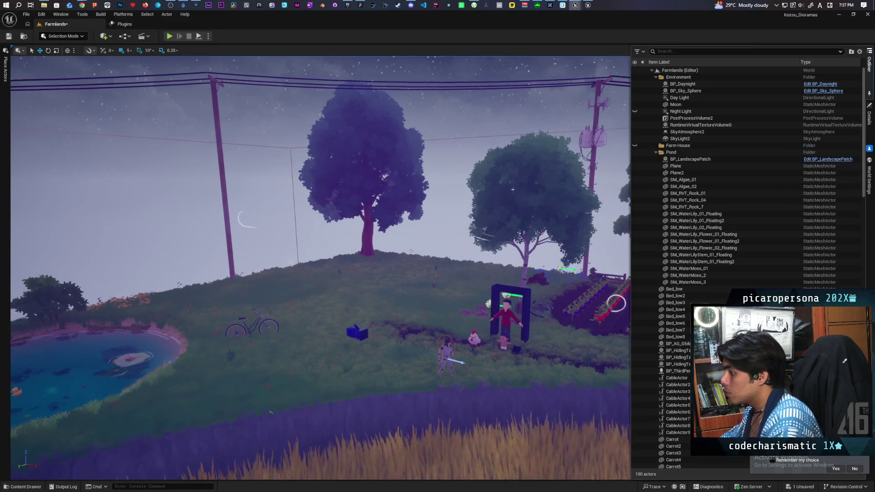
# Step: Paste the 48 Jap House actors into Farmlands and frame them near the pond
pyautogui.hotkey('ctrl', 'v')
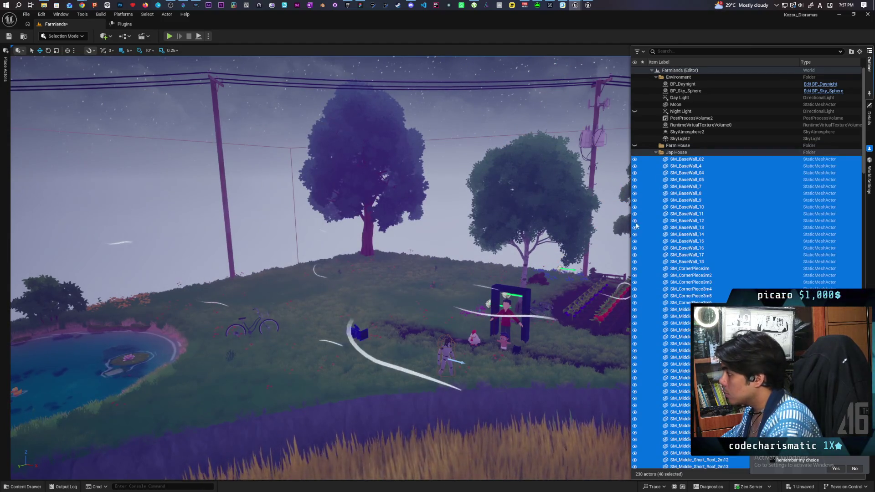
pyautogui.press('f')
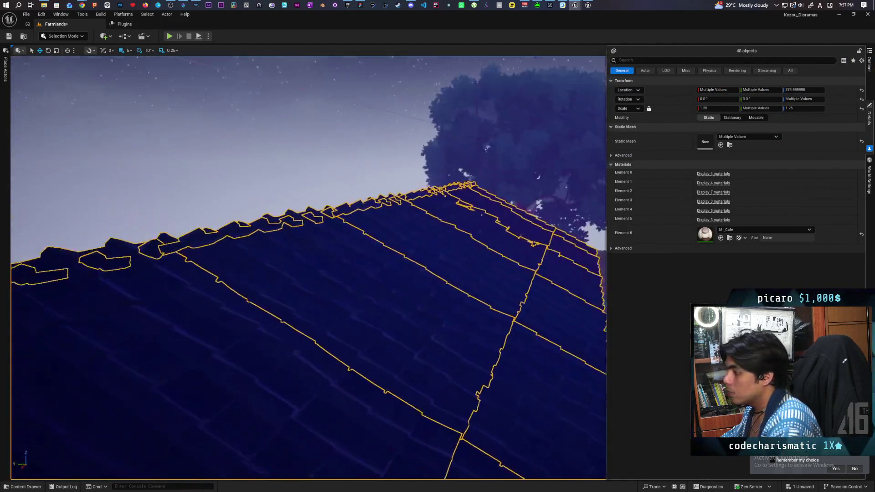
pyautogui.moveTo(498, 244)
pyautogui.mouseDown()
pyautogui.moveTo(454, 211)
pyautogui.moveTo(384, 279)
pyautogui.moveTo(371, 163)
pyautogui.moveTo(342, 433)
pyautogui.moveTo(552, 108)
pyautogui.moveTo(346, 248)
pyautogui.moveTo(304, 359)
pyautogui.moveTo(378, 254)
pyautogui.mouseUp()
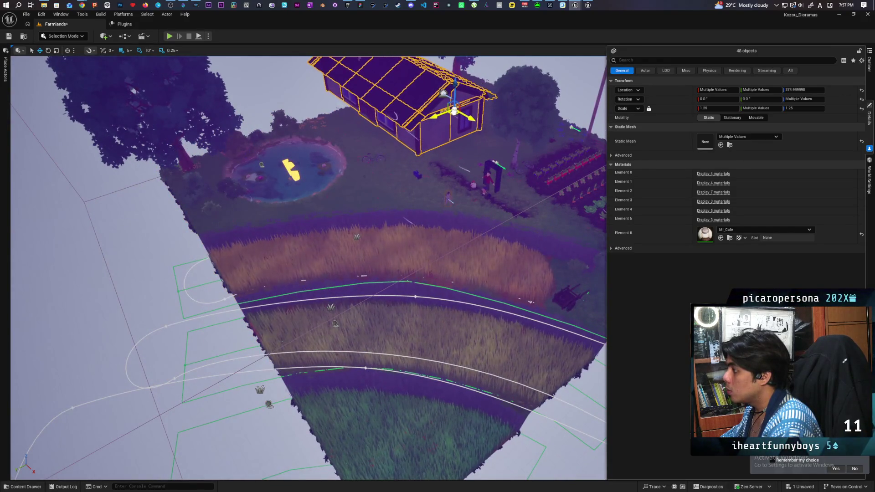
pyautogui.press('f')
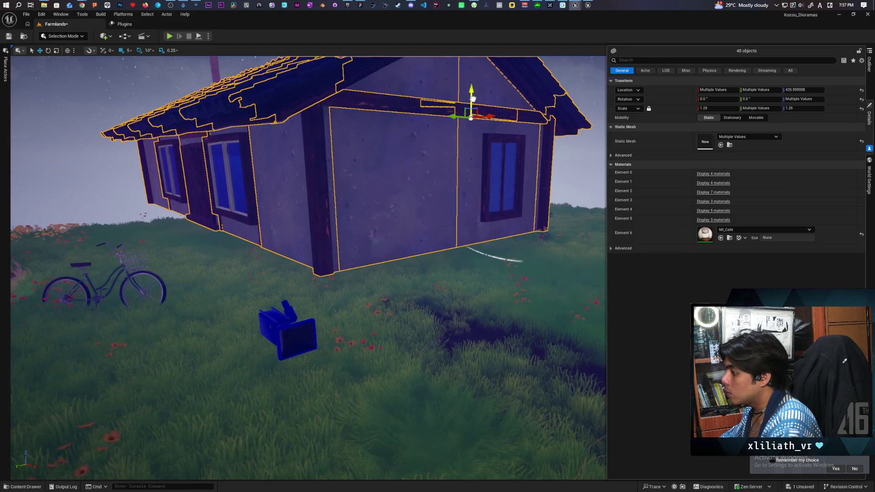
pyautogui.scroll(-10, 472, 101)
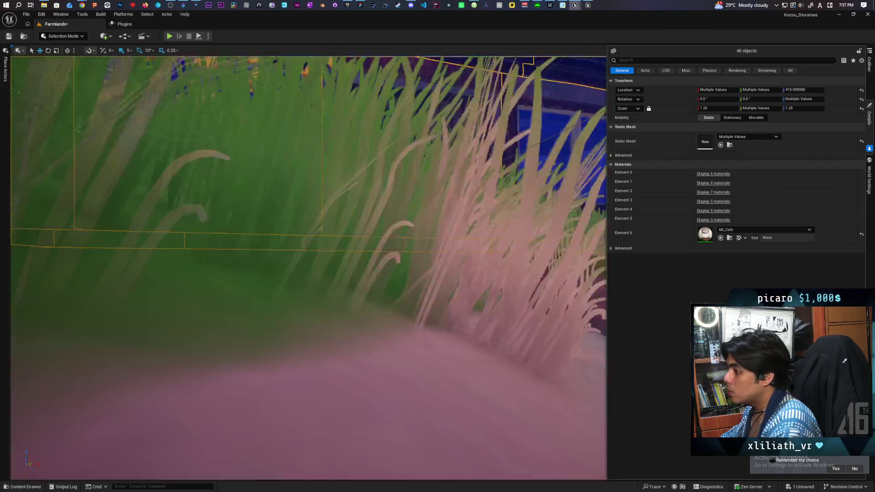
pyautogui.scroll(-5, 308, 268)
pyautogui.hotkey('ctrl', 'z')
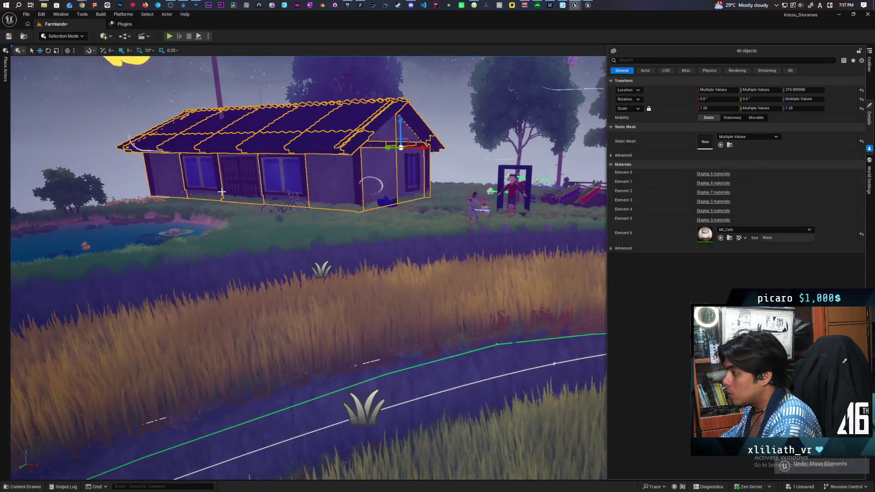
pyautogui.scroll(10, 308, 268)
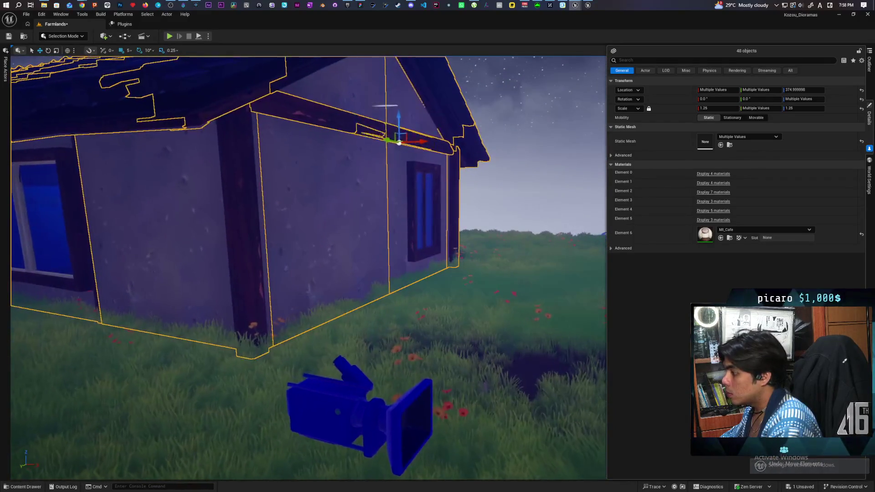
pyautogui.scroll(-10, 308, 268)
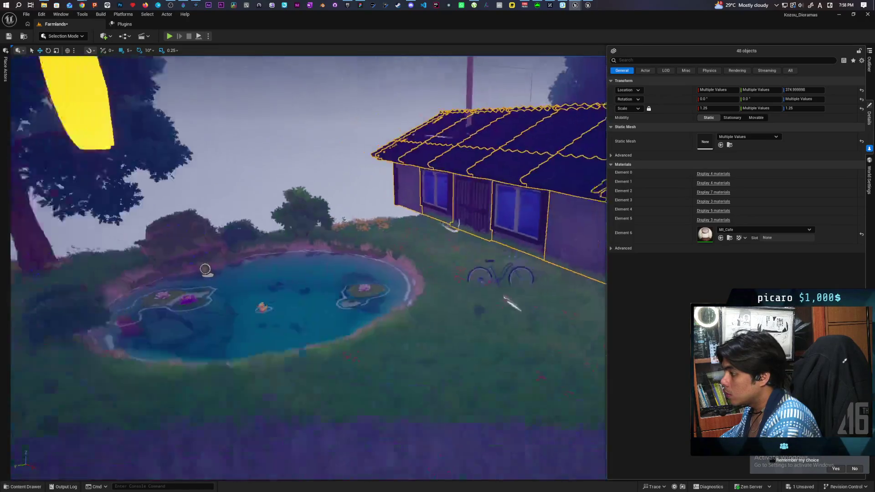
pyautogui.scroll(5, 575, 175)
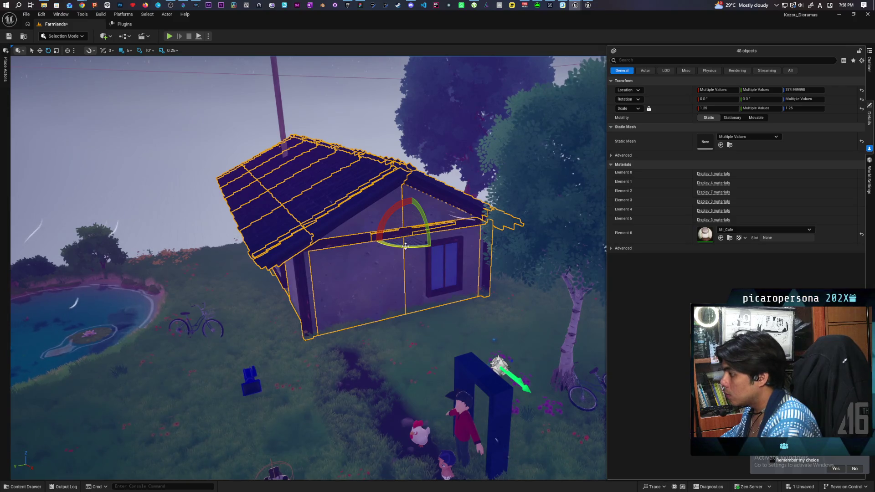
pyautogui.moveTo(431, 247)
pyautogui.mouseDown()
pyautogui.moveTo(421, 239)
pyautogui.moveTo(450, 236)
pyautogui.mouseUp()
pyautogui.scroll(-10, 451, 236)
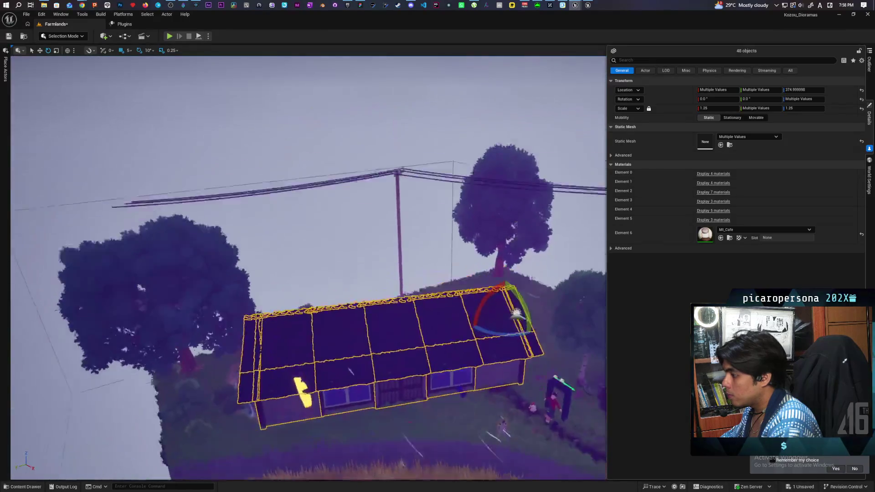
pyautogui.press('f')
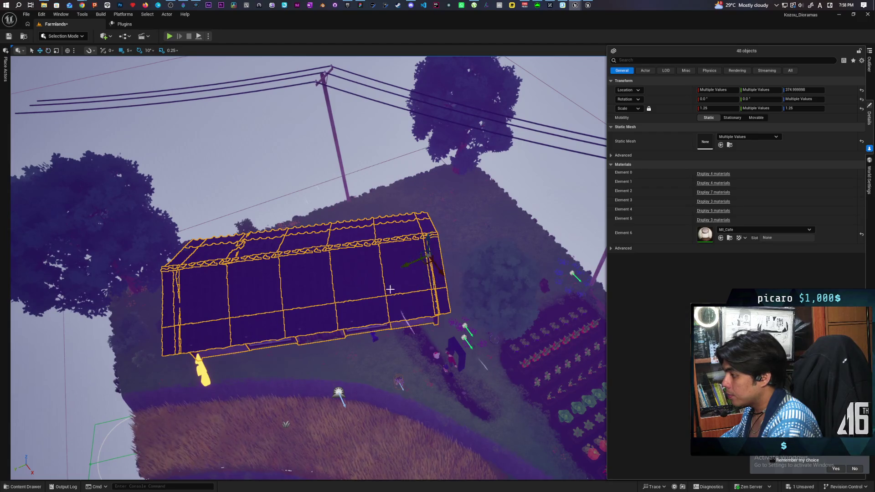
pyautogui.moveTo(425, 263); pyautogui.dragTo(501, 216)
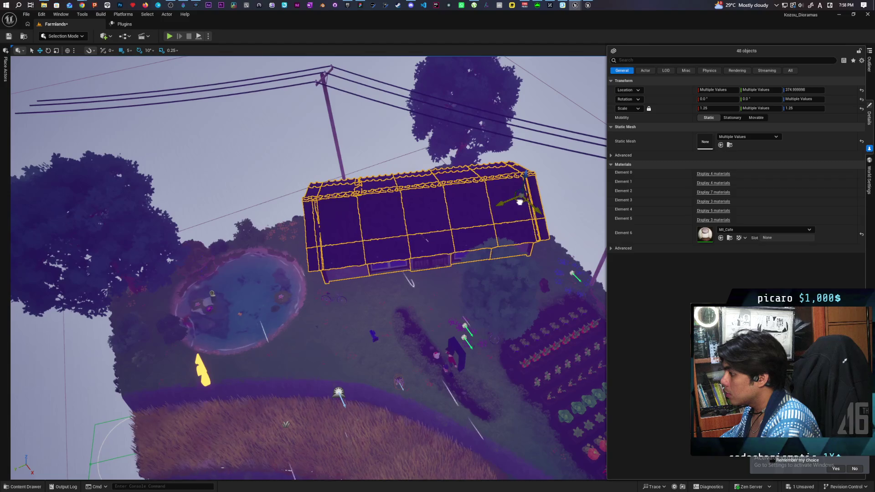
pyautogui.scroll(5, 420, 303)
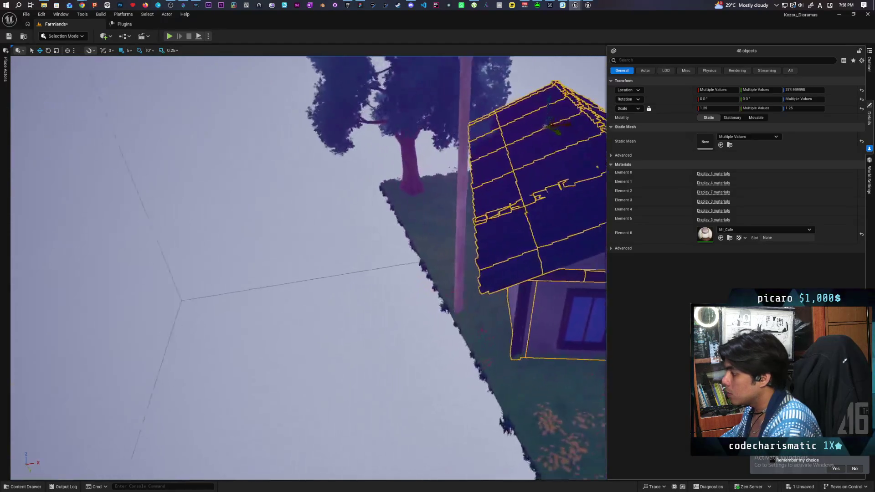
pyautogui.moveTo(420, 303)
pyautogui.mouseDown()
pyautogui.moveTo(351, 255)
pyautogui.moveTo(351, 328)
pyautogui.mouseUp()
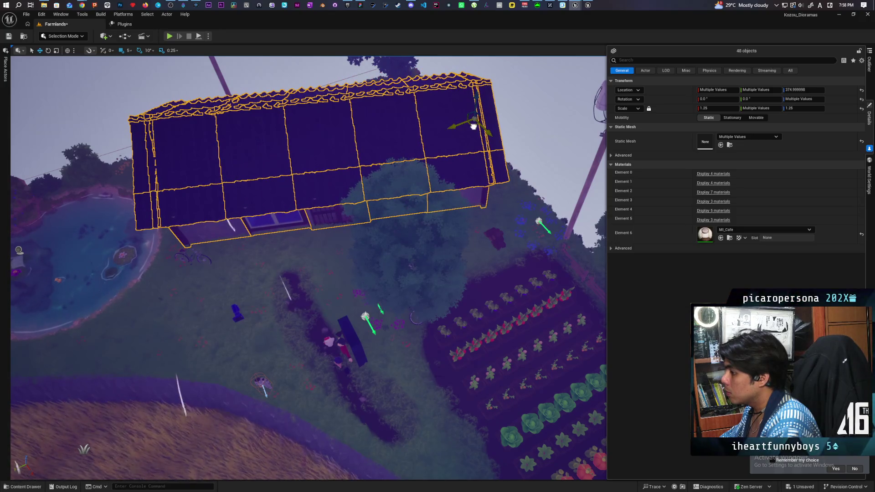
pyautogui.moveTo(351, 328)
pyautogui.mouseDown()
pyautogui.moveTo(351, 292)
pyautogui.moveTo(351, 364)
pyautogui.moveTo(351, 291)
pyautogui.moveTo(351, 355)
pyautogui.mouseUp()
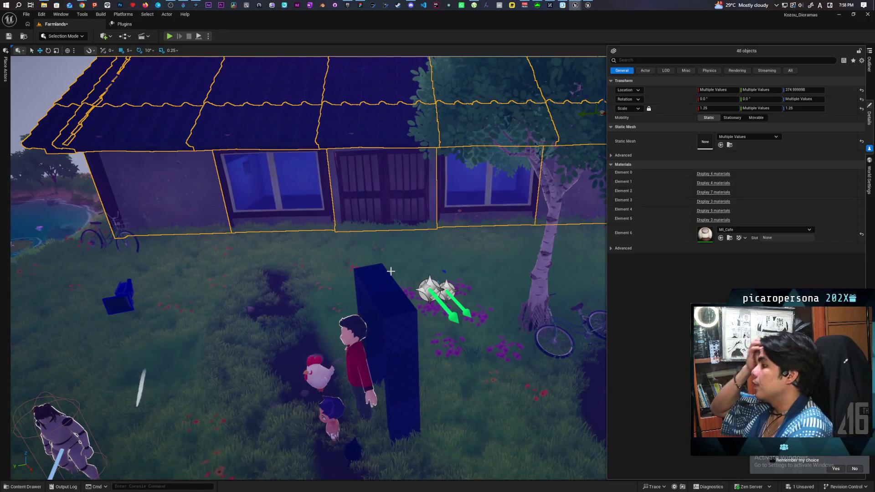
pyautogui.moveTo(351, 355); pyautogui.dragTo(351, 381)
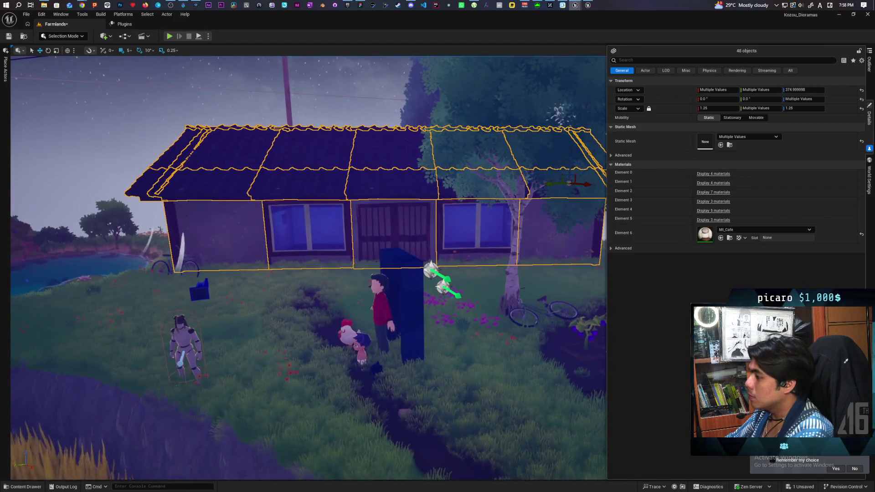
pyautogui.scroll(-3, 308, 268)
pyautogui.moveTo(388, 248); pyautogui.dragTo(387, 257)
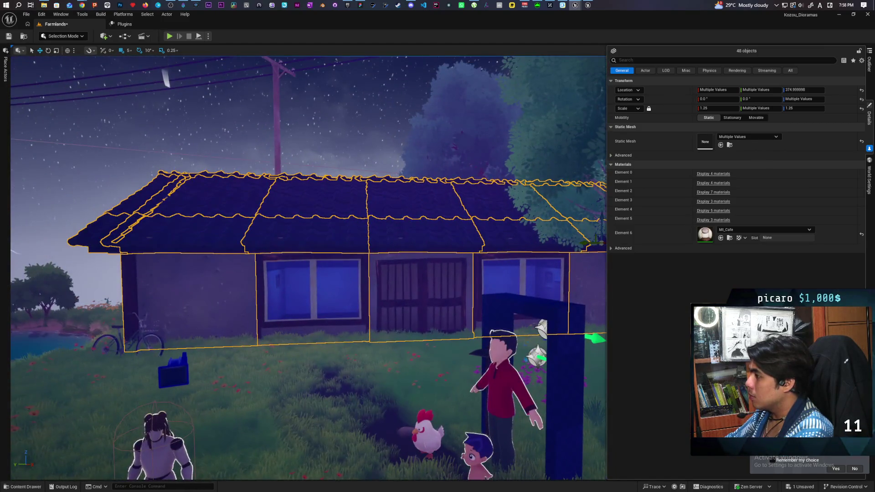
pyautogui.click(398, 258)
pyautogui.scroll(-5, 398, 258)
pyautogui.moveTo(398, 258); pyautogui.dragTo(391, 240)
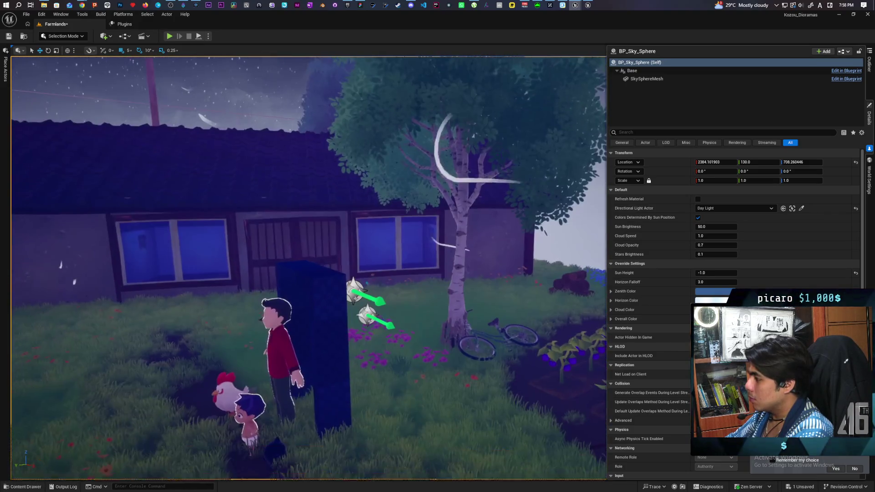
# Step: Save the Farmlands level with Ctrl+S
pyautogui.scroll(-3, 391, 240)
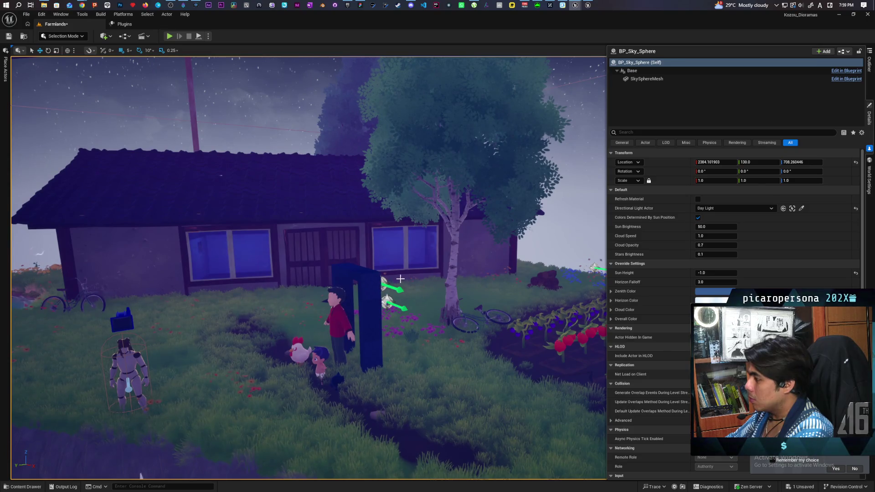
pyautogui.click(369, 288)
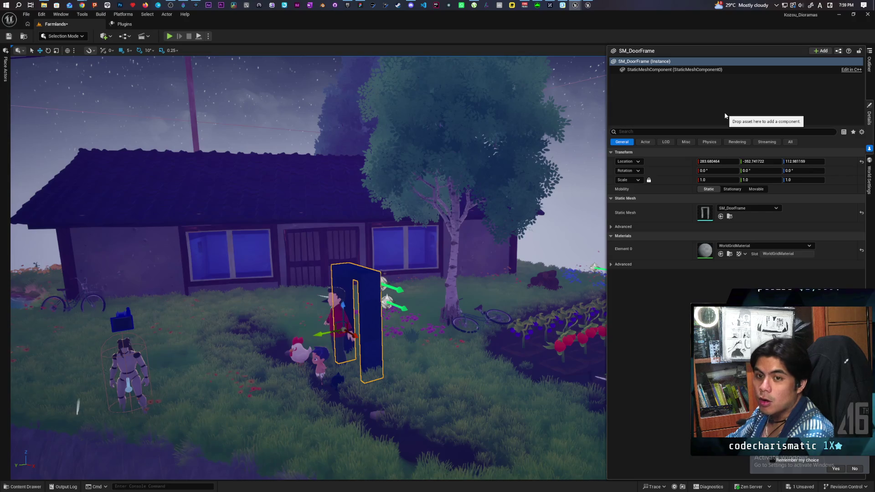
pyautogui.click(280, 73)
pyautogui.hotkey('ctrl', 's')
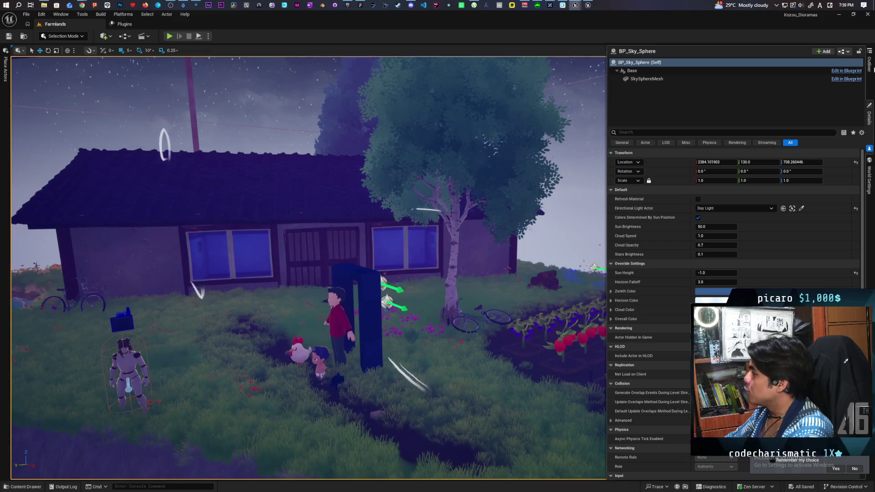
# Step: Select BP_Daynight in the Outliner and switch it to Daytime
pyautogui.click(870, 66)
pyautogui.click(685, 84)
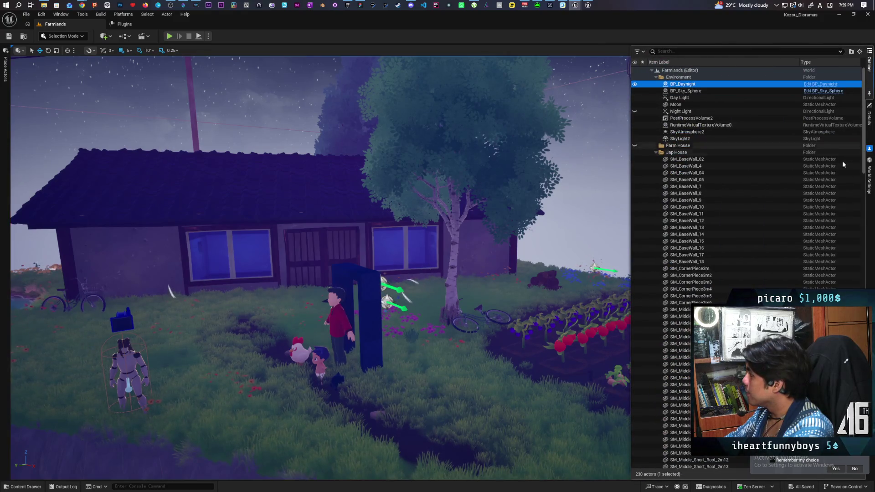
pyautogui.click(869, 116)
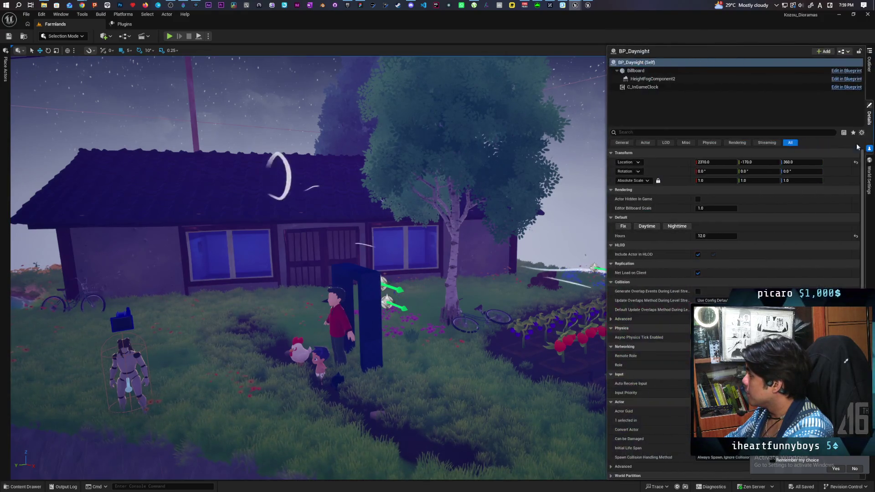
pyautogui.click(646, 226)
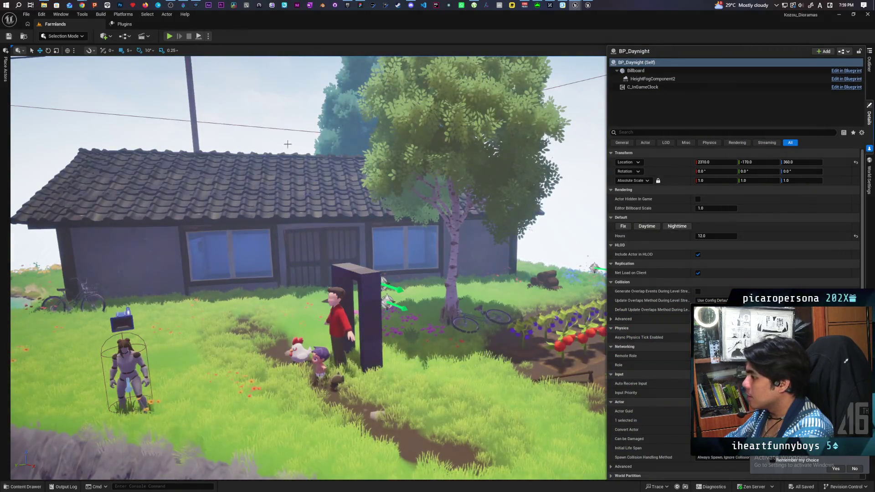
pyautogui.click(291, 128)
pyautogui.scroll(-10, 334, 243)
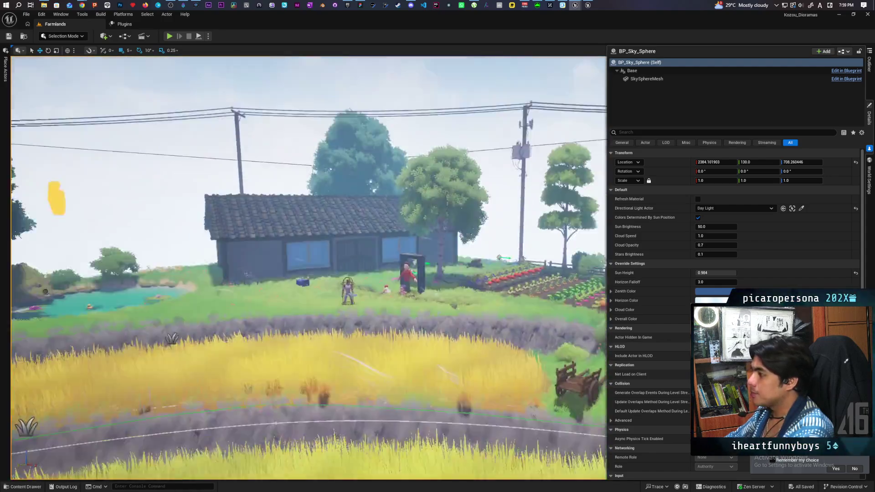
pyautogui.moveTo(334, 243); pyautogui.dragTo(334, 305)
pyautogui.scroll(10, 309, 268)
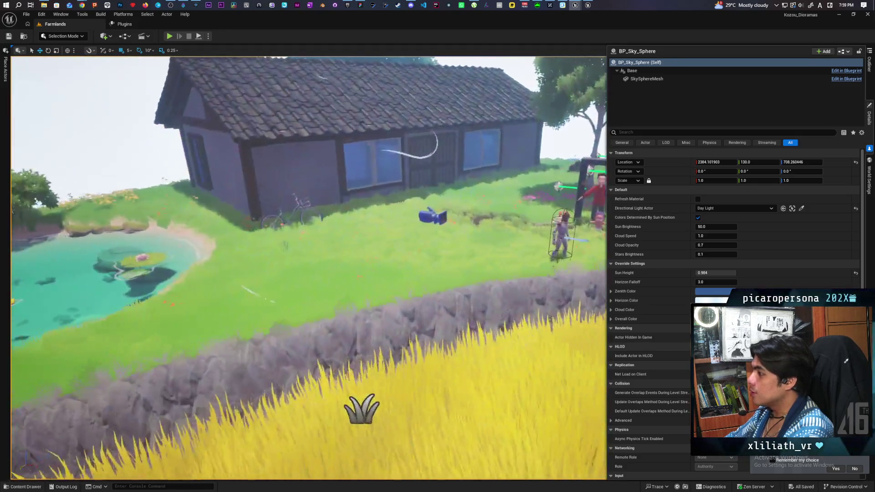
pyautogui.moveTo(309, 268)
pyautogui.mouseDown()
pyautogui.moveTo(291, 283)
pyautogui.moveTo(337, 264)
pyautogui.moveTo(294, 265)
pyautogui.mouseUp()
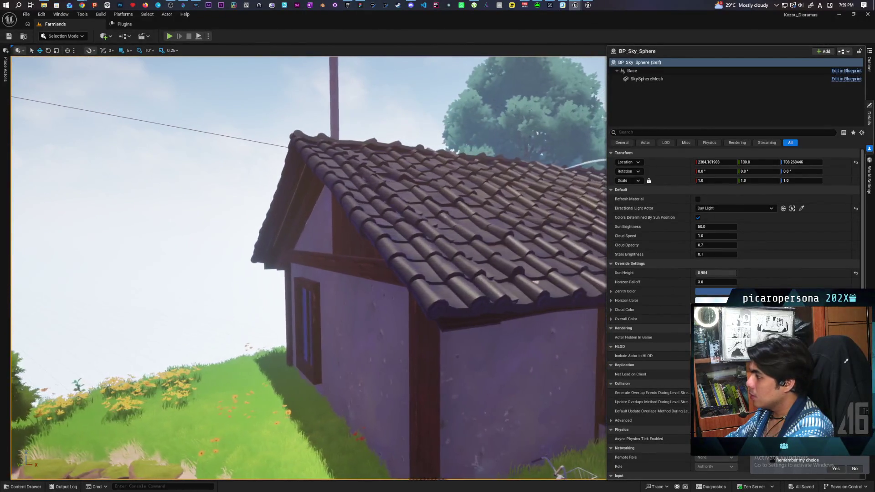
pyautogui.click(365, 235)
# Step: Select SM_Middle_Long_Roof2 and slide it down along the roof slope
pyautogui.click(432, 281)
pyautogui.click(468, 208)
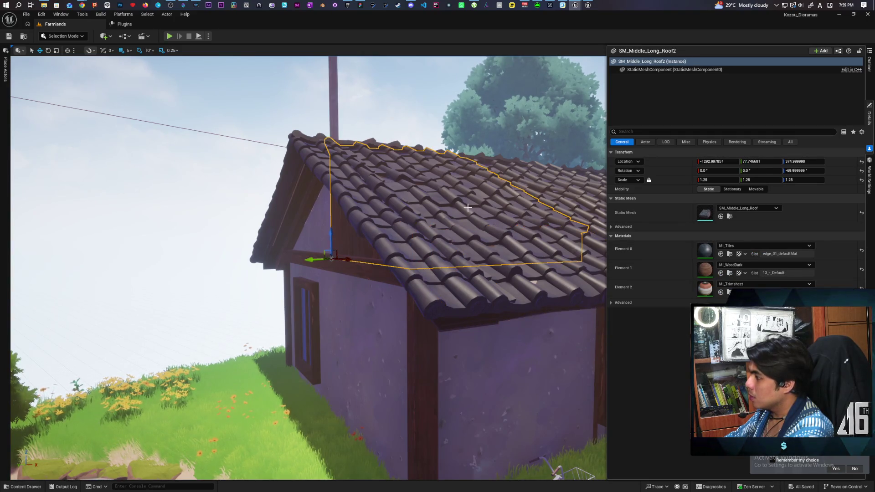
pyautogui.scroll(-10, 311, 261)
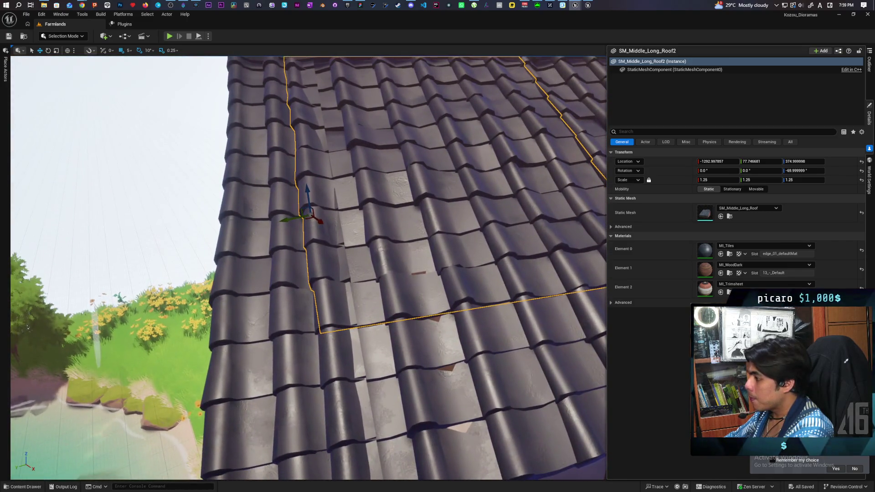
pyautogui.scroll(-10, 325, 236)
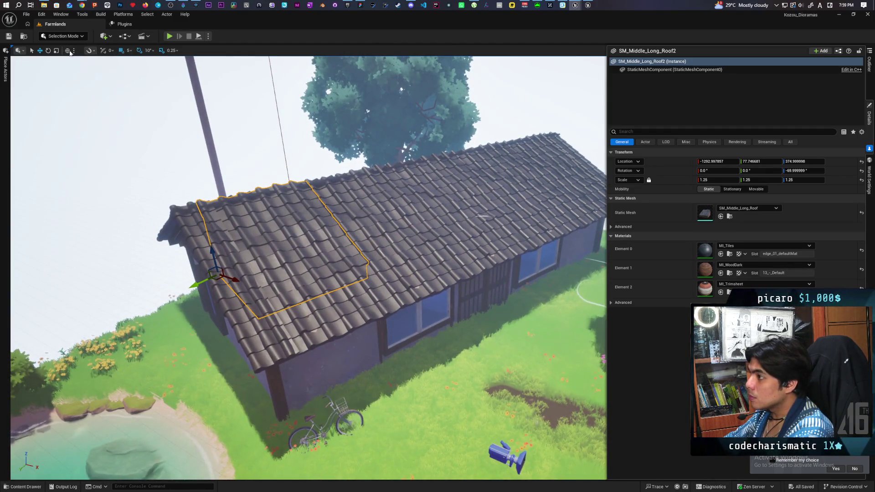
pyautogui.moveTo(236, 269)
pyautogui.mouseDown()
pyautogui.moveTo(245, 268)
pyautogui.moveTo(250, 230)
pyautogui.mouseUp()
pyautogui.scroll(10, 245, 268)
pyautogui.moveTo(359, 274)
pyautogui.mouseDown()
pyautogui.moveTo(372, 276)
pyautogui.moveTo(348, 273)
pyautogui.moveTo(337, 283)
pyautogui.mouseUp()
# Step: Shift the middle roof section along the ridge to line up with neighbouring tiles
pyautogui.moveTo(403, 278); pyautogui.dragTo(403, 234)
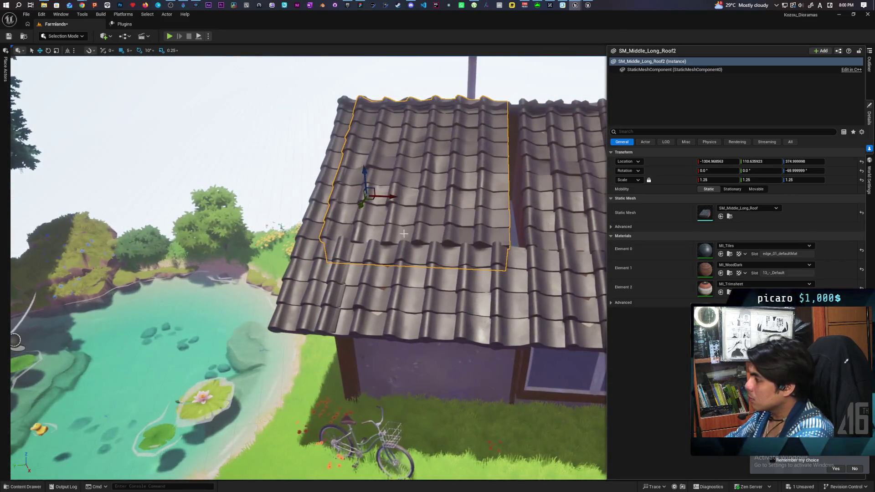
pyautogui.moveTo(391, 197)
pyautogui.mouseDown()
pyautogui.moveTo(404, 203)
pyautogui.moveTo(371, 204)
pyautogui.moveTo(401, 203)
pyautogui.mouseUp()
pyautogui.moveTo(351, 154); pyautogui.dragTo(355, 154)
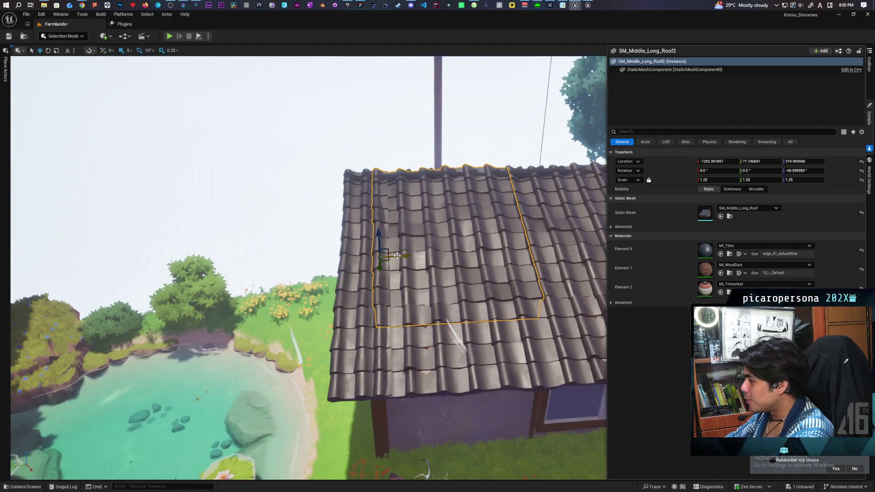
pyautogui.moveTo(398, 256)
pyautogui.mouseDown()
pyautogui.moveTo(444, 259)
pyautogui.moveTo(367, 287)
pyautogui.mouseUp()
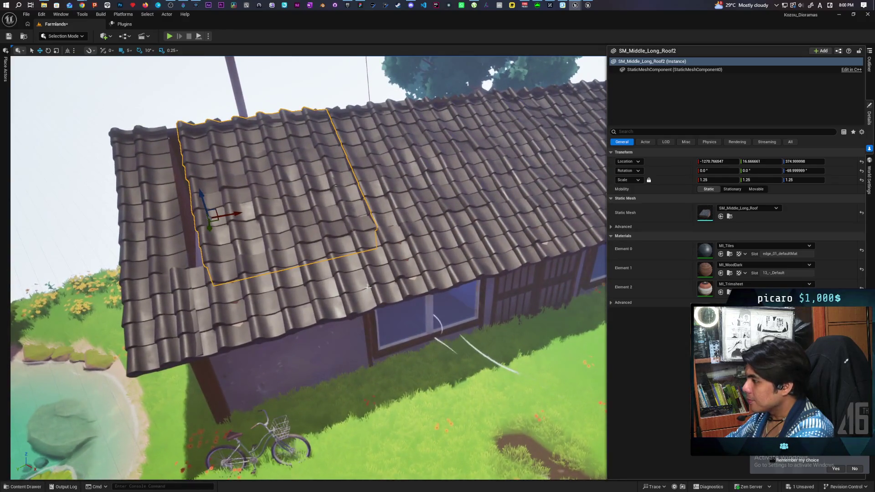
pyautogui.click(167, 239)
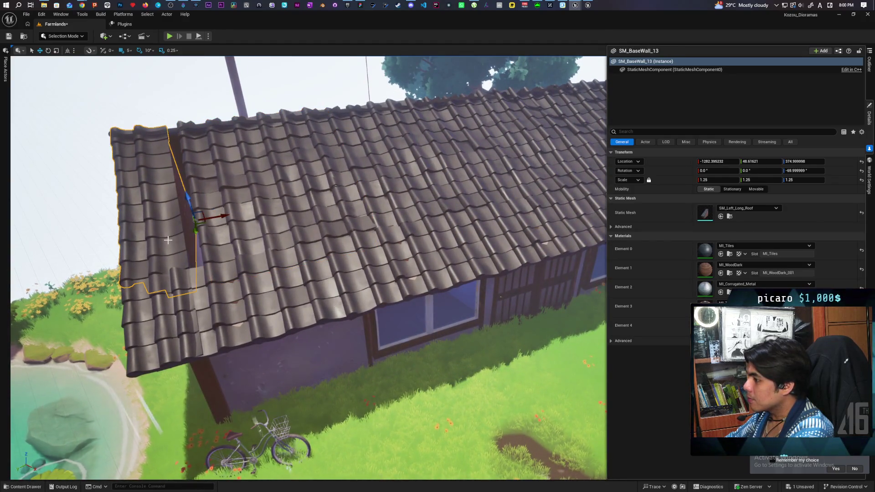
pyautogui.moveTo(278, 272)
pyautogui.mouseDown()
pyautogui.moveTo(175, 400)
pyautogui.moveTo(400, 197)
pyautogui.mouseUp()
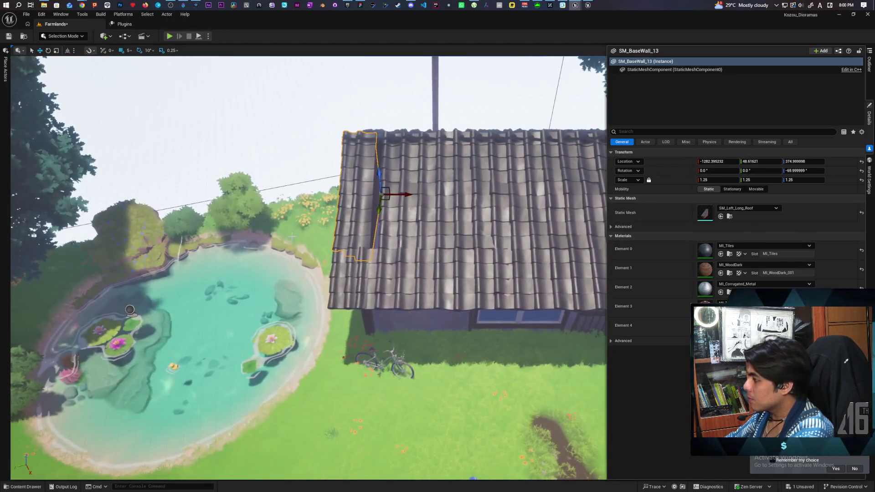
pyautogui.click(400, 197)
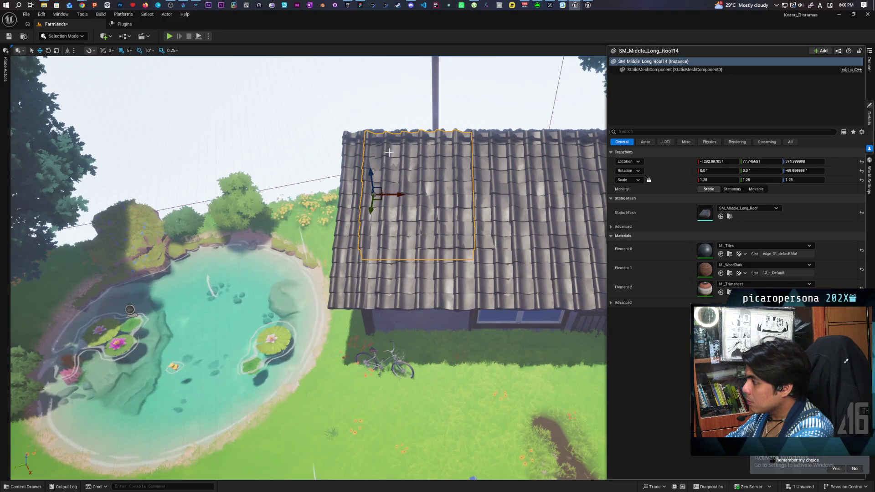
pyautogui.click(385, 97)
pyautogui.moveTo(384, 98); pyautogui.dragTo(275, 207)
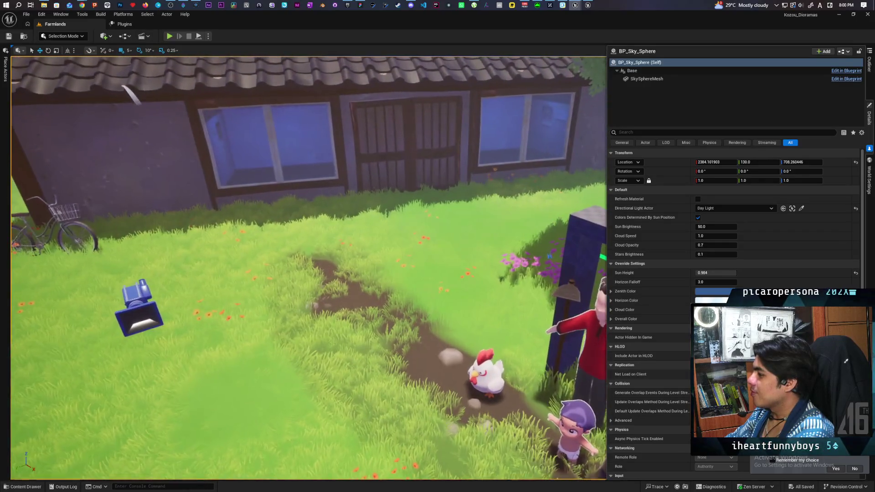
pyautogui.scroll(-3, 308, 269)
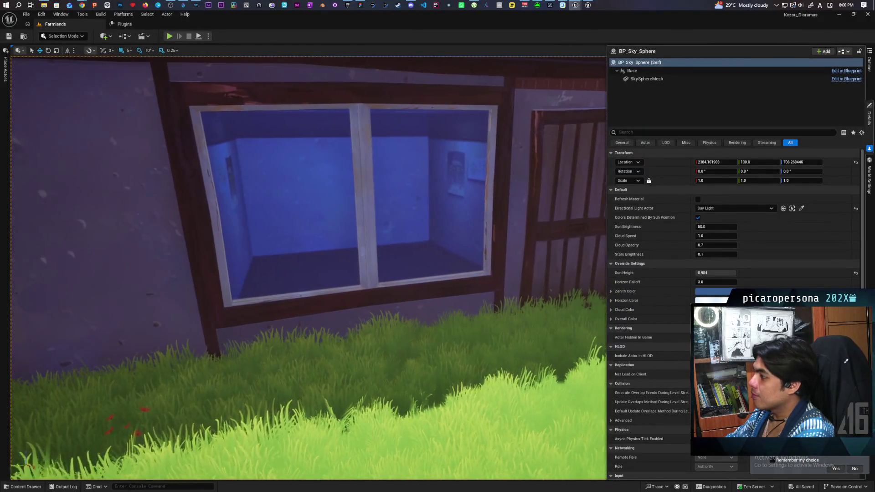
pyautogui.scroll(-10, 309, 269)
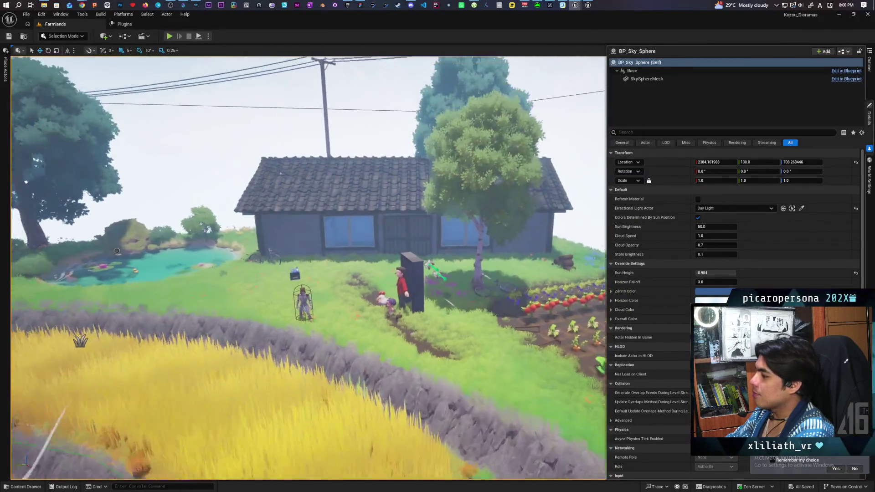
pyautogui.scroll(-5, 309, 269)
pyautogui.scroll(10, 309, 268)
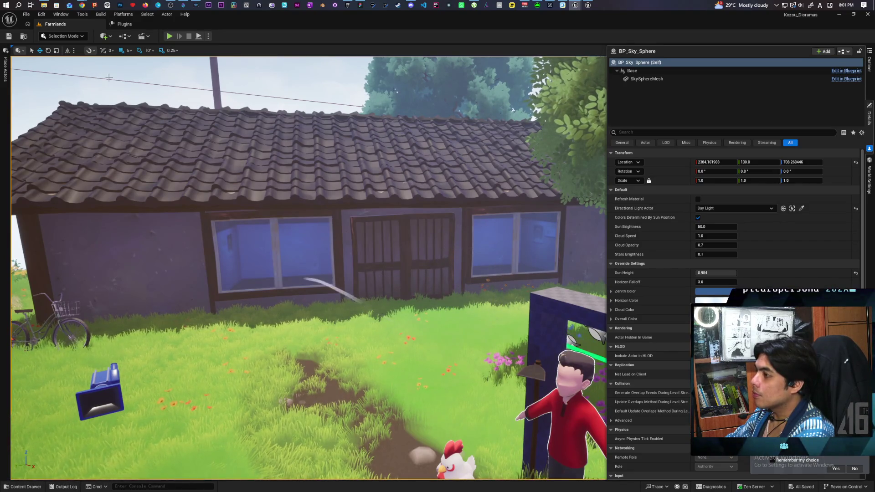
# Step: Add a Point Light at the house's side window, at -725, -235, 195
pyautogui.click(111, 37)
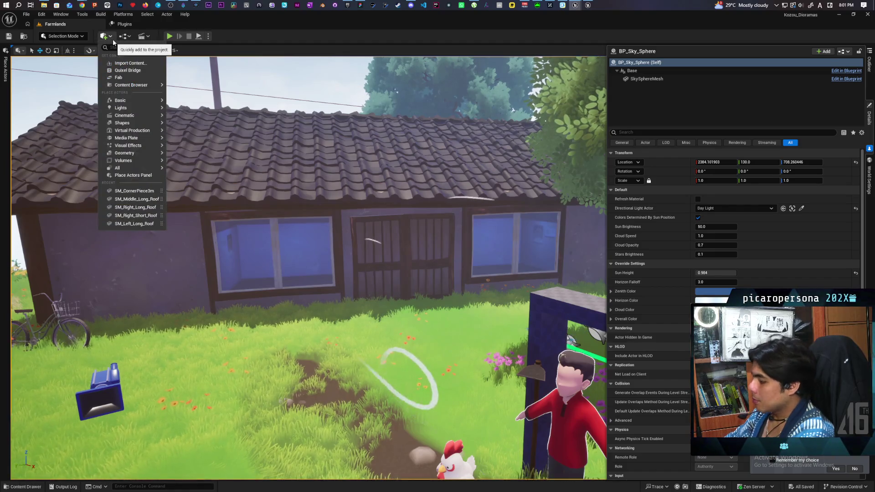
pyautogui.write('point')
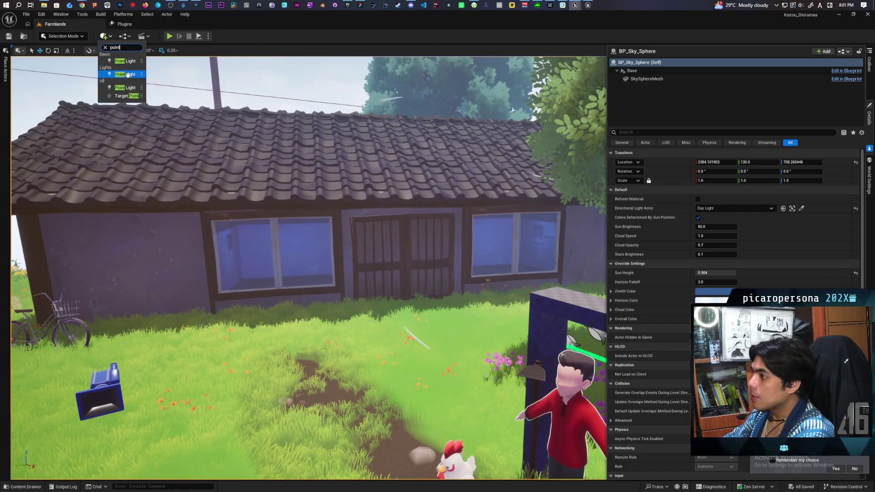
pyautogui.moveTo(127, 62)
pyautogui.mouseDown()
pyautogui.moveTo(264, 296)
pyautogui.moveTo(282, 304)
pyautogui.moveTo(273, 236)
pyautogui.moveTo(249, 258)
pyautogui.moveTo(224, 253)
pyautogui.mouseUp()
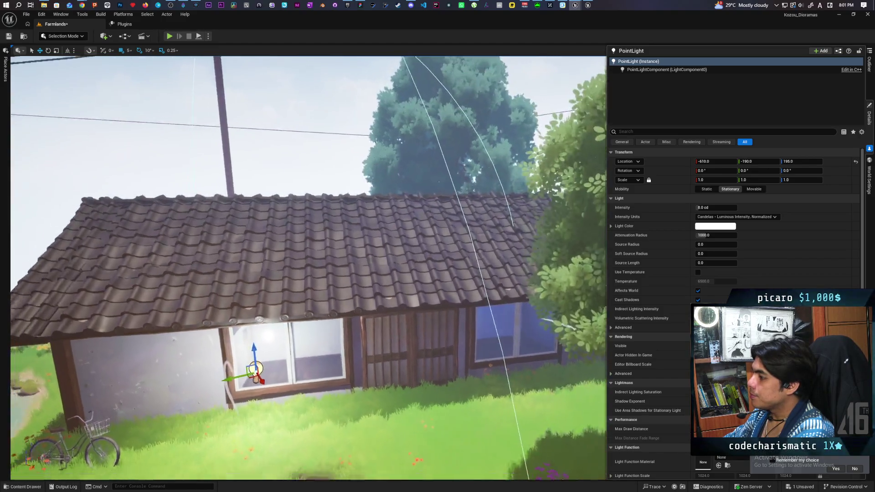
pyautogui.moveTo(296, 250)
pyautogui.mouseDown()
pyautogui.moveTo(476, 221)
pyautogui.moveTo(433, 210)
pyautogui.mouseUp()
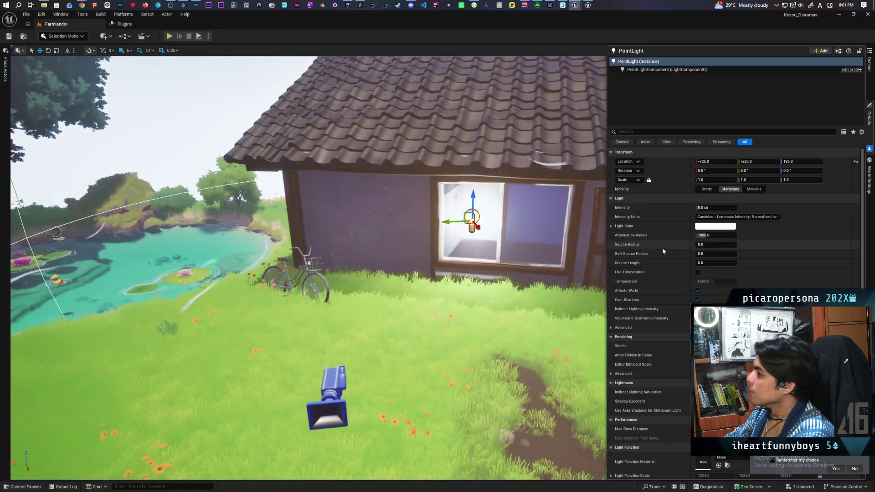
# Step: Give the window point light a pale warm yellow colour
pyautogui.click(729, 226)
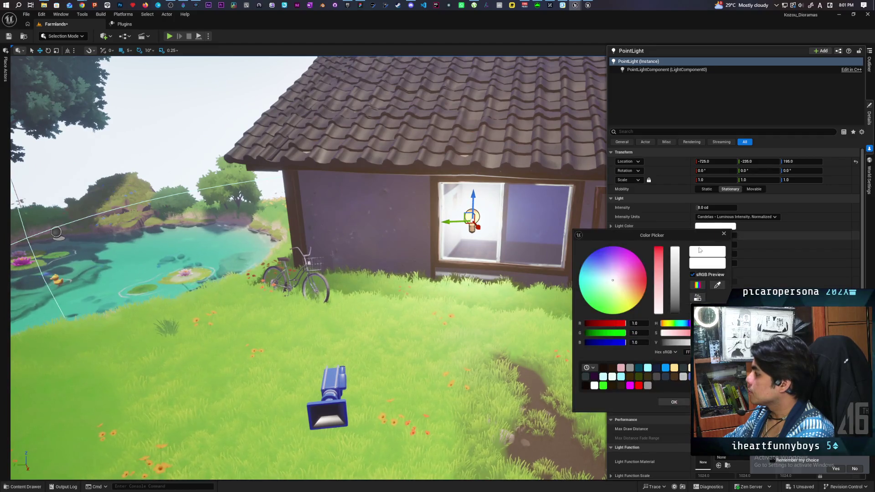
pyautogui.click(630, 295)
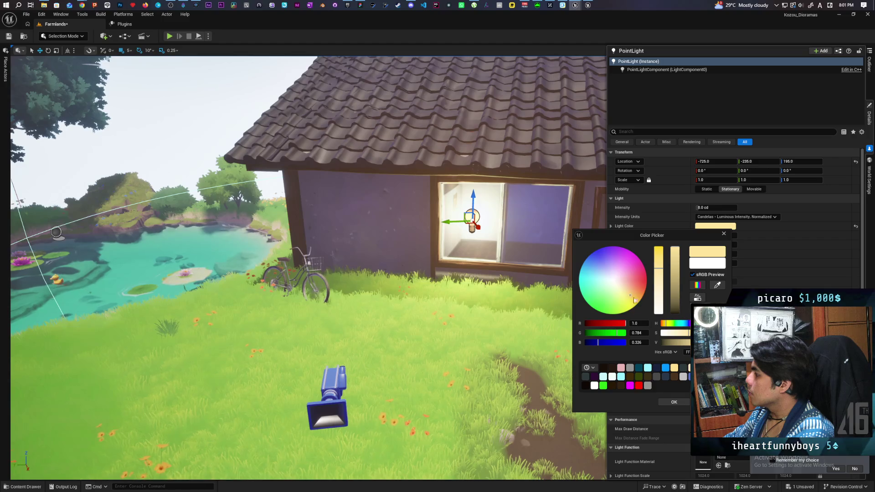
pyautogui.click(706, 209)
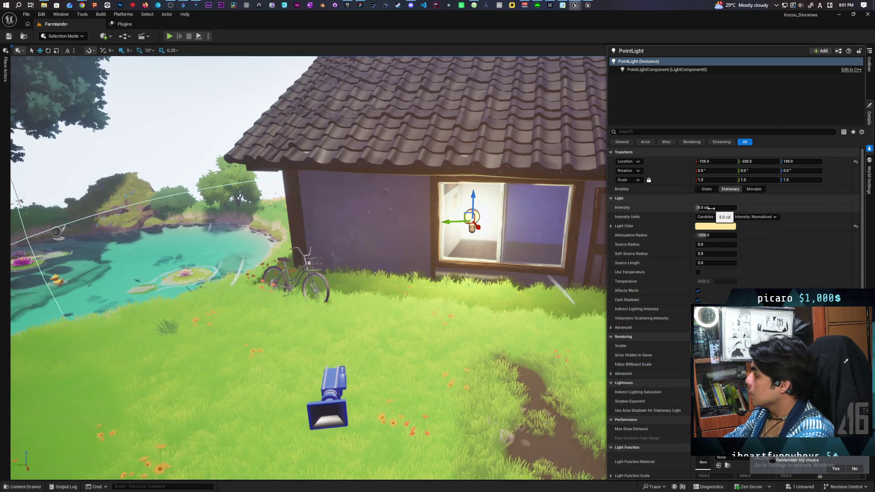
# Step: Set the light's intensity units to Unitless and its intensity to 1000
pyautogui.click(735, 217)
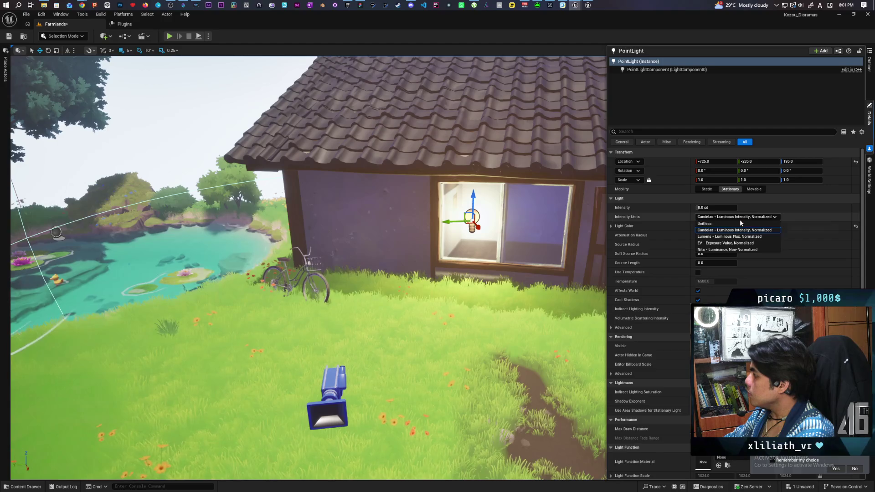
pyautogui.click(706, 223)
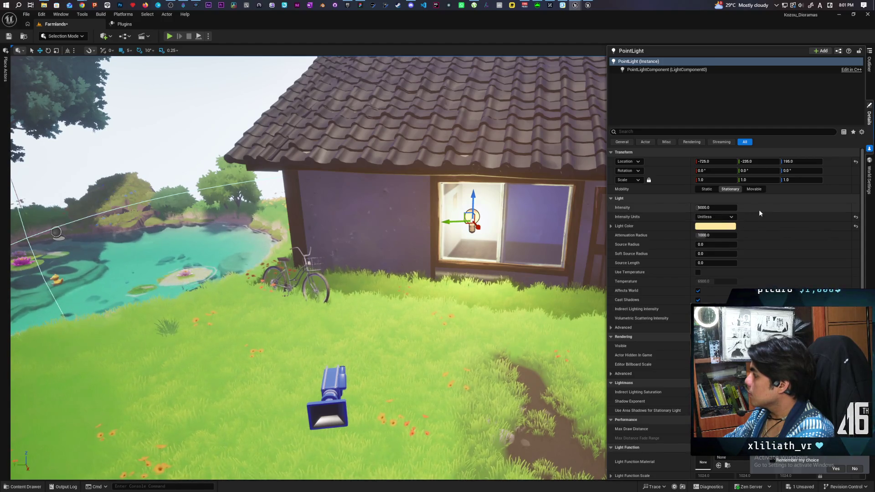
pyautogui.write('100')
pyautogui.press('Return')
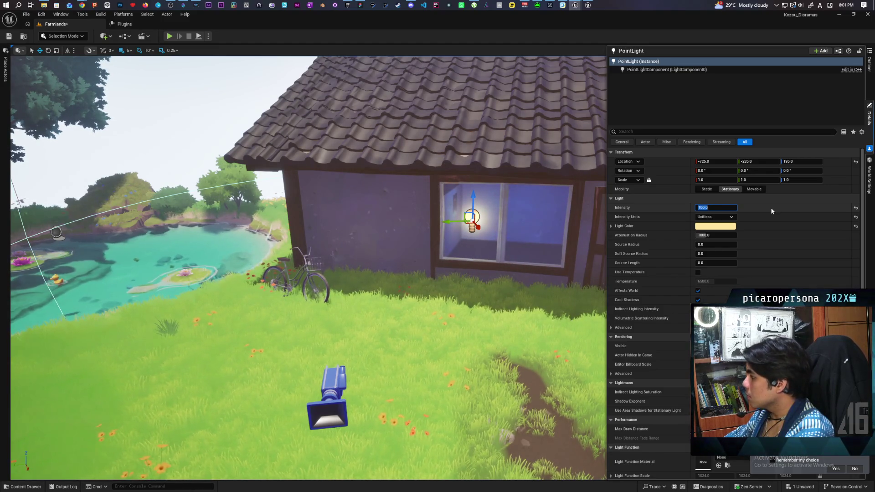
pyautogui.write('1000')
pyautogui.press('Return')
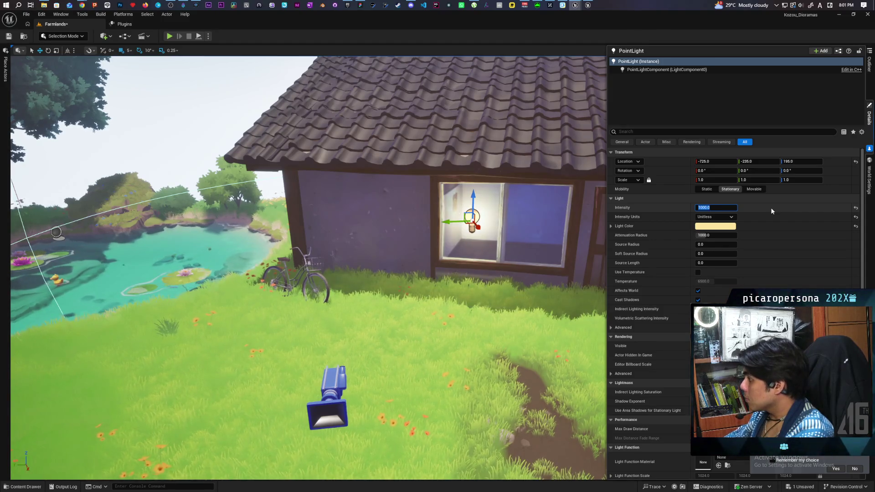
pyautogui.moveTo(479, 273)
pyautogui.mouseDown()
pyautogui.moveTo(479, 162)
pyautogui.moveTo(411, 251)
pyautogui.moveTo(309, 327)
pyautogui.mouseUp()
pyautogui.click(479, 162)
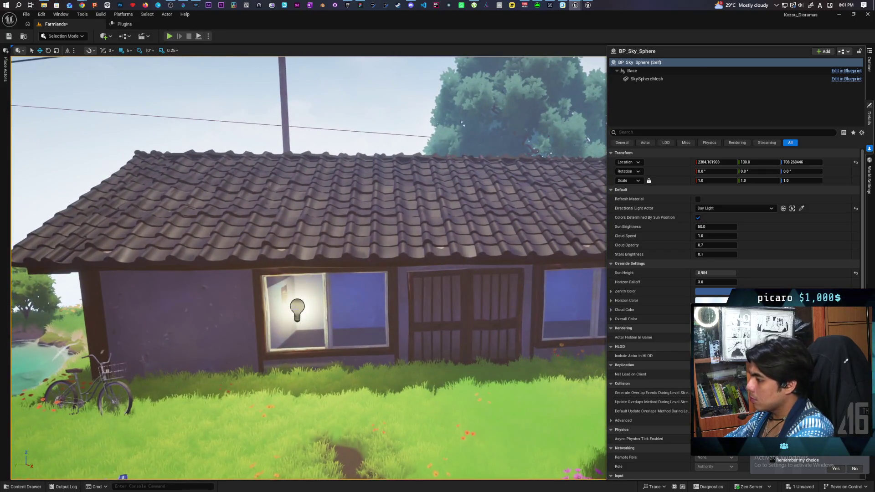
# Step: With grid snap on, Alt-drag copies of the point light into the front window panes
pyautogui.click(297, 310)
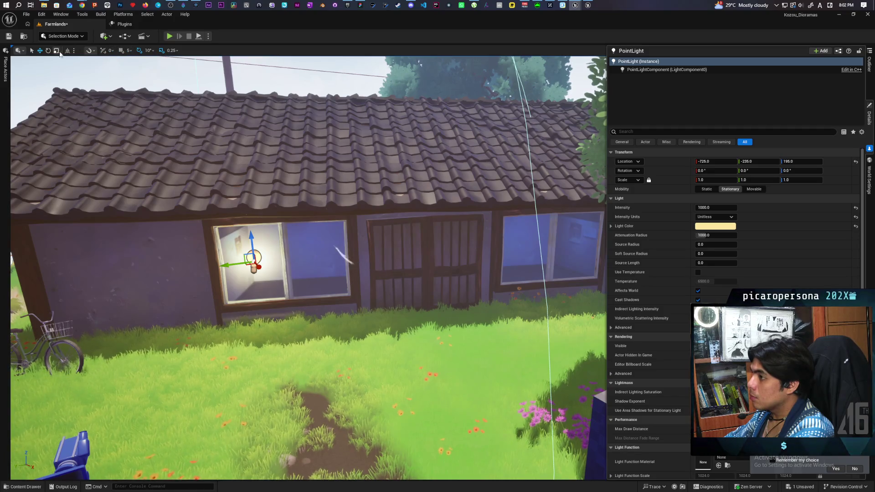
pyautogui.click(120, 51)
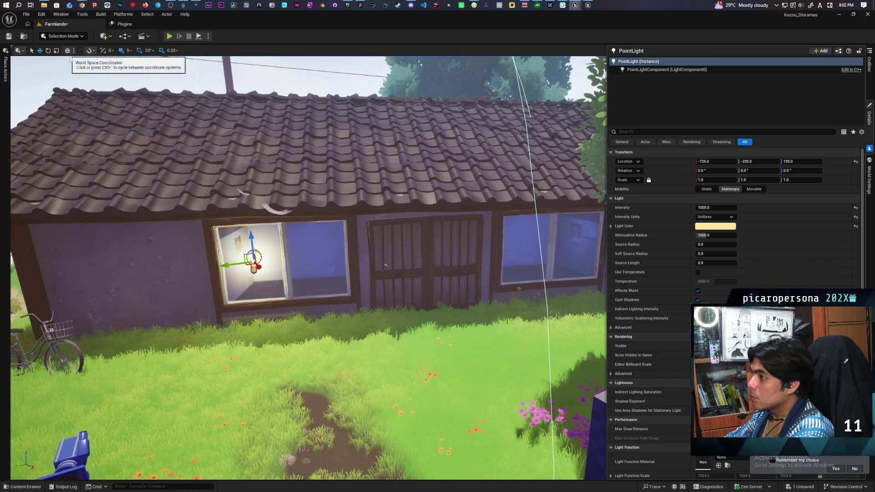
pyautogui.moveTo(291, 227); pyautogui.dragTo(292, 273)
pyautogui.moveTo(273, 240); pyautogui.dragTo(273, 273)
pyautogui.moveTo(255, 230)
pyautogui.keyDown('alt'); pyautogui.mouseDown()
pyautogui.moveTo(388, 218)
pyautogui.moveTo(414, 205)
pyautogui.moveTo(410, 212)
pyautogui.mouseUp(); pyautogui.keyUp('alt')
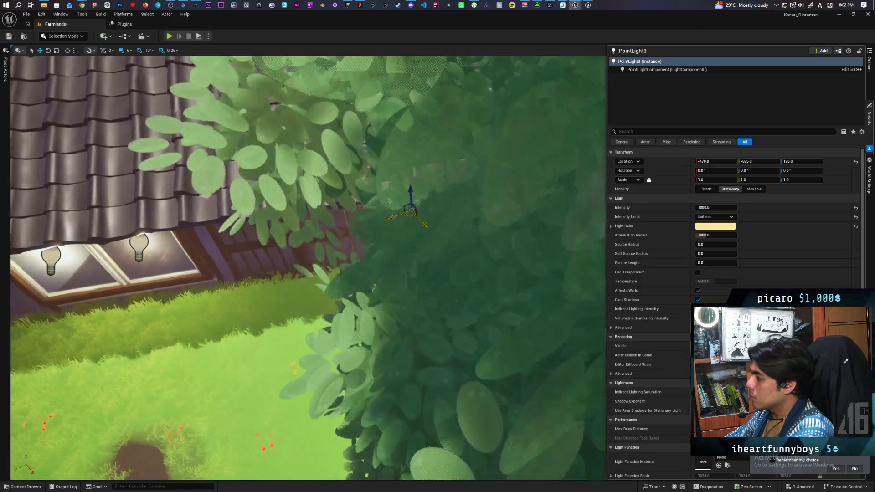
pyautogui.scroll(10, 410, 212)
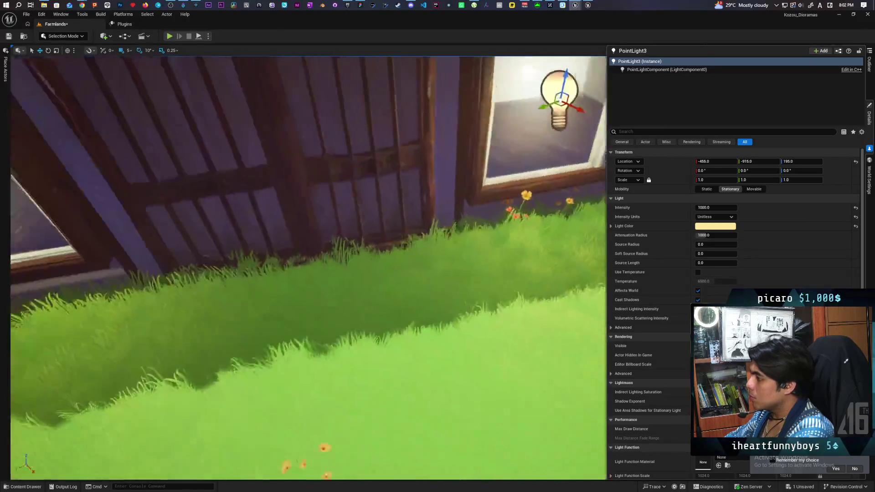
pyautogui.press('f')
pyautogui.moveTo(309, 208); pyautogui.dragTo(438, 213)
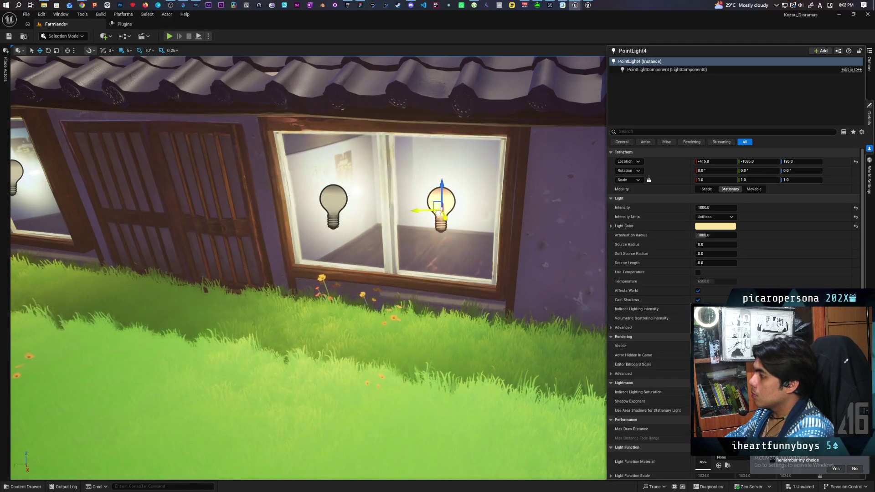
pyautogui.scroll(-10, 437, 213)
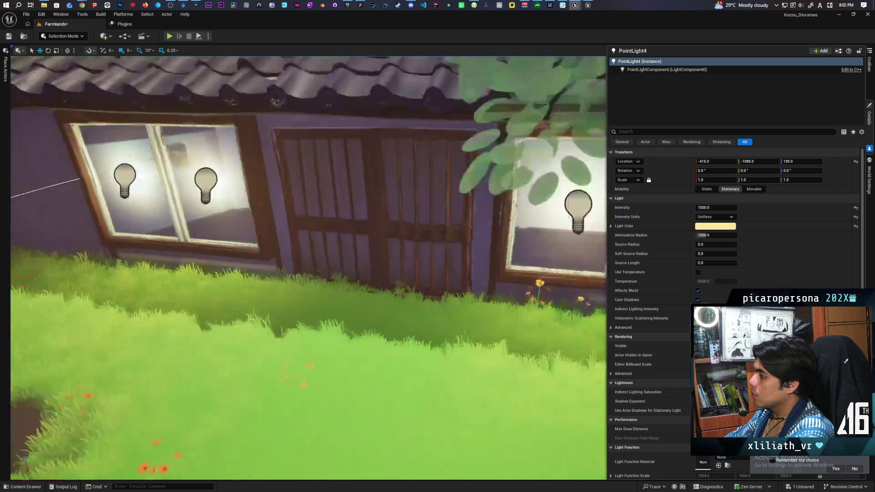
pyautogui.click(420, 117)
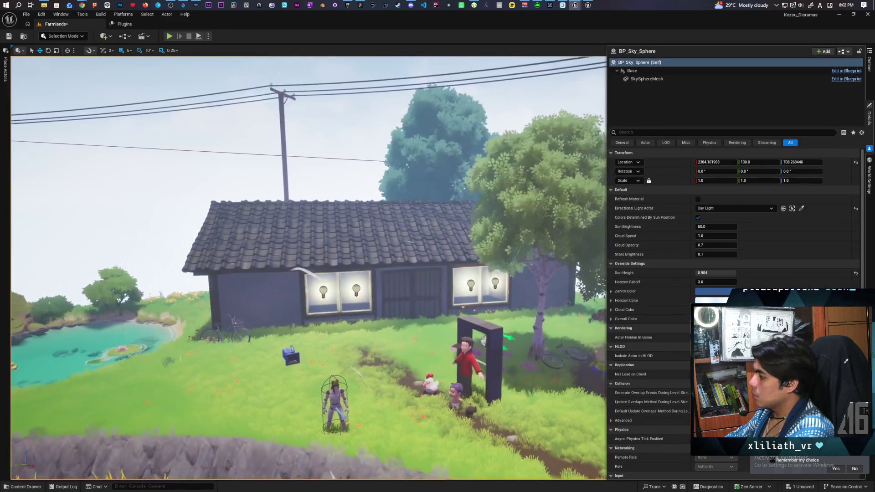
# Step: Clear out the extra point lights so only the right-window light remains
pyautogui.scroll(5, 308, 268)
pyautogui.scroll(3, 308, 269)
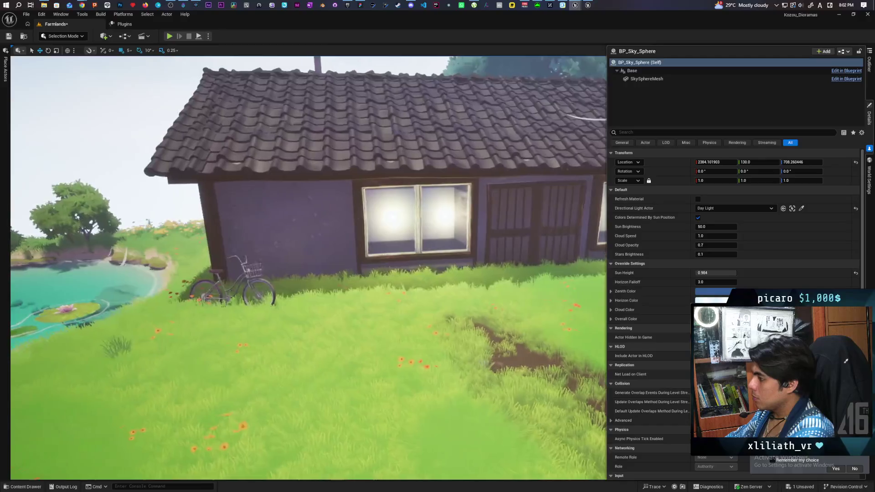
pyautogui.scroll(-5, 308, 269)
pyautogui.scroll(4, 309, 269)
pyautogui.scroll(-4, 309, 268)
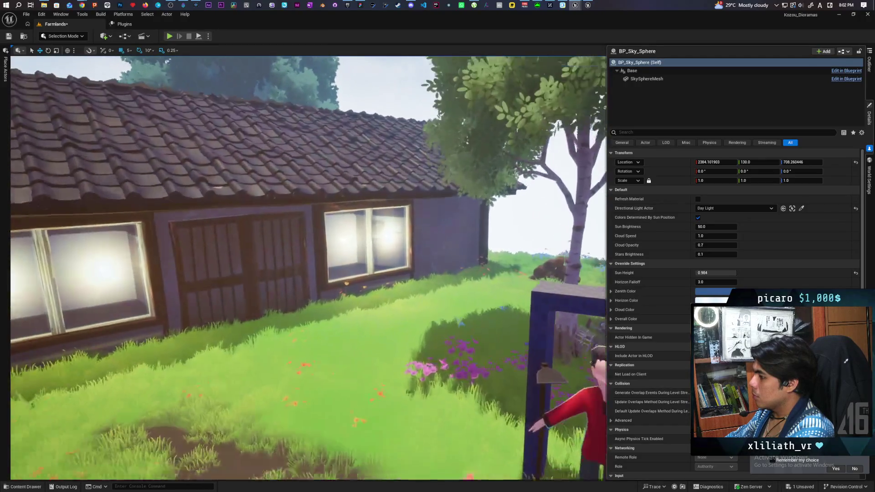
pyautogui.scroll(3, 308, 269)
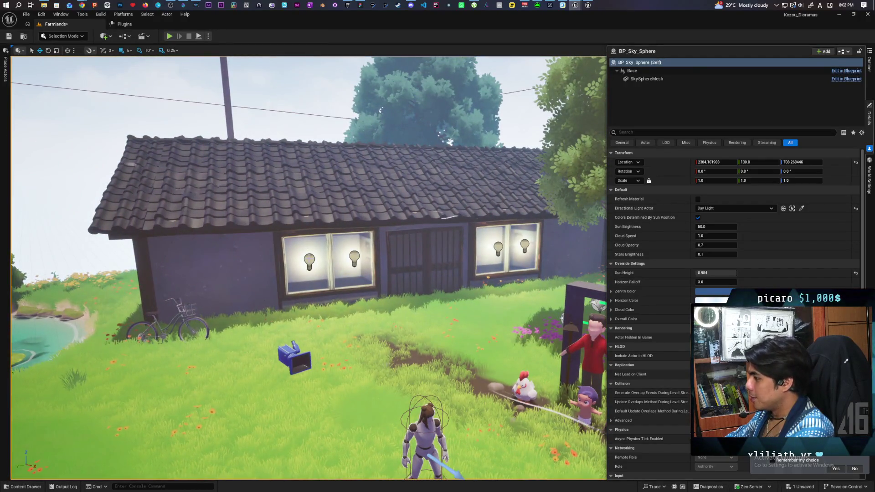
pyautogui.click(309, 260)
pyautogui.click(354, 258)
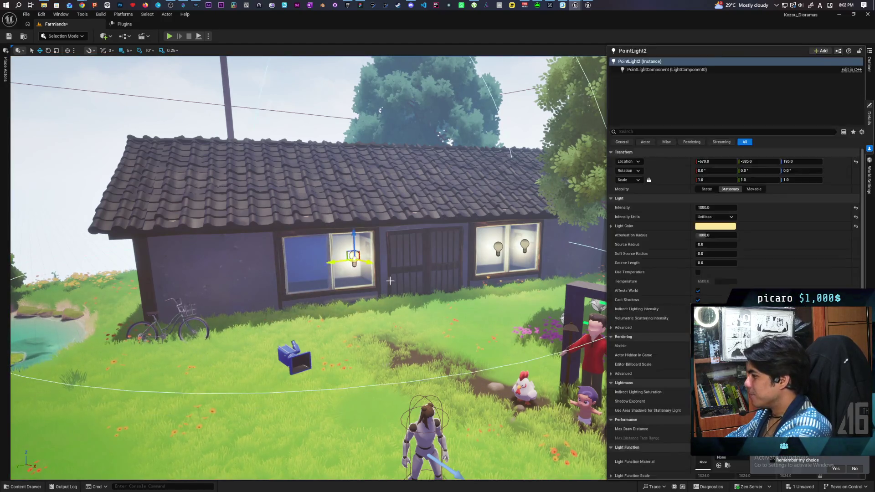
pyautogui.click(498, 248)
pyautogui.press('Escape')
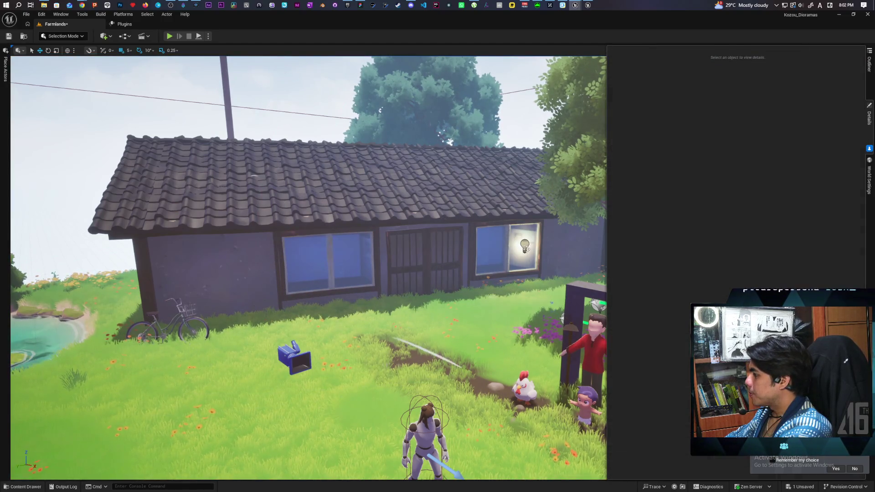
pyautogui.scroll(-3, 308, 268)
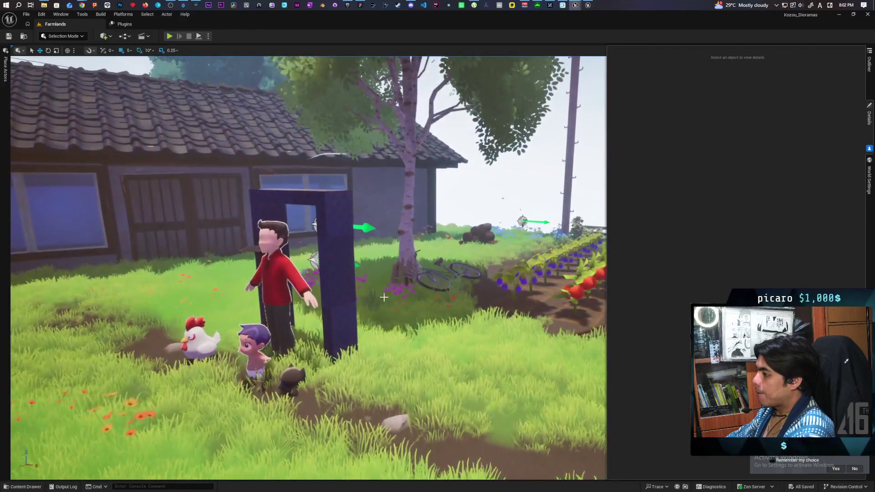
# Step: Delete the freestanding SM_DoorFrame beside the characters
pyautogui.click(345, 273)
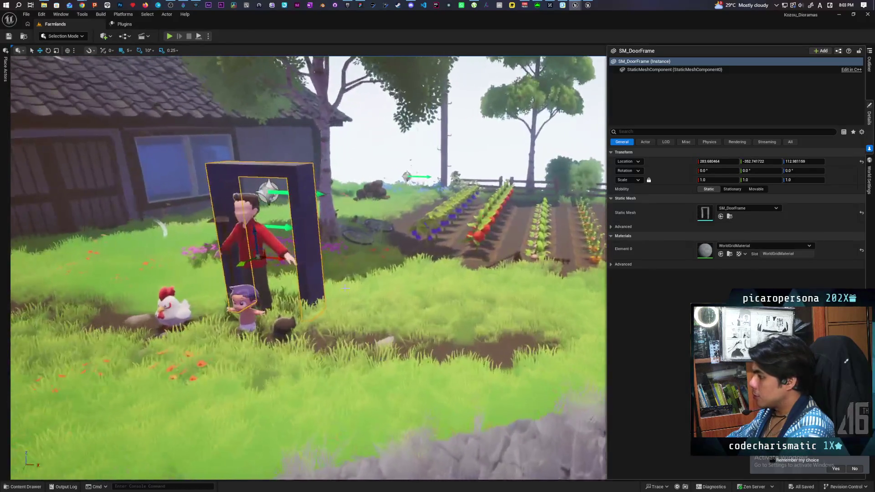
pyautogui.press('Delete')
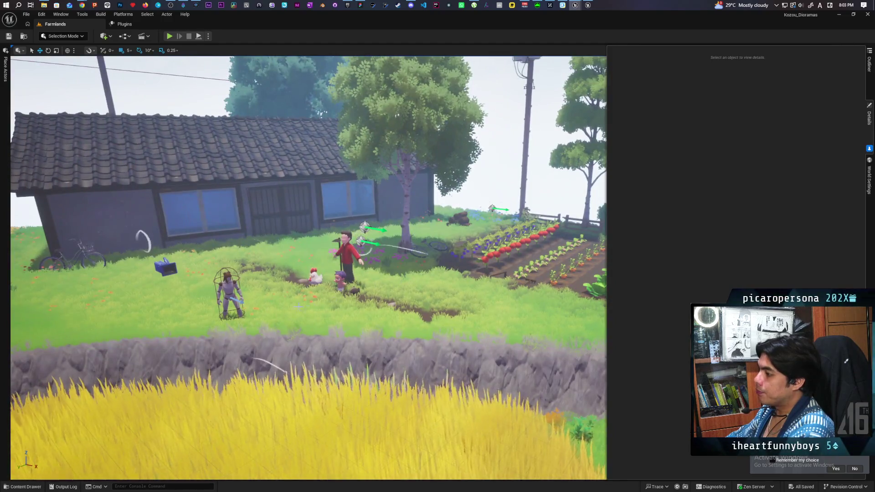
pyautogui.rightClick(298, 306)
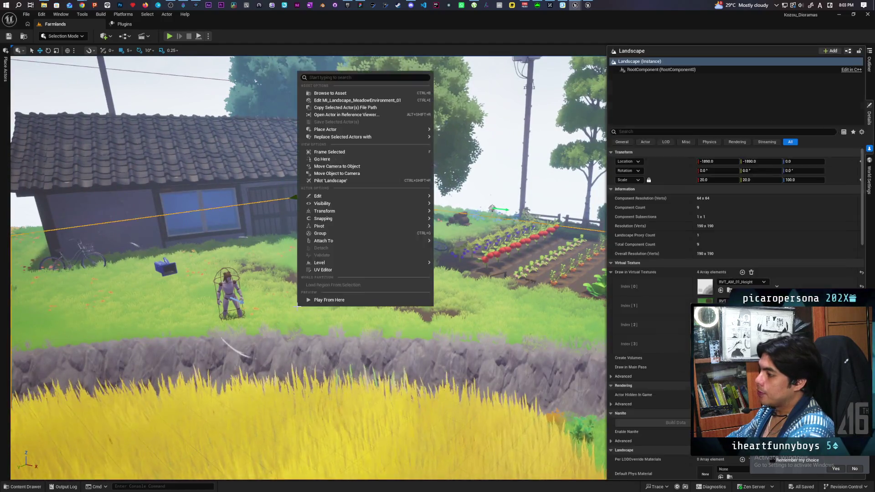
# Step: Play from the spot beside the house and walk the character past its windows with WASD
pyautogui.click(323, 300)
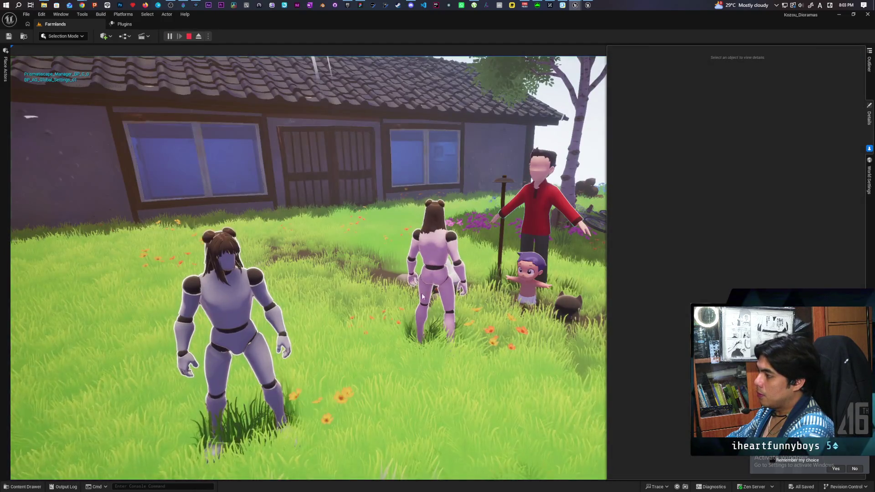
pyautogui.press('a')
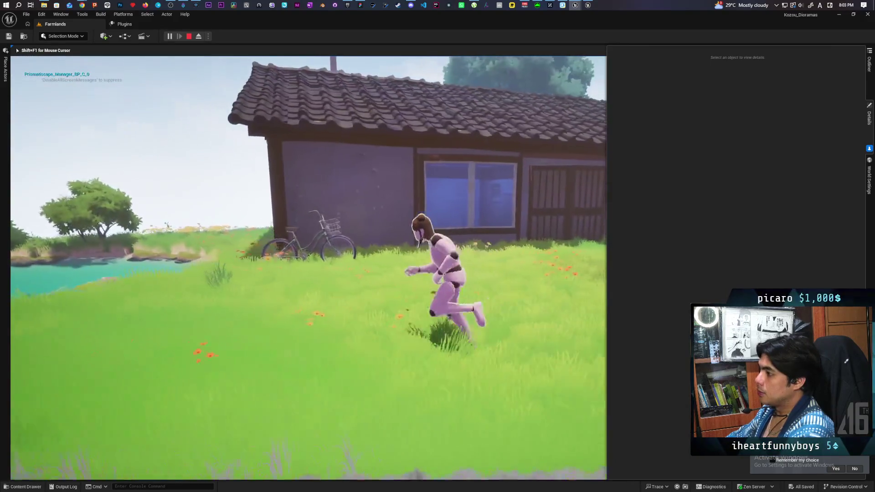
pyautogui.press('w')
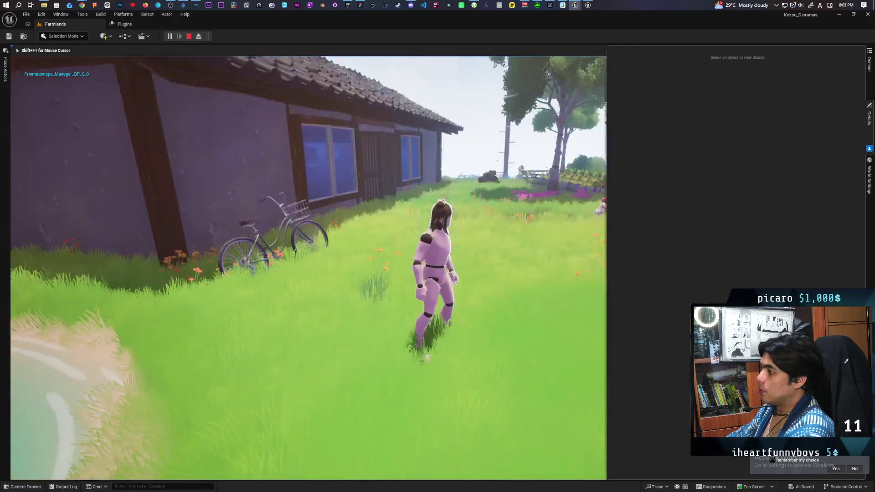
pyautogui.press('w')
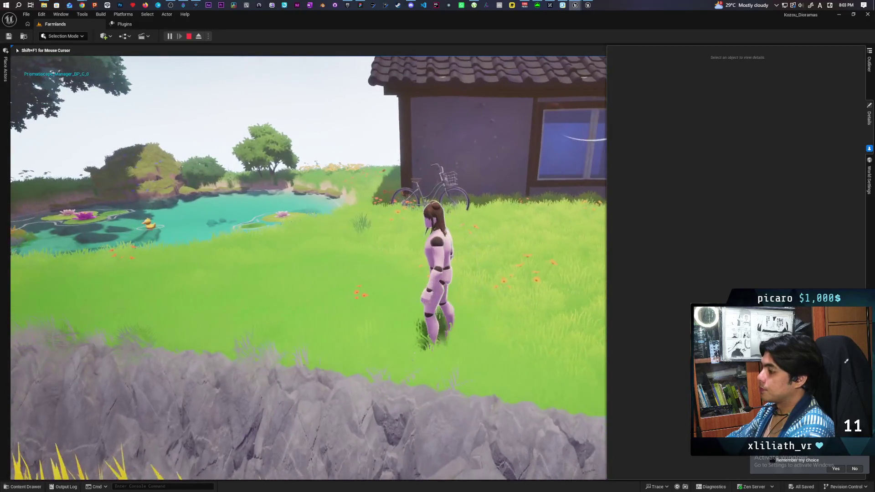
pyautogui.press('w')
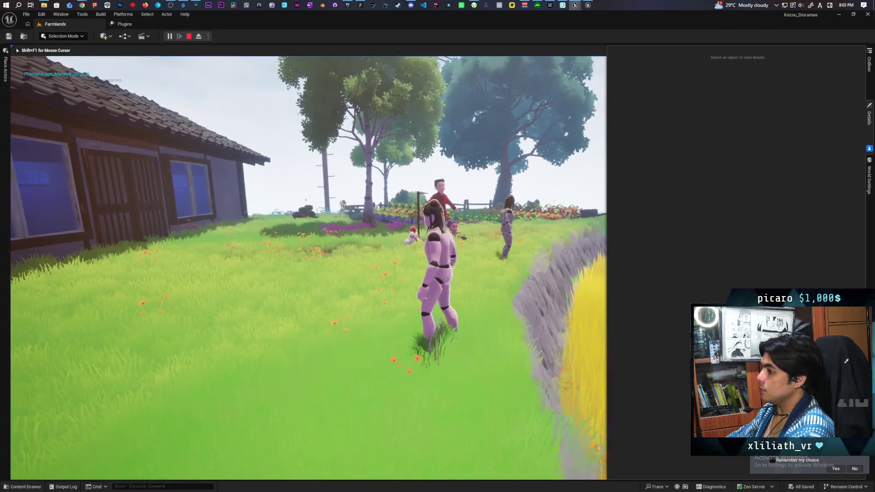
pyautogui.press('s')
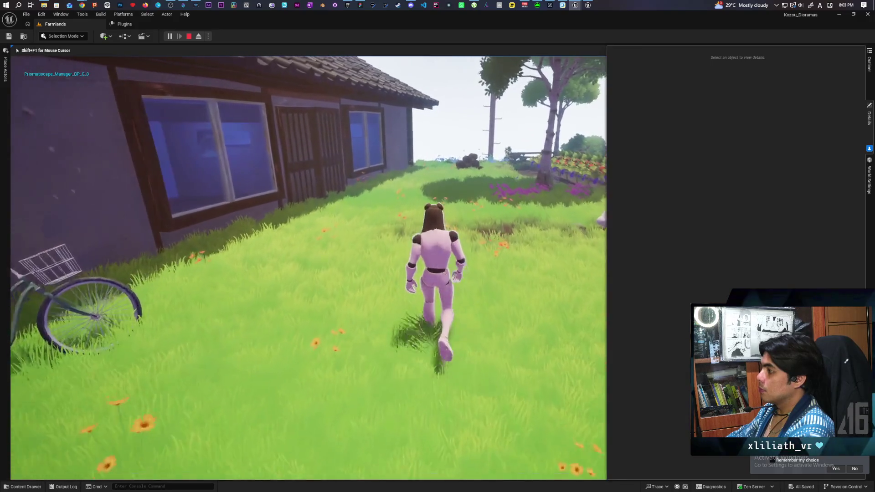
pyautogui.press('w')
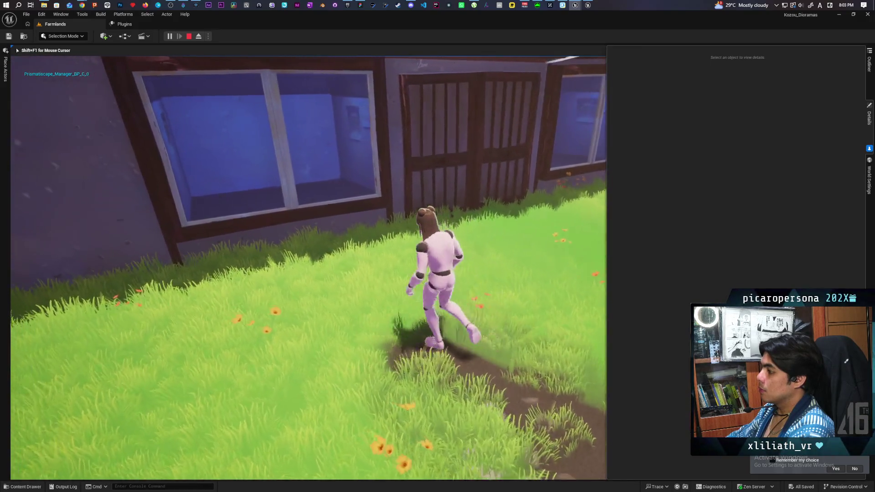